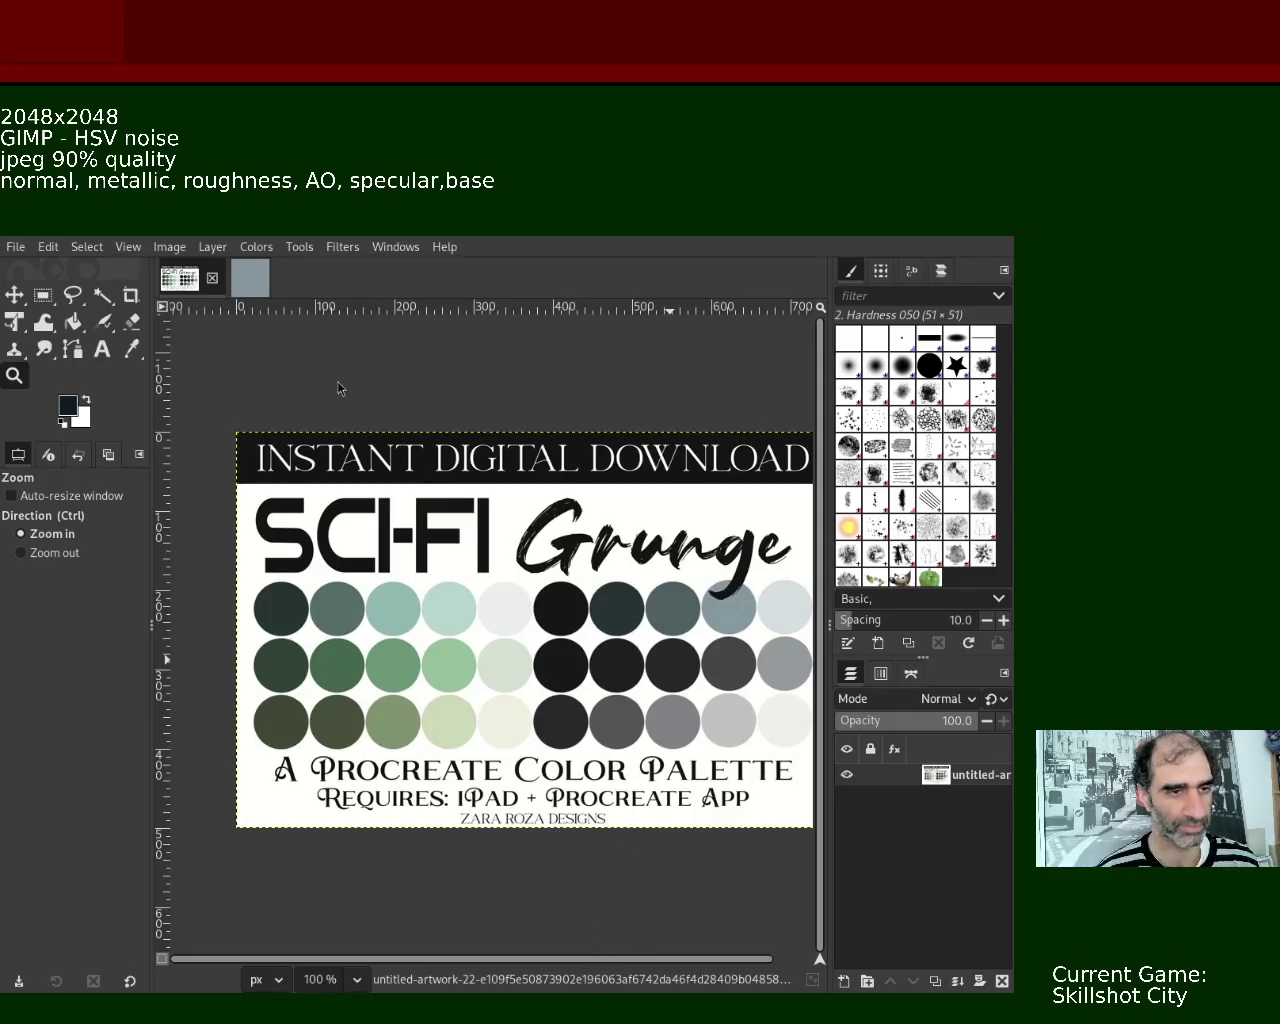
# - Switch to the grey 2048x2048 image tab and save it as 9.xcf
pyautogui.click(237, 271)
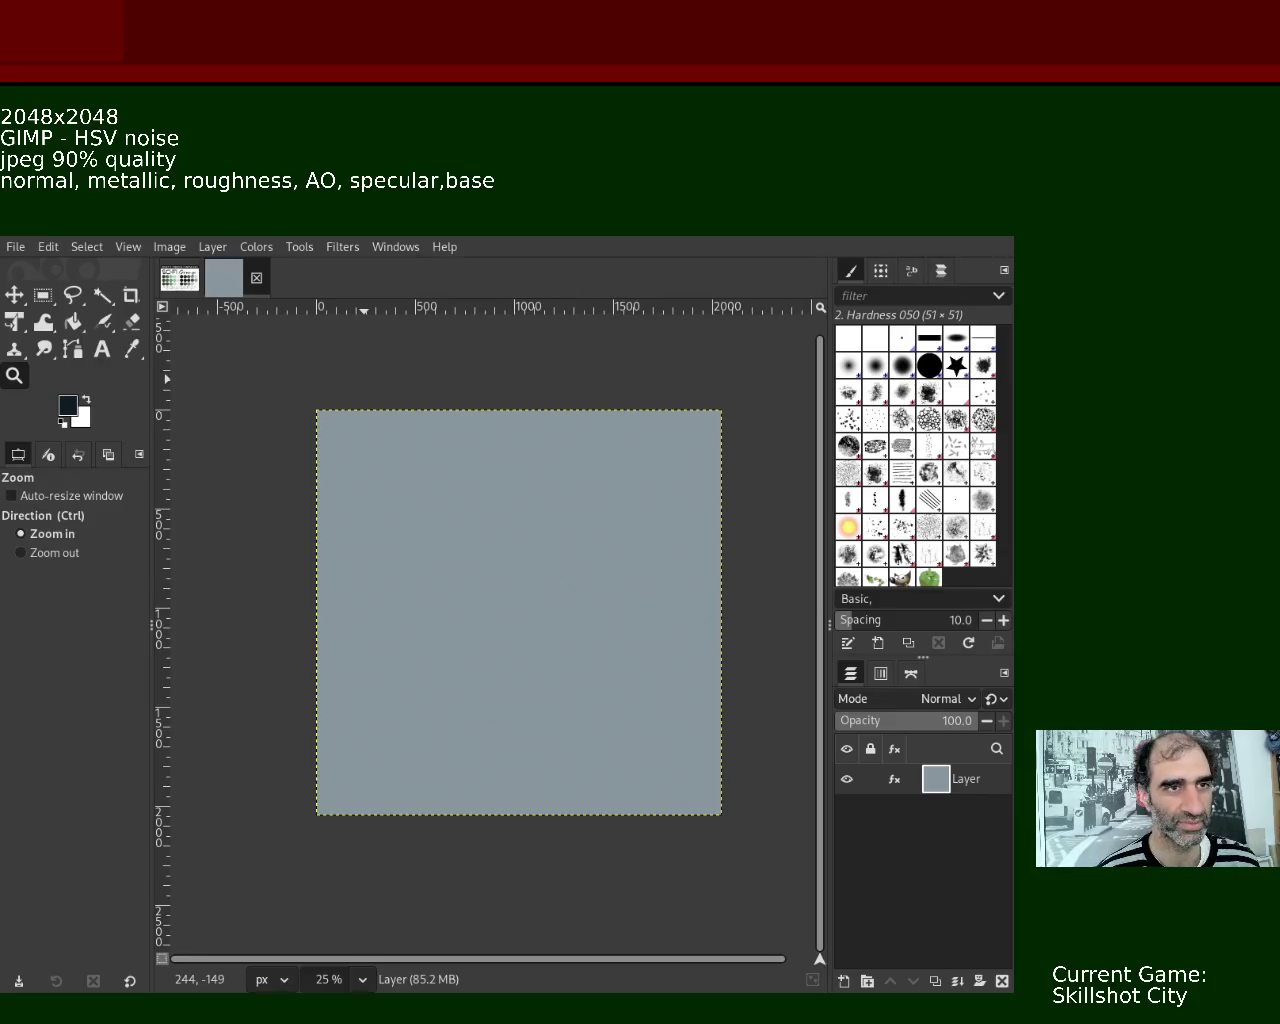
pyautogui.hotkey('ctrl', 's')
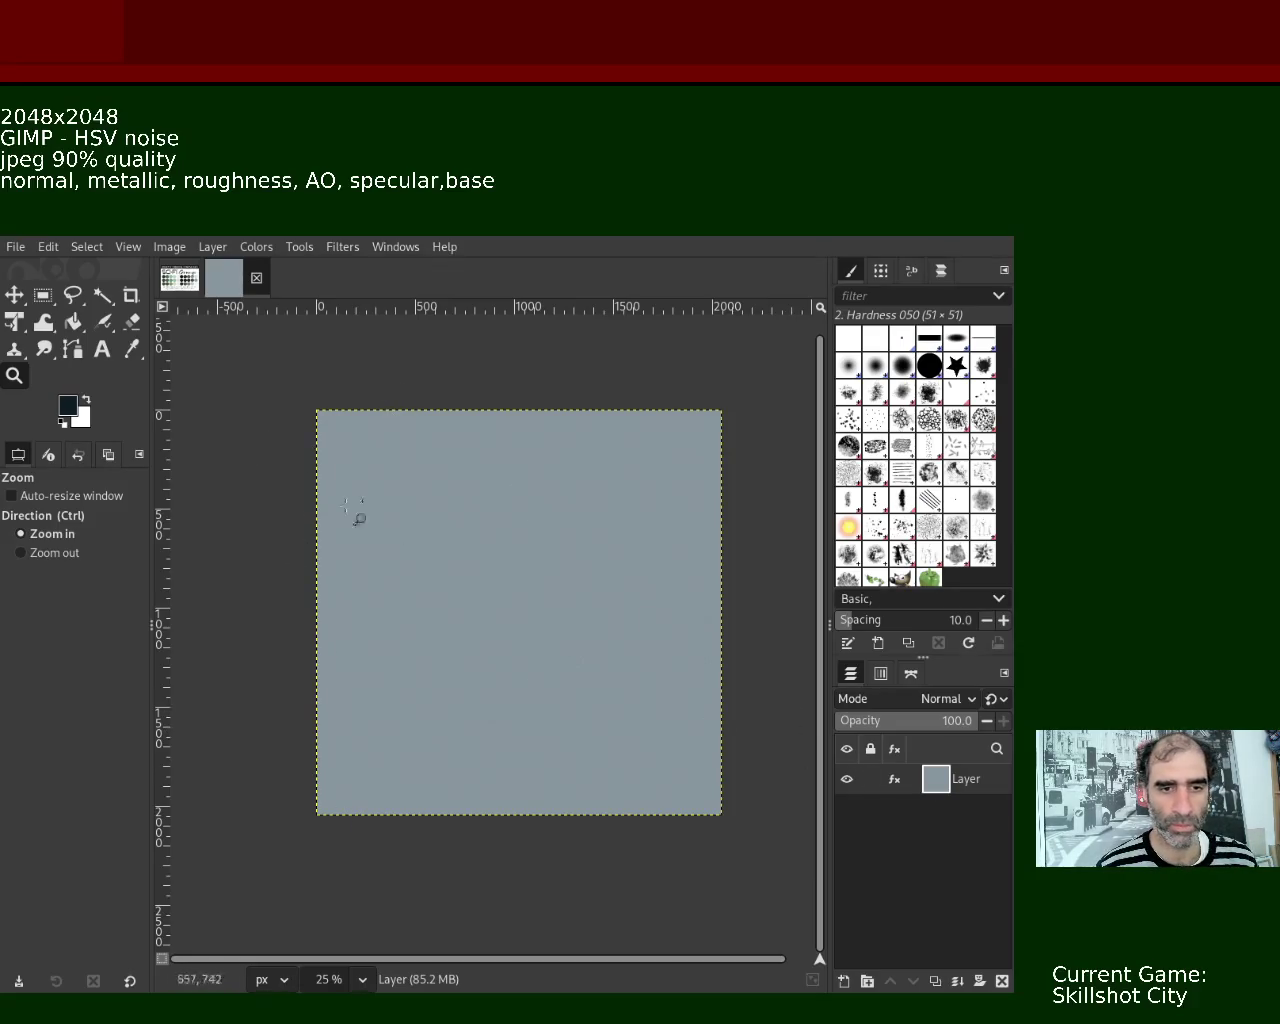
# - Fit the canvas view, then duplicate the blue-grey base layer into six identical layers
pyautogui.scroll(-1, 466, 552)
pyautogui.scroll(3, 466, 552)
pyautogui.scroll(4, 466, 552)
pyautogui.scroll(3, 466, 552)
pyautogui.scroll(-4, 466, 552)
pyautogui.scroll(-4, 477, 563)
pyautogui.scroll(-2, 477, 563)
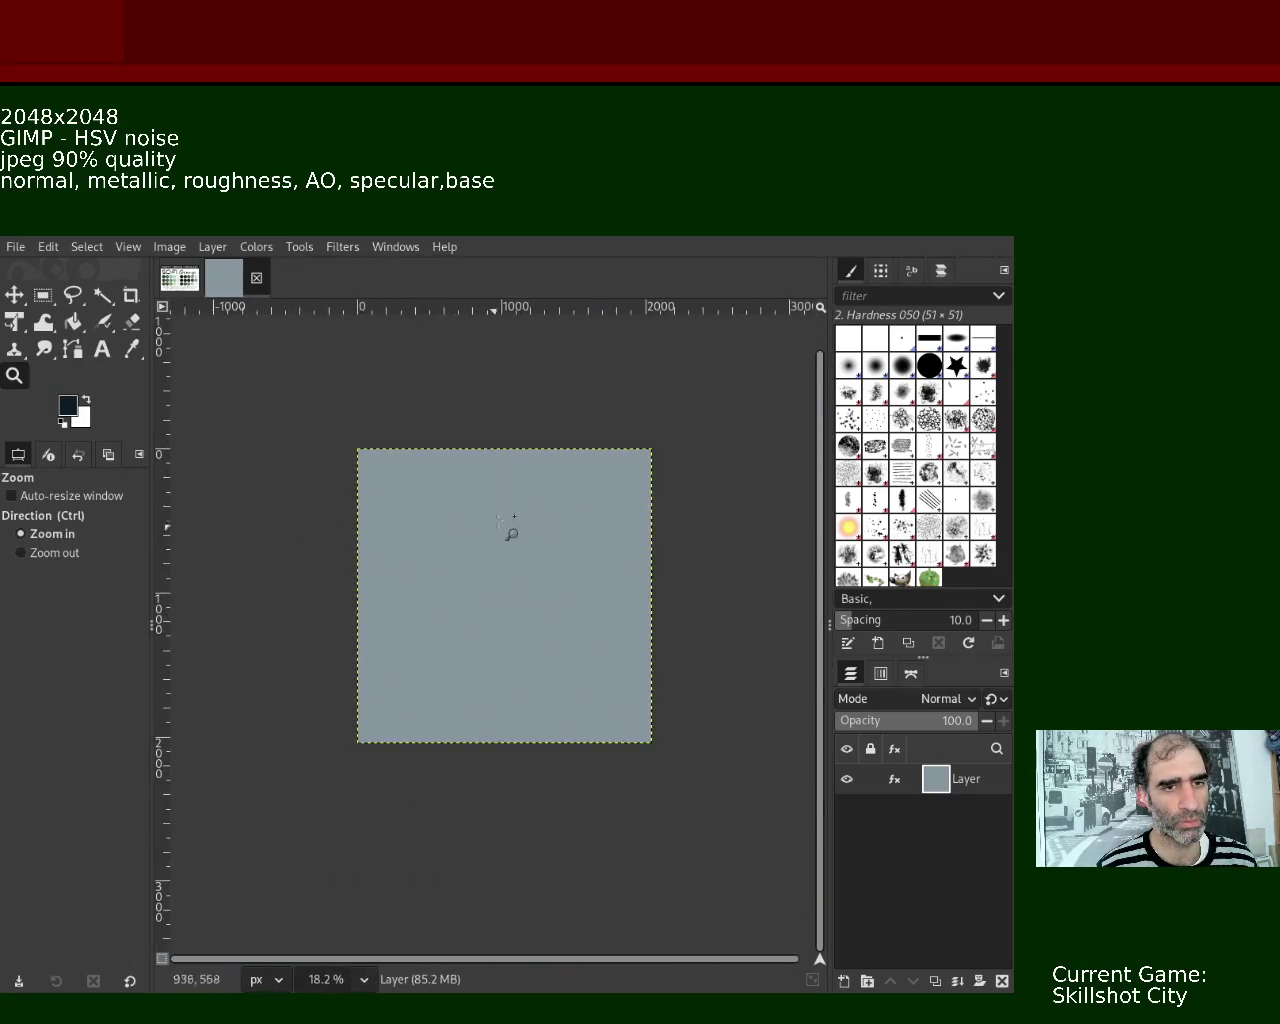
pyautogui.scroll(2, 500, 529)
pyautogui.scroll(-1, 523, 509)
pyautogui.scroll(1, 483, 574)
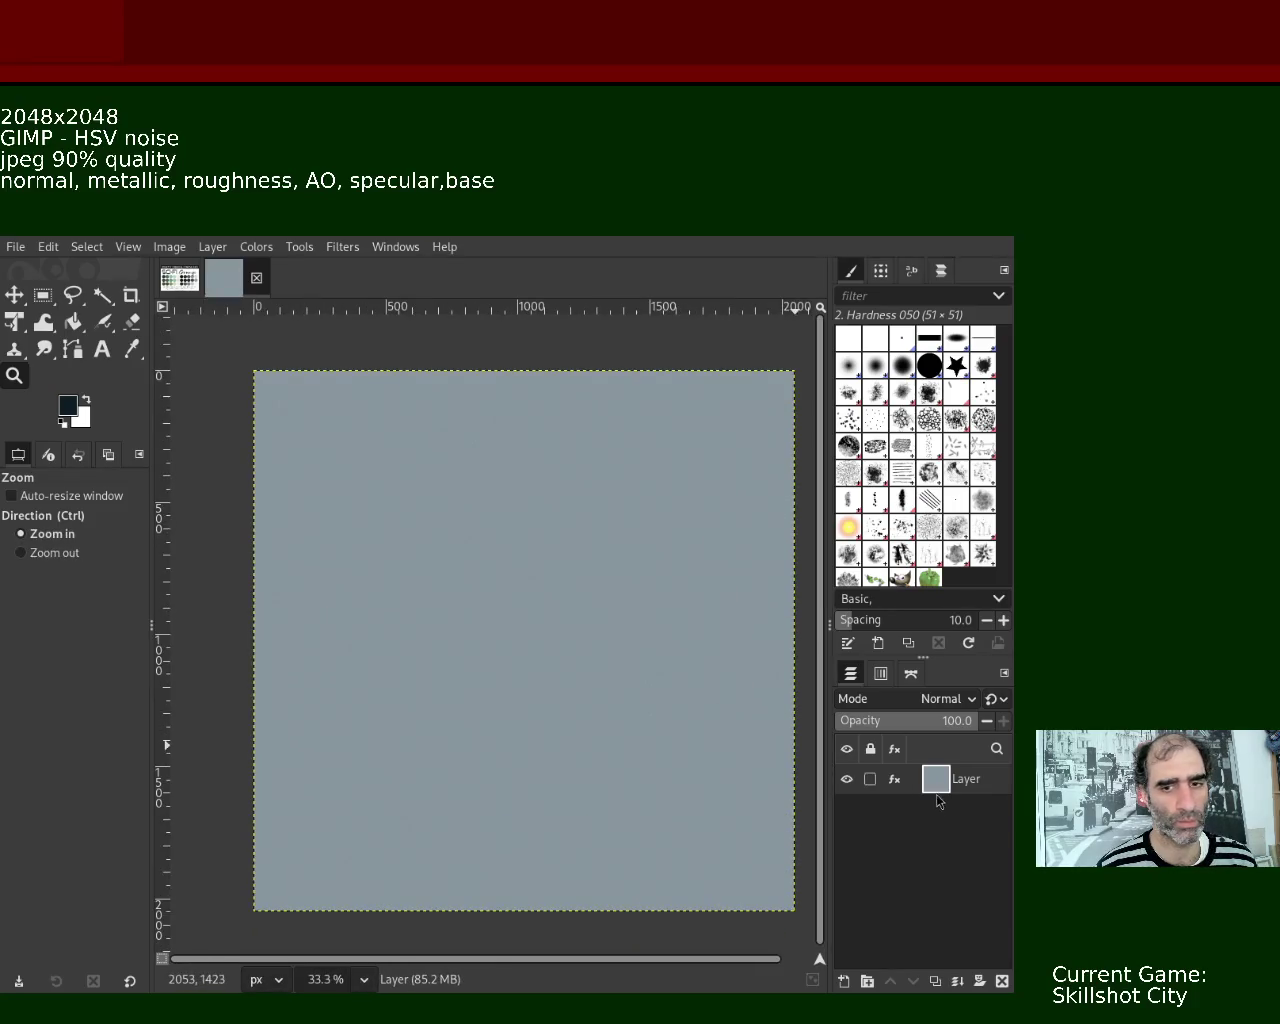
pyautogui.hotkey('shift', 'ctrl', 'd')
pyautogui.hotkey('shift', 'ctrl', 'd')
pyautogui.hotkey('shift', 'ctrl', 'd')
pyautogui.hotkey('shift', 'ctrl', 'd')
pyautogui.hotkey('shift', 'ctrl', 'd')
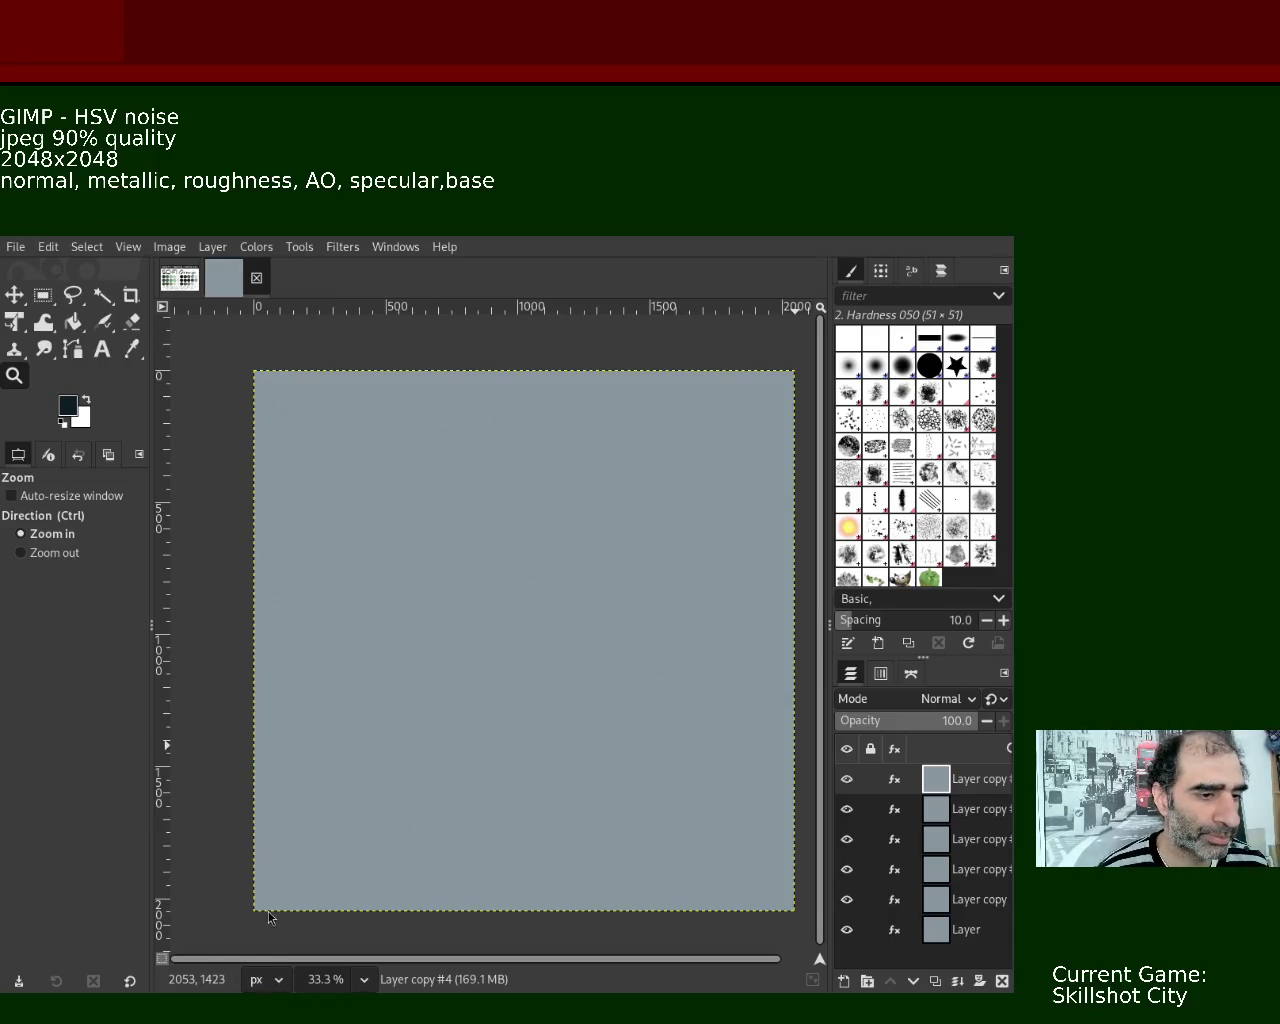
pyautogui.write(' map')
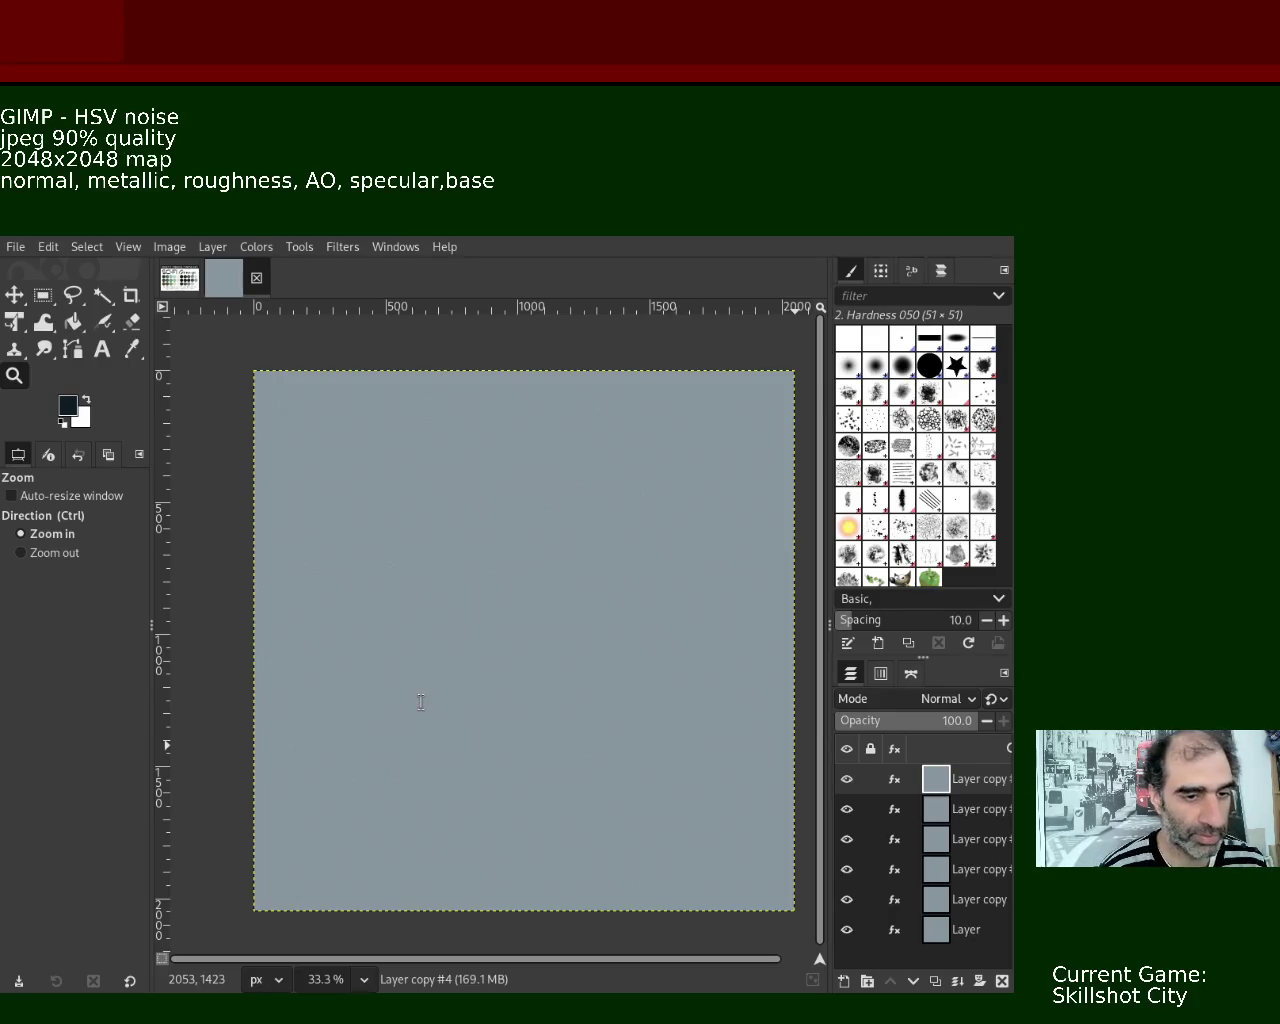
pyautogui.press('BackSpace')
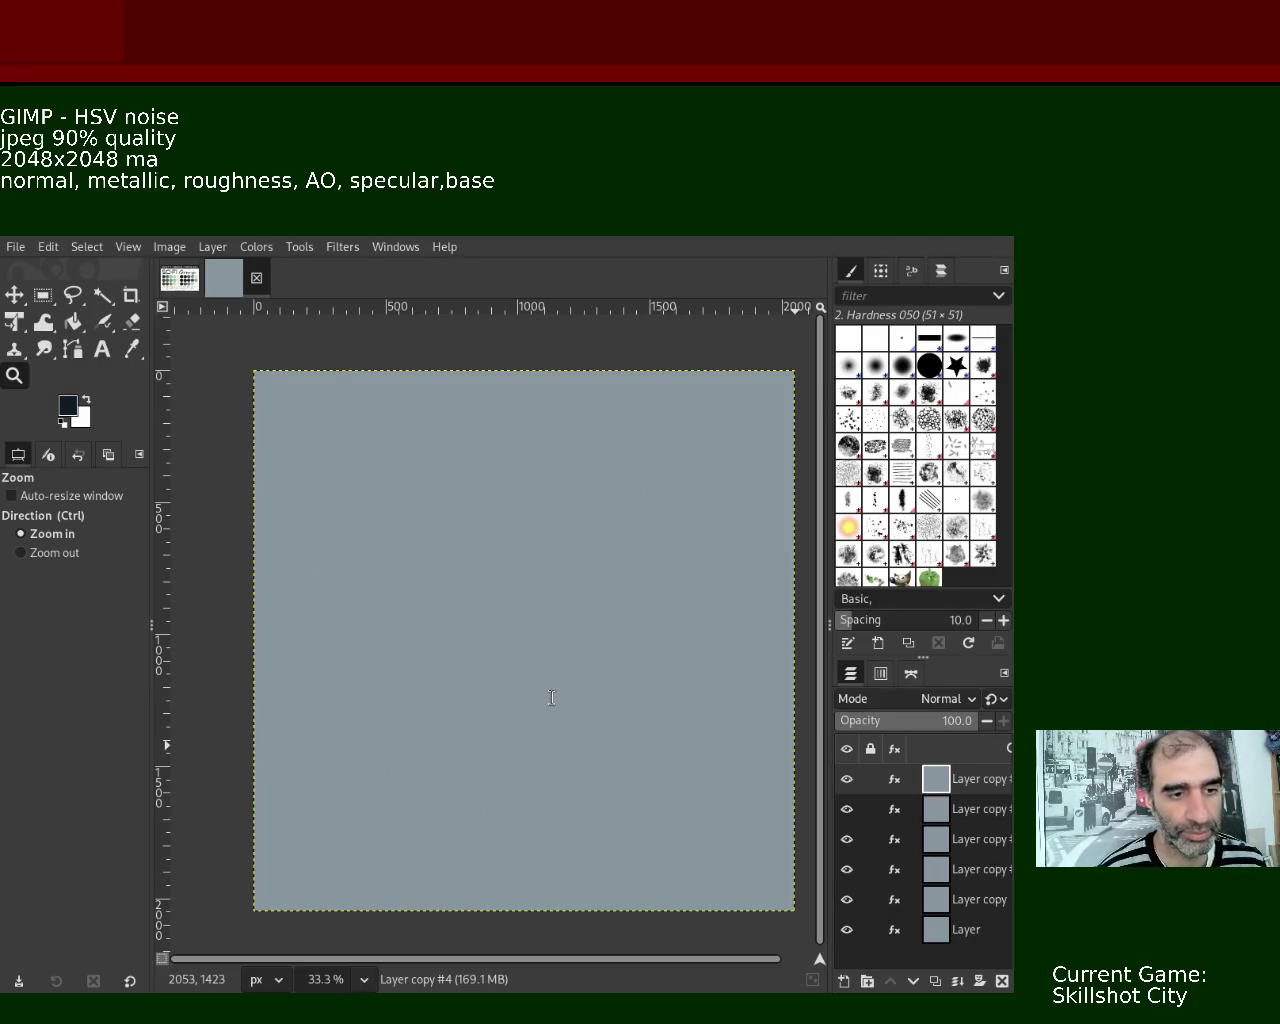
pyautogui.press('BackSpace')
pyautogui.press('BackSpace')
pyautogui.write('px')
pyautogui.press('BackSpace')
pyautogui.press('BackSpace')
pyautogui.write('px')
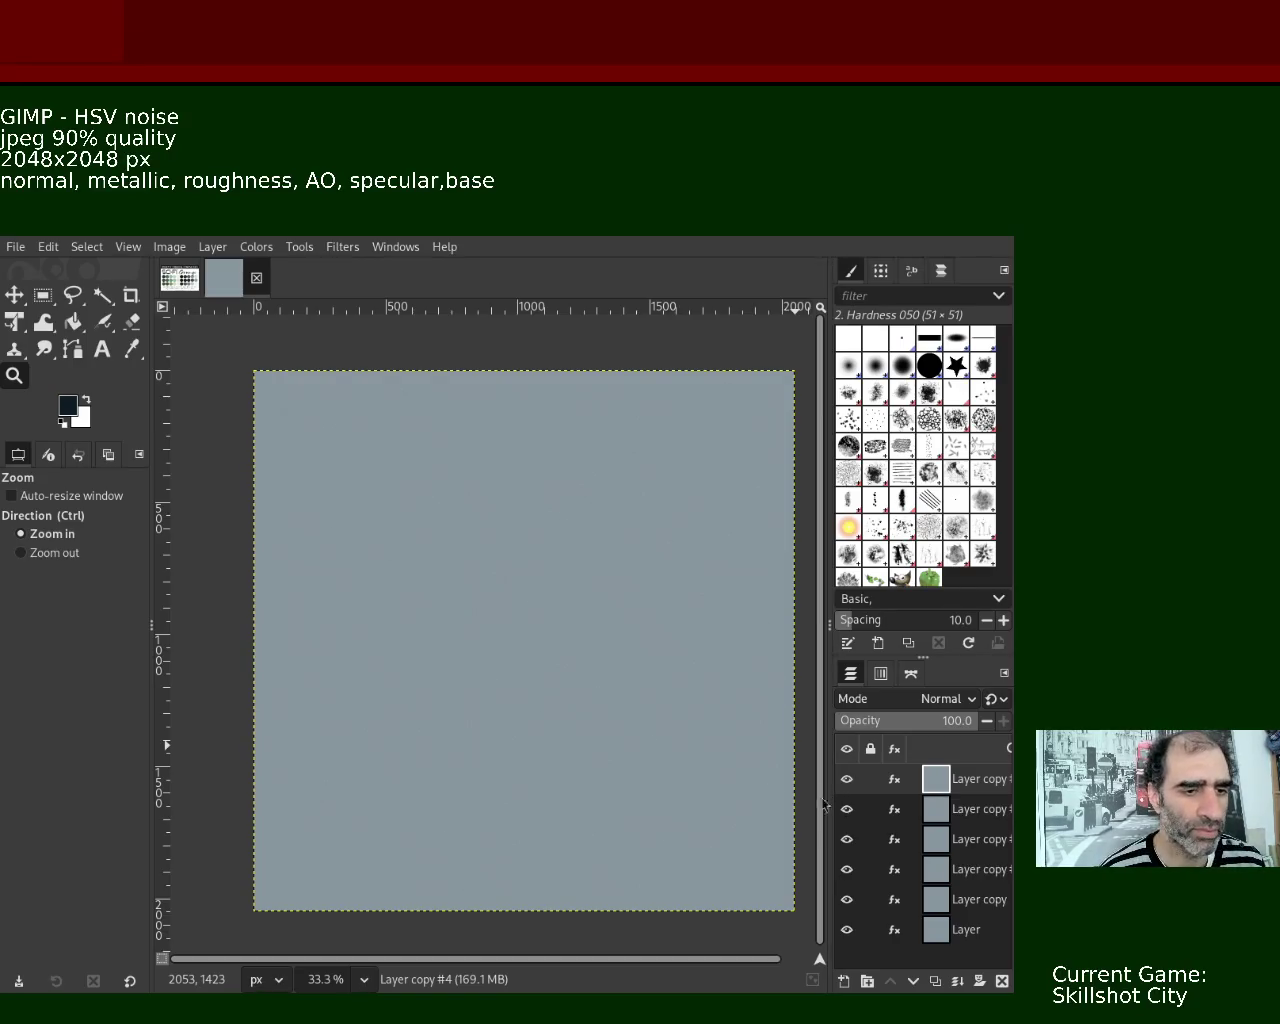
pyautogui.press('BackSpace')
pyautogui.press('BackSpace')
pyautogui.press('BackSpace')
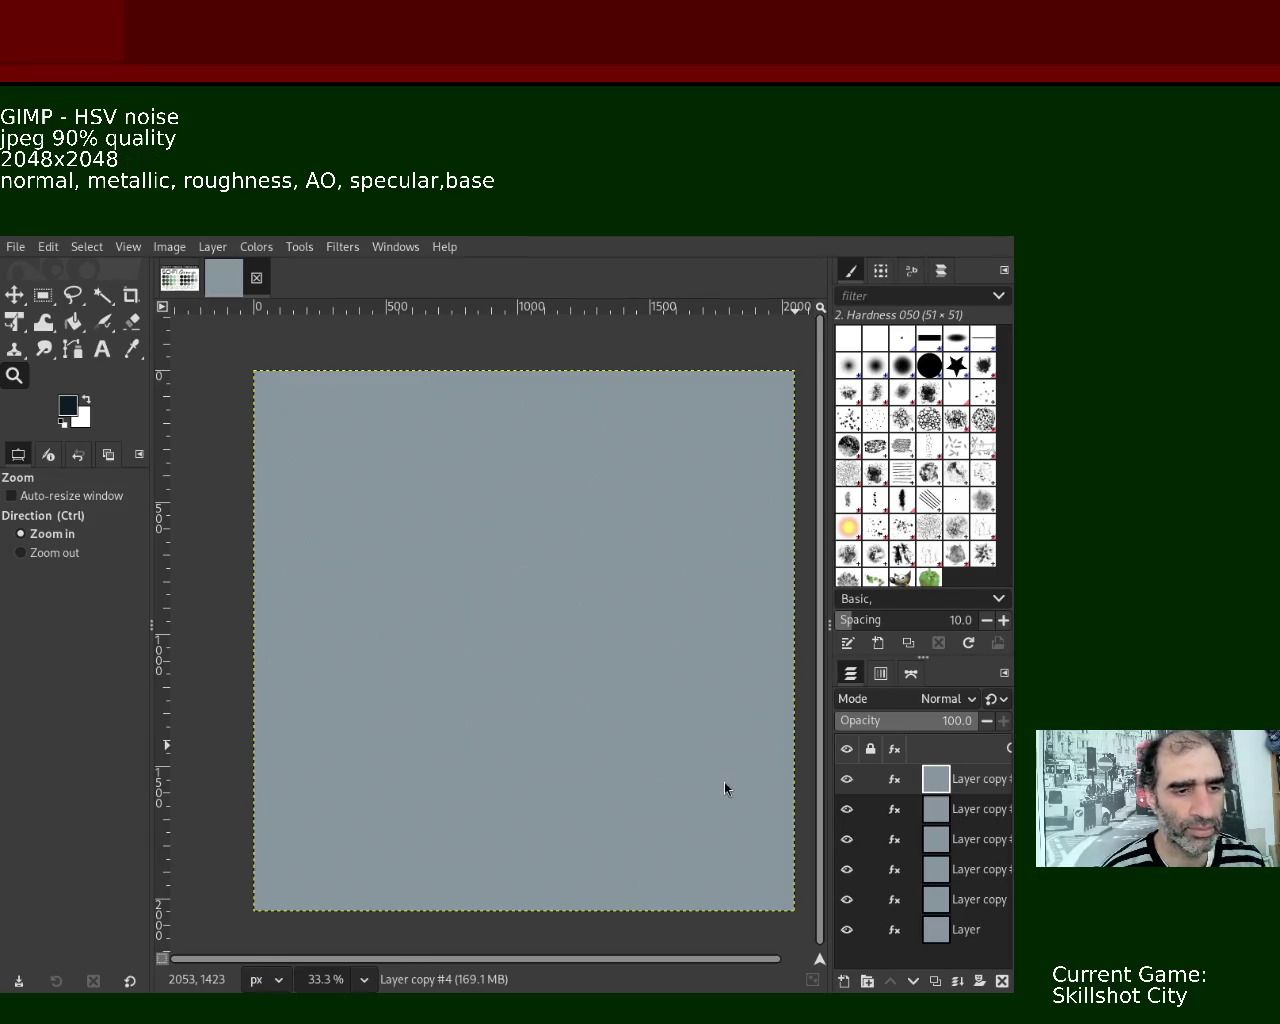
pyautogui.write('-aa')
pyautogui.press('BackSpace')
pyautogui.press('BackSpace')
pyautogui.write('map size')
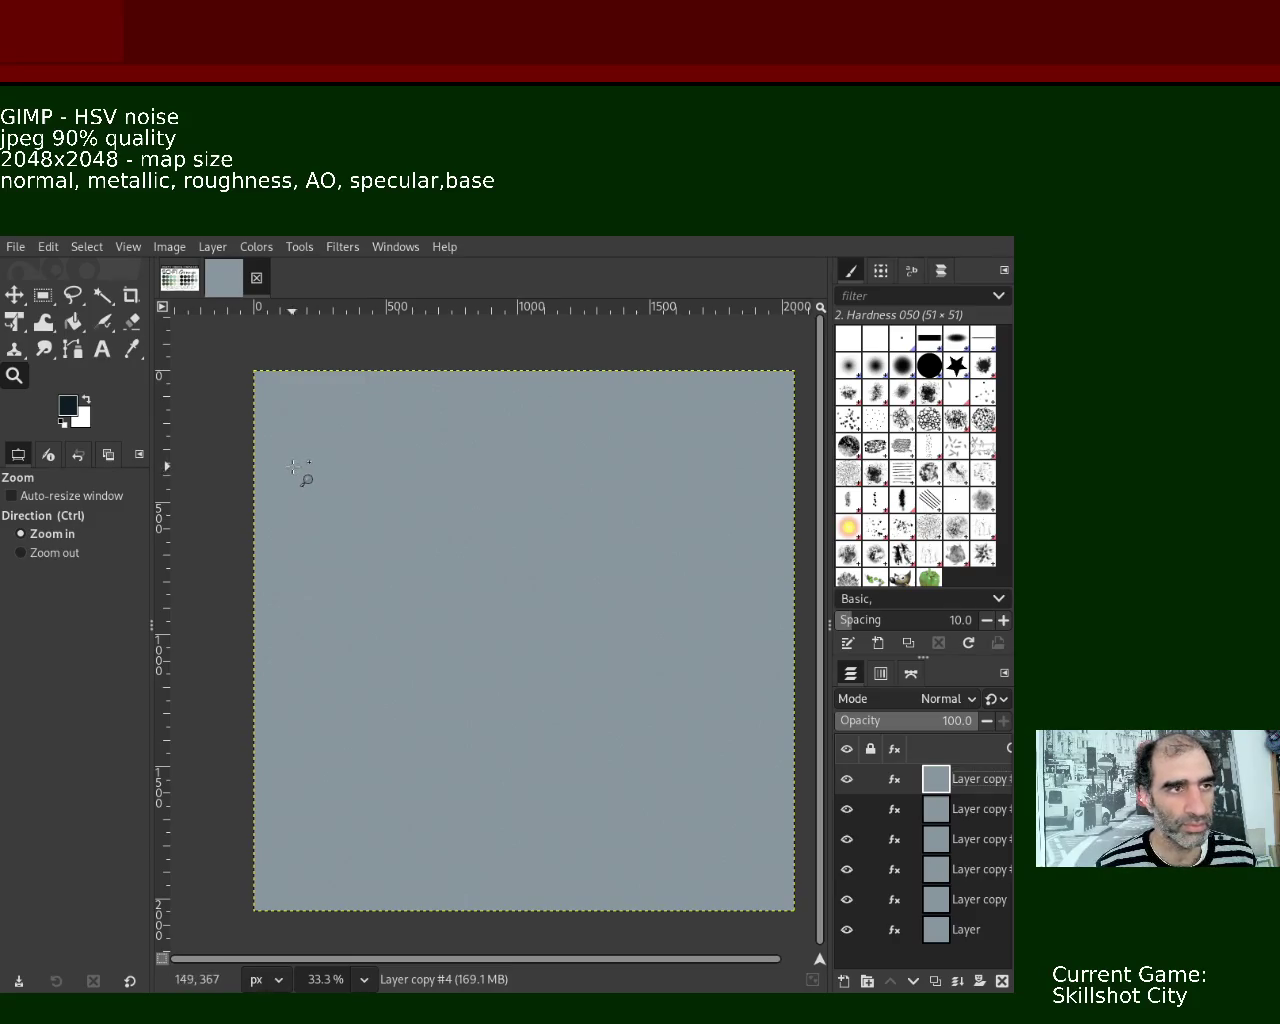
pyautogui.moveTo(965, 779)
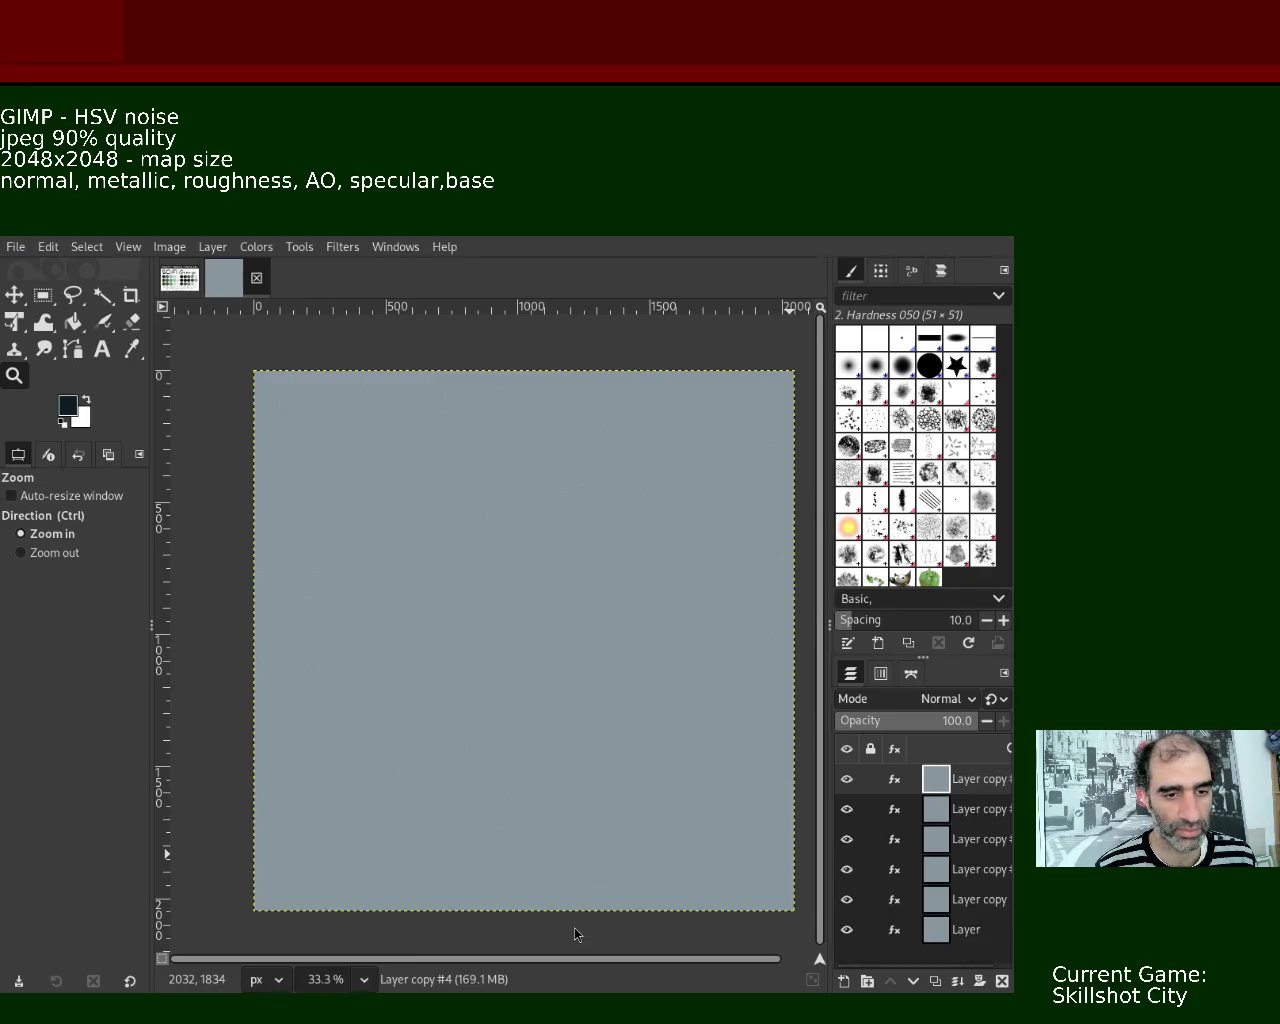
# - Rename the top three layers normal, metallic and roughness
pyautogui.doubleClick(972, 785)
pyautogui.write('normal')
pyautogui.press('Return')
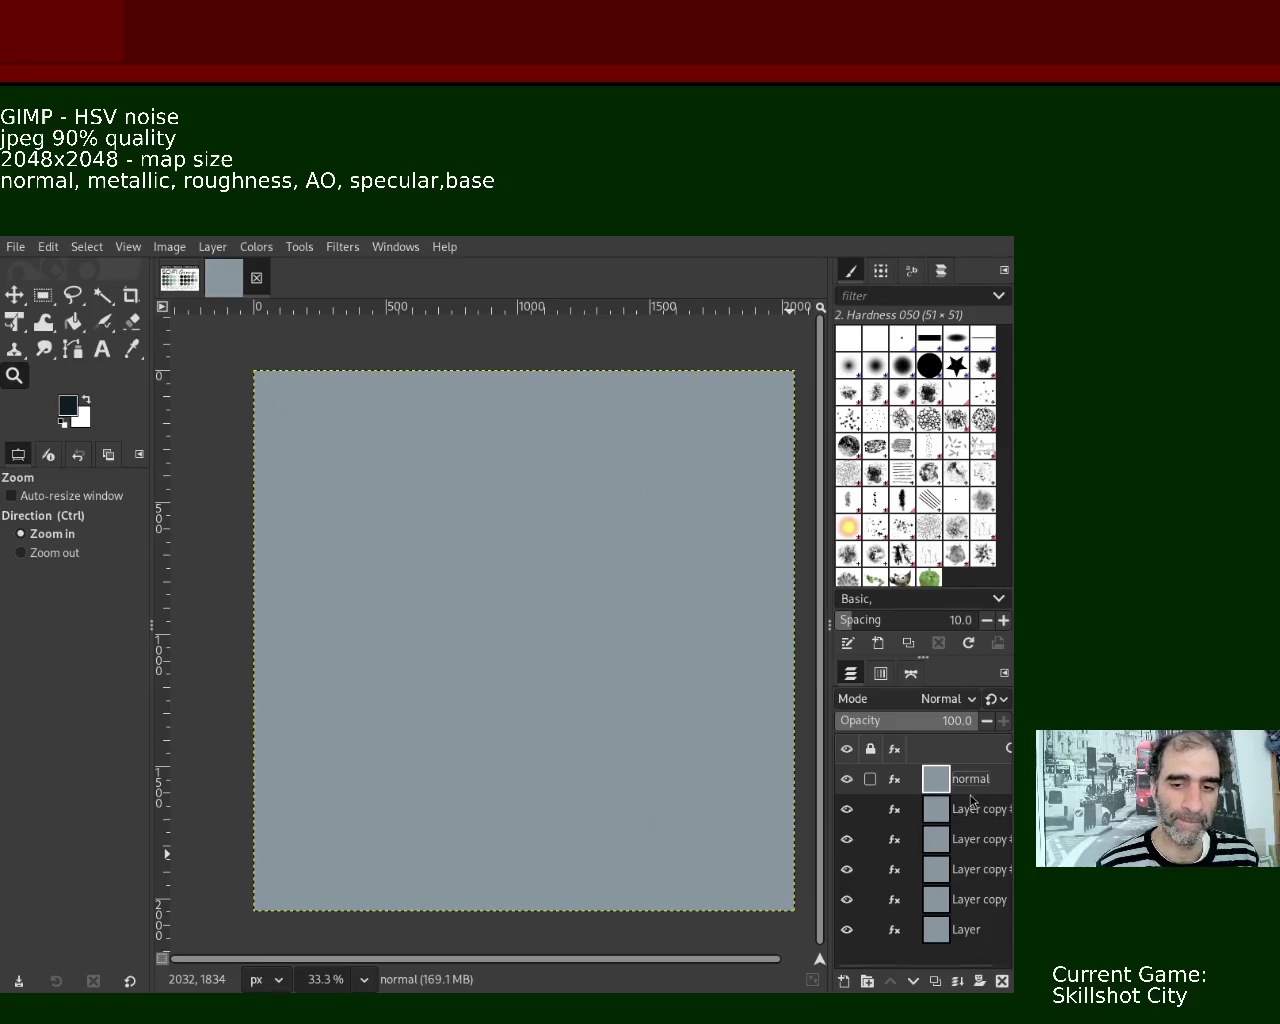
pyautogui.doubleClick(975, 810)
pyautogui.write('metallic')
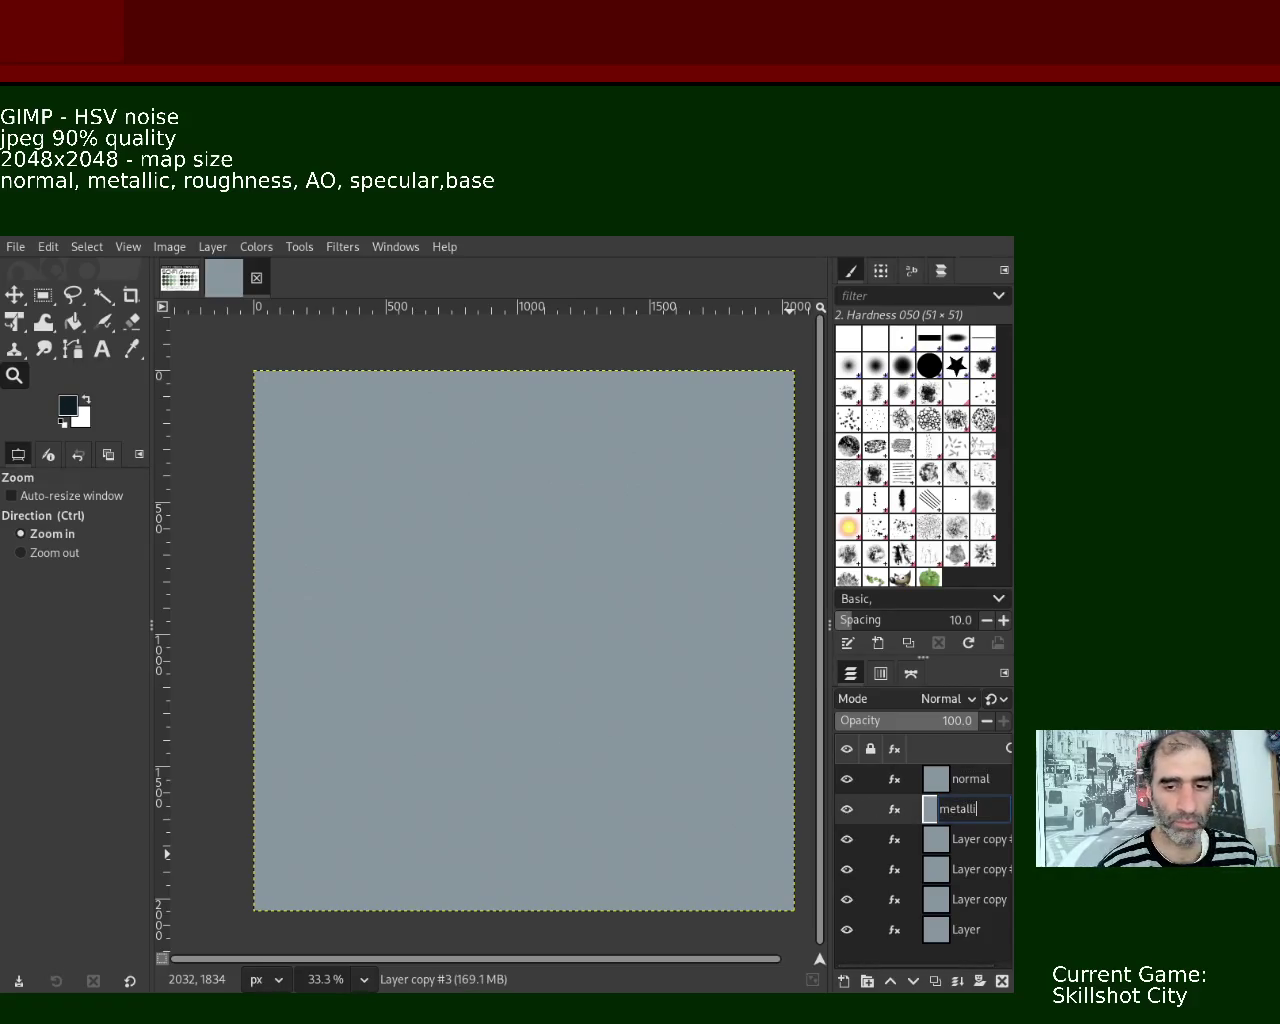
pyautogui.press('Return')
pyautogui.doubleClick(976, 842)
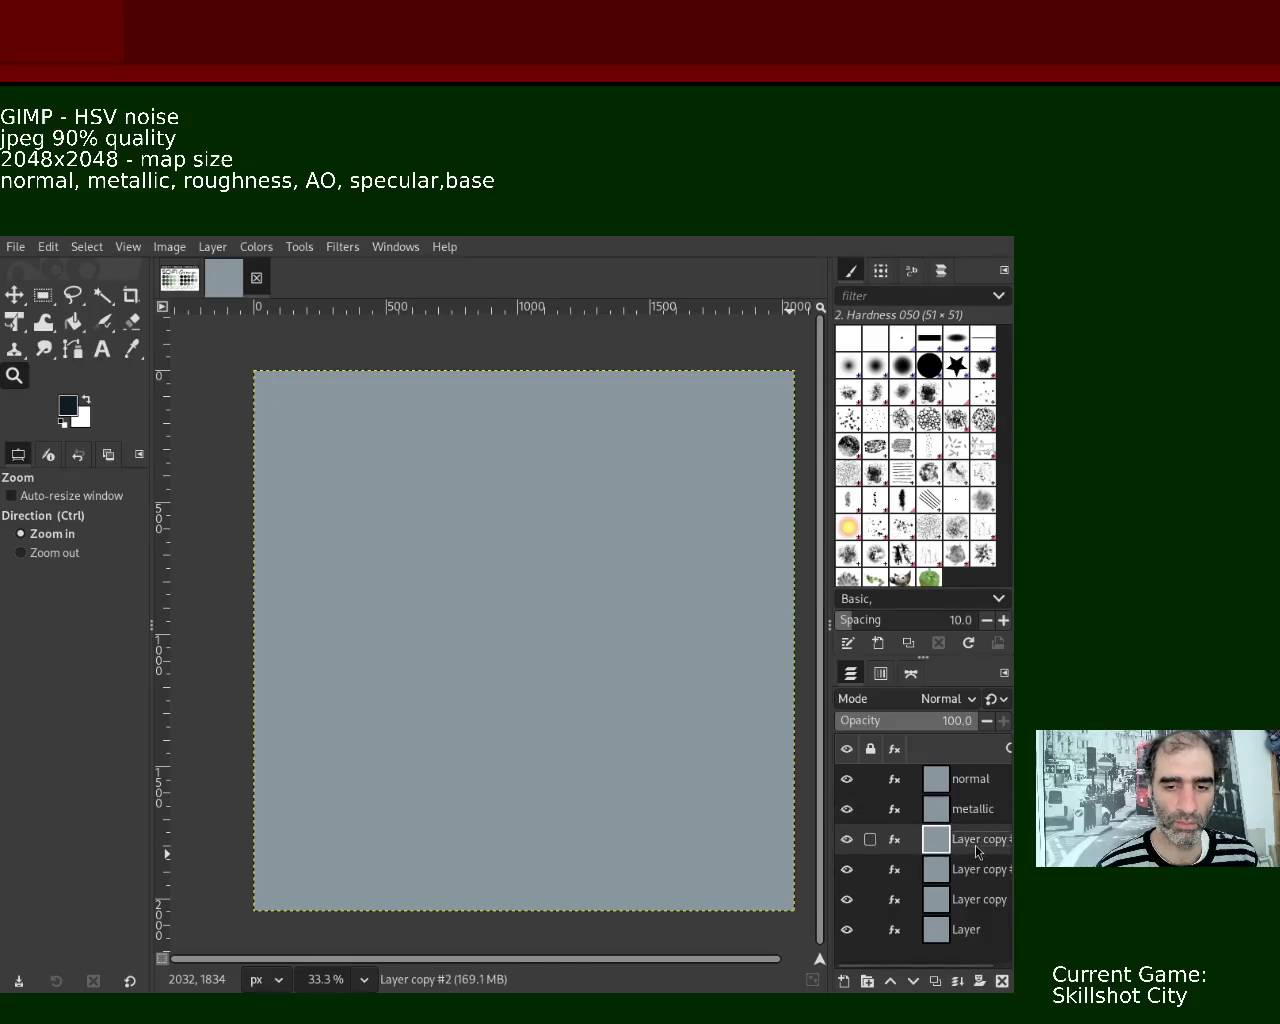
pyautogui.write('roughness')
pyautogui.press('Return')
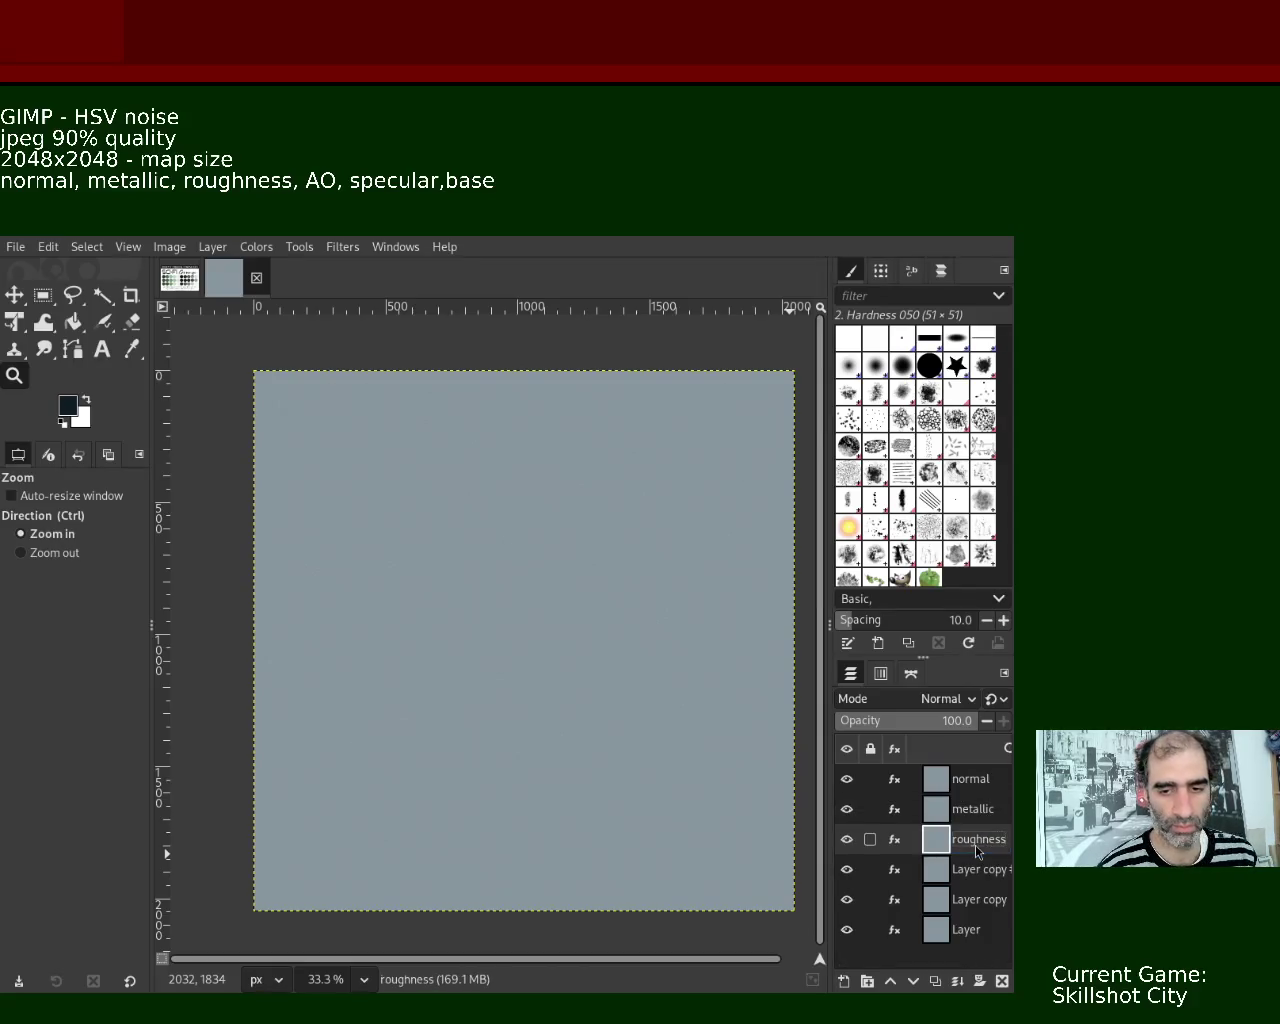
# - Rename the bottom three layers AO, specular and base
pyautogui.doubleClick(978, 869)
pyautogui.write('AO')
pyautogui.press('Return')
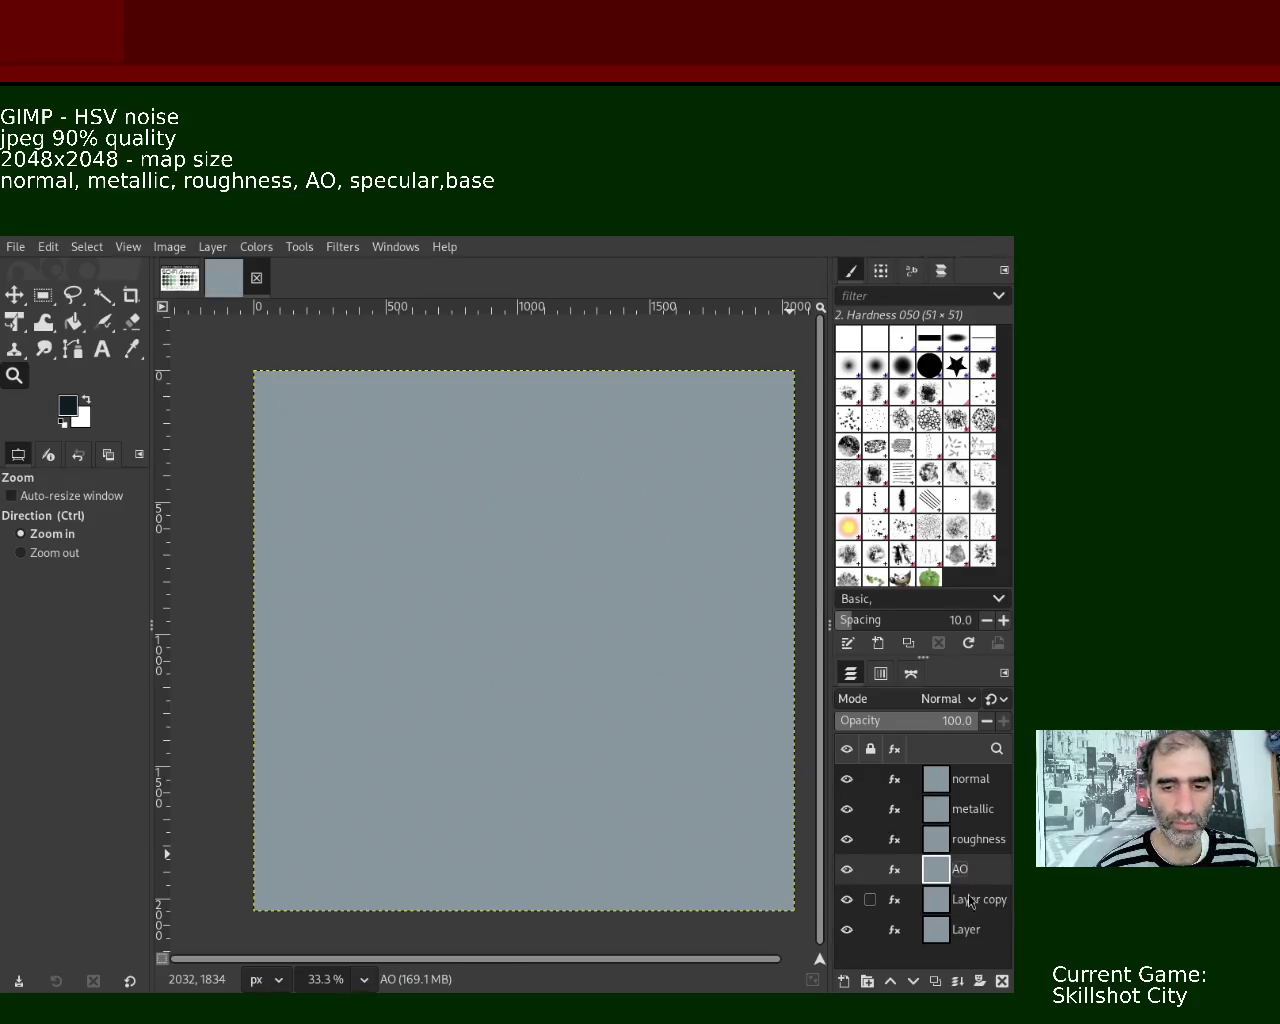
pyautogui.doubleClick(978, 899)
pyautogui.write('specular')
pyautogui.press('Return')
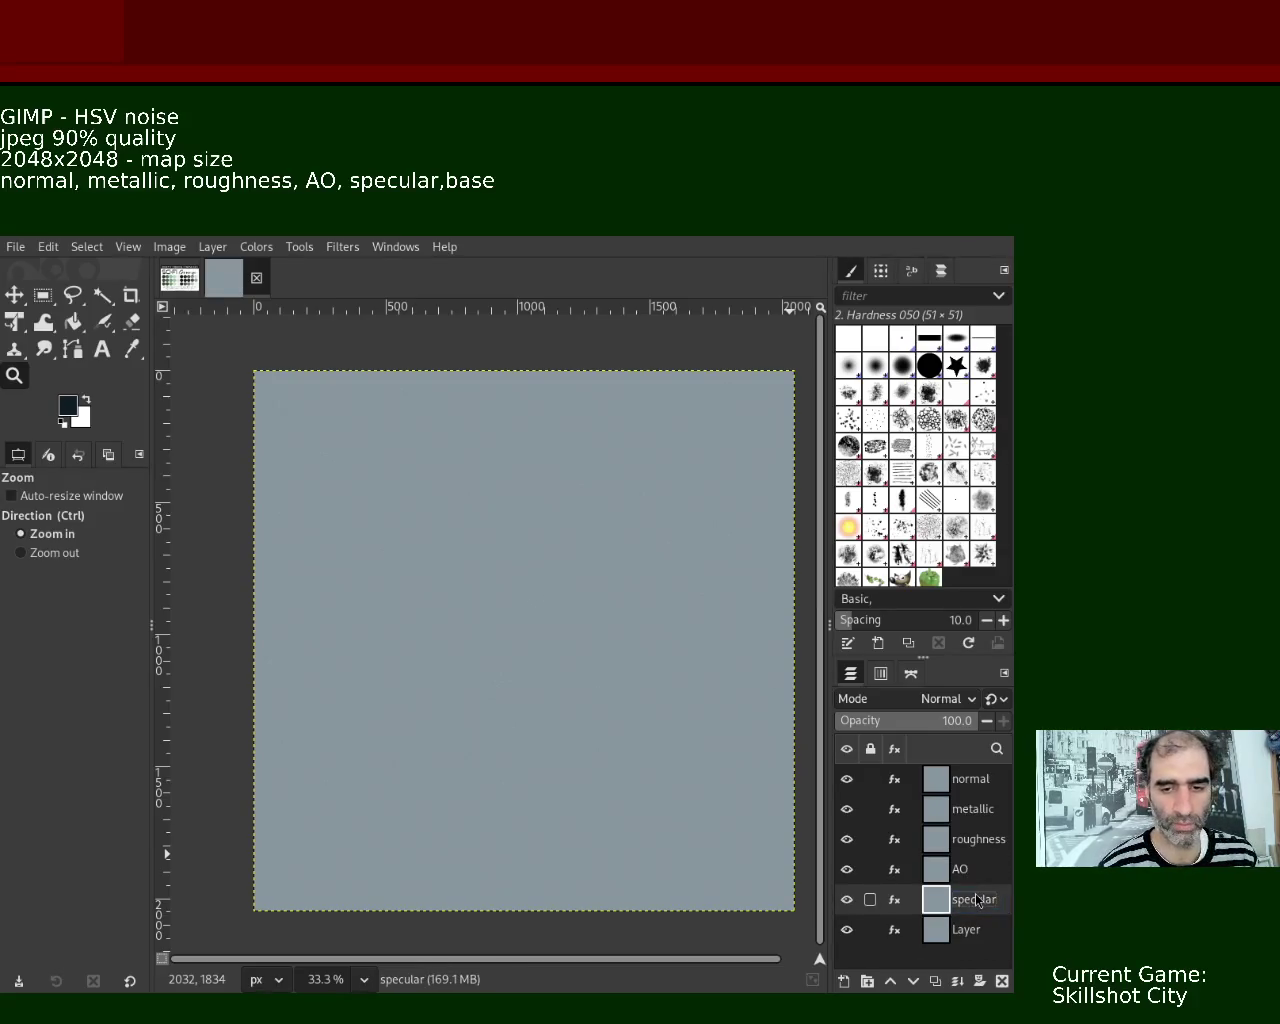
pyautogui.doubleClick(966, 929)
pyautogui.write('base')
pyautogui.press('Return')
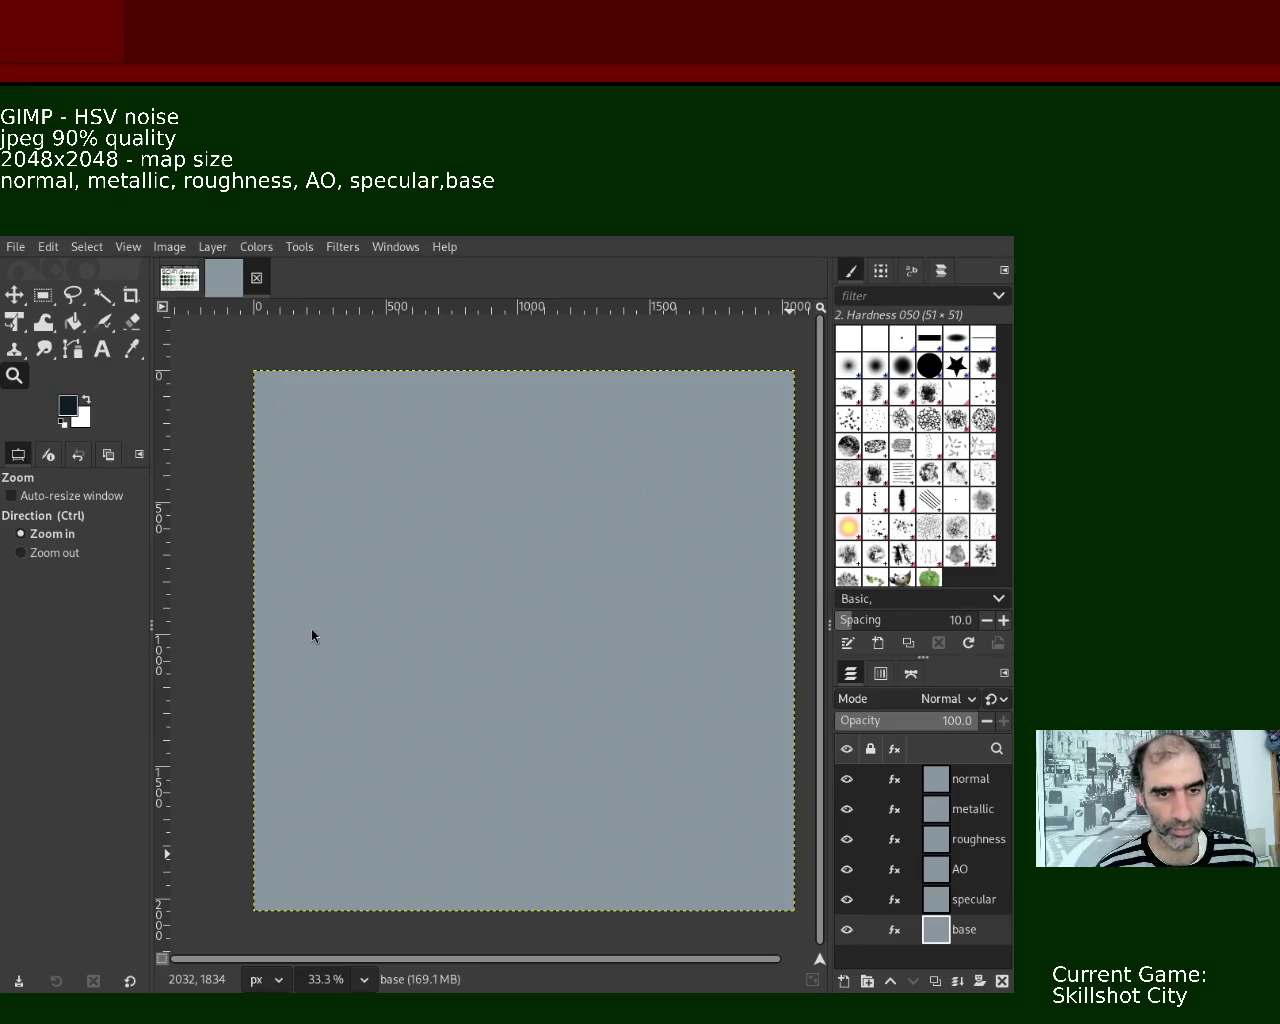
# - Fill the normal layer with flat blue-violet, then make metallic the active layer
pyautogui.click(953, 780)
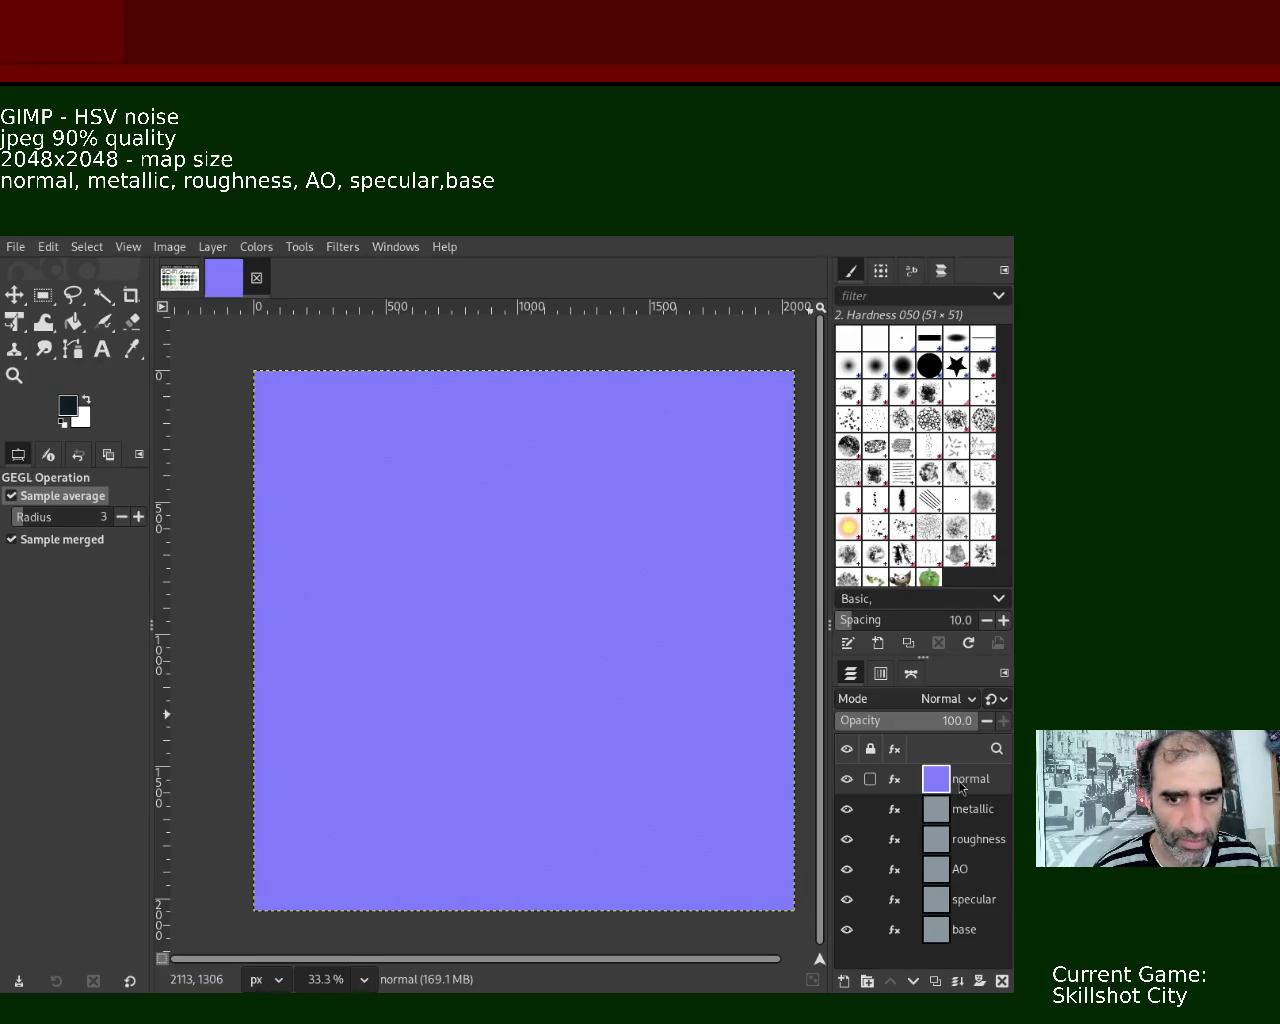
pyautogui.click(957, 812)
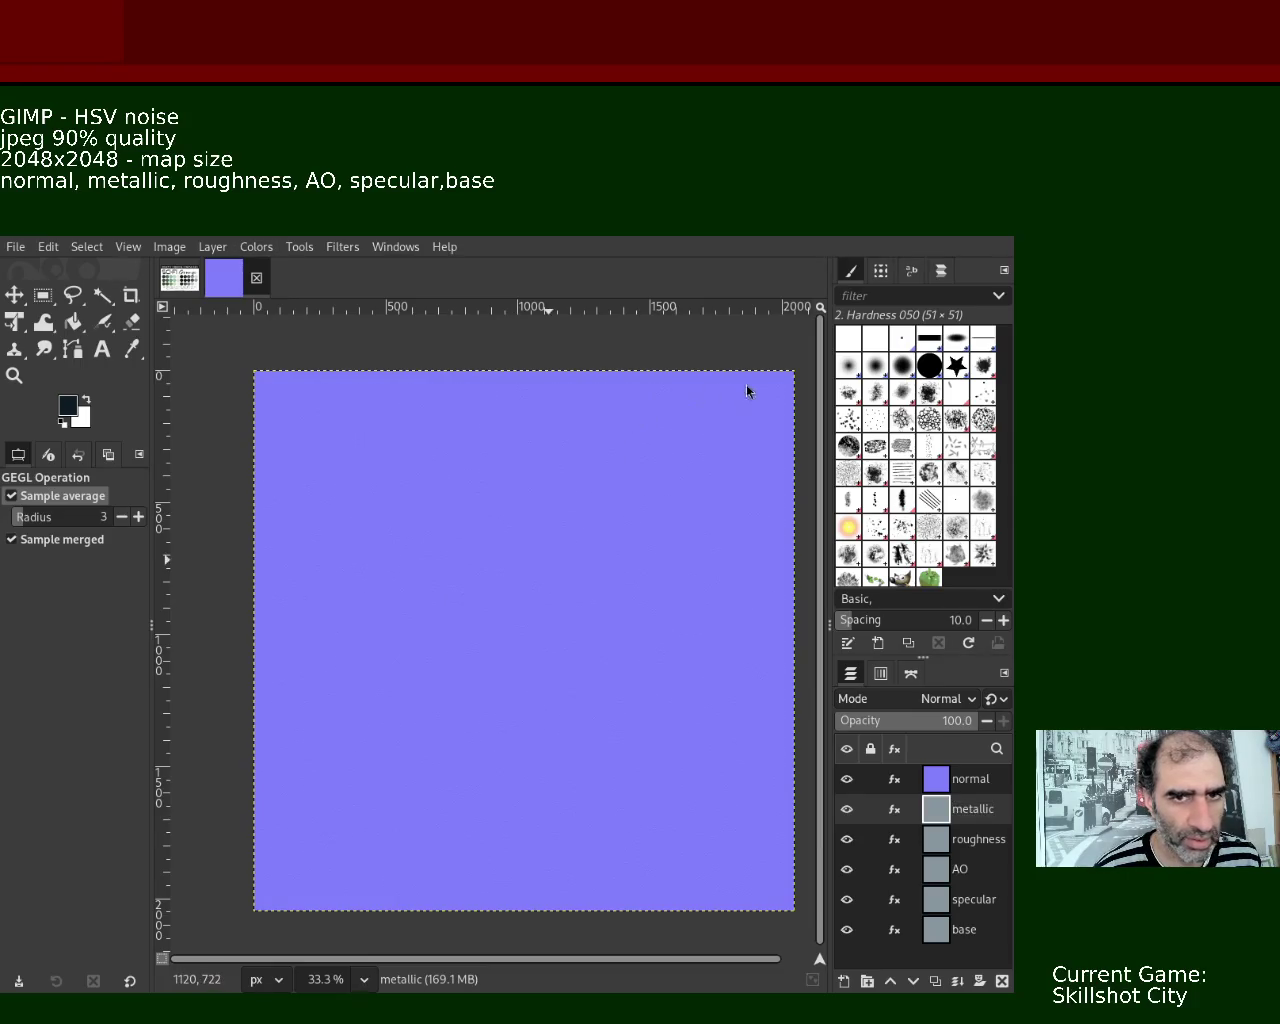
# - Hide the normal layer, keep the metallic layer visible, and open Levels for it
pyautogui.click(846, 779)
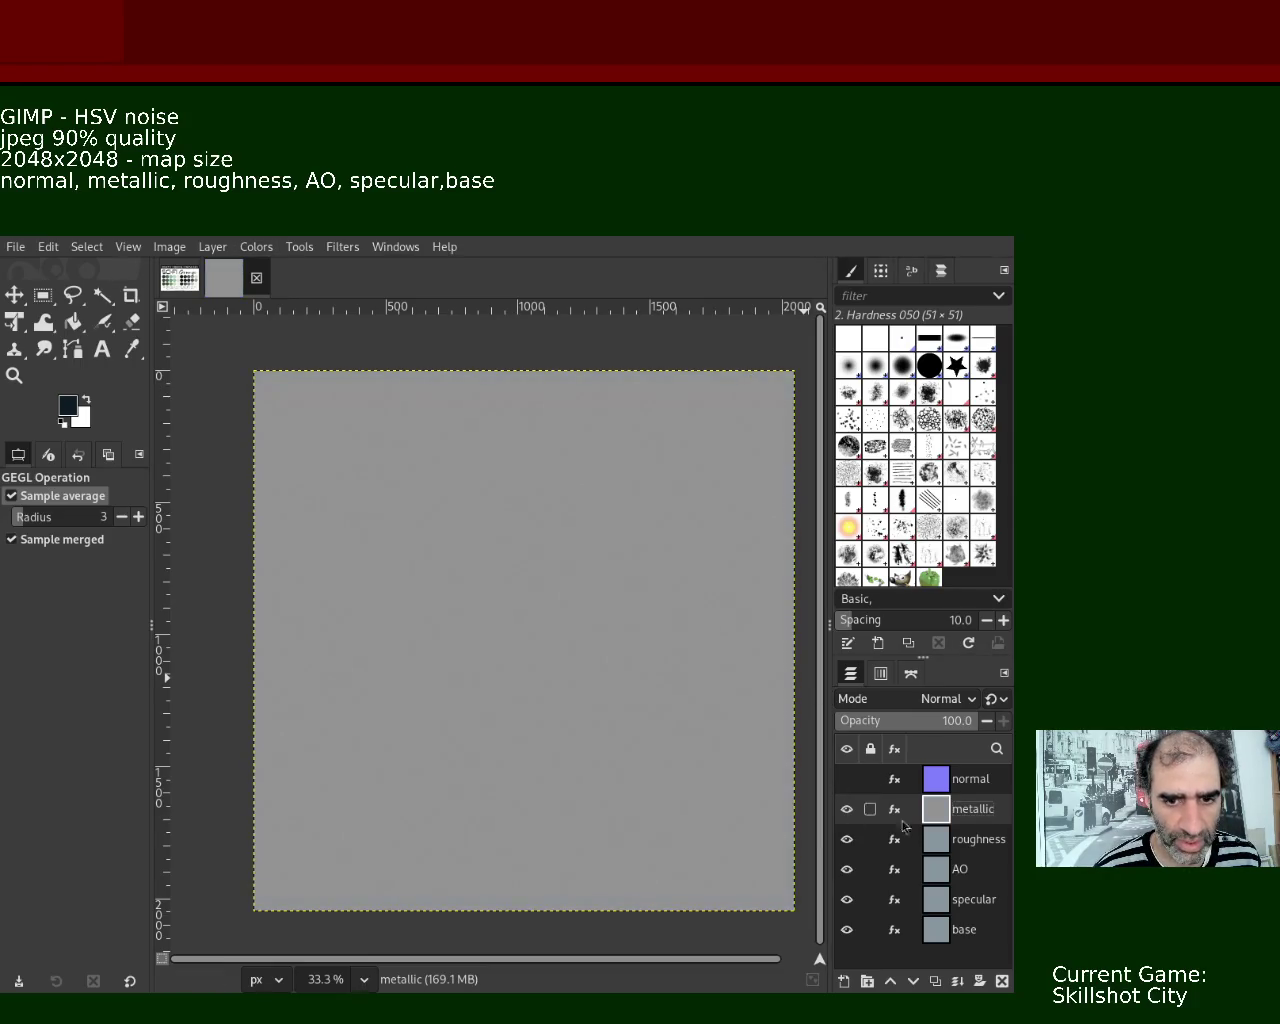
pyautogui.moveTo(858, 812)
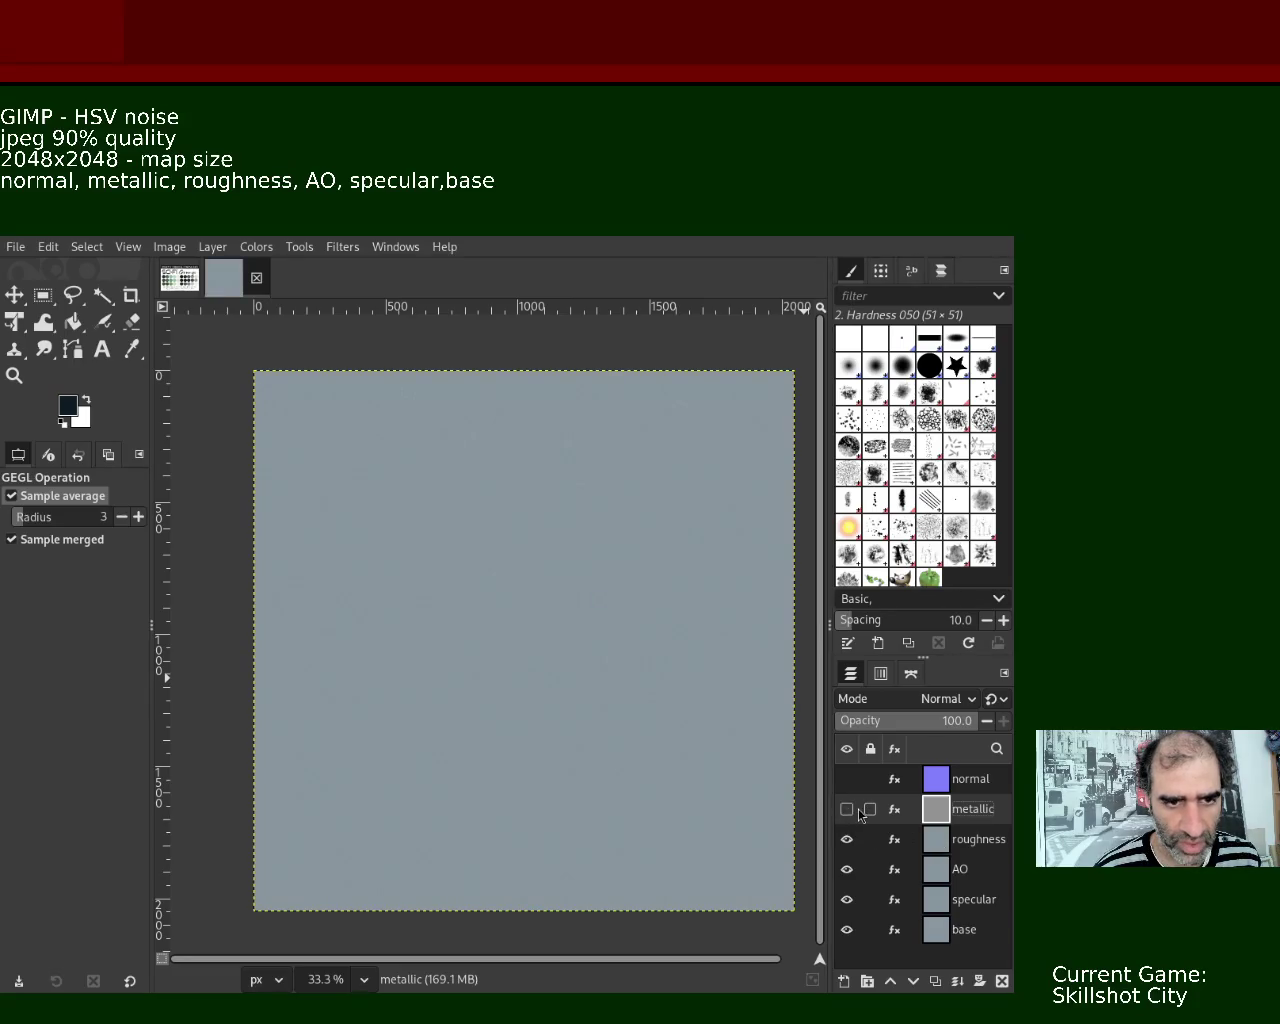
pyautogui.click(850, 809)
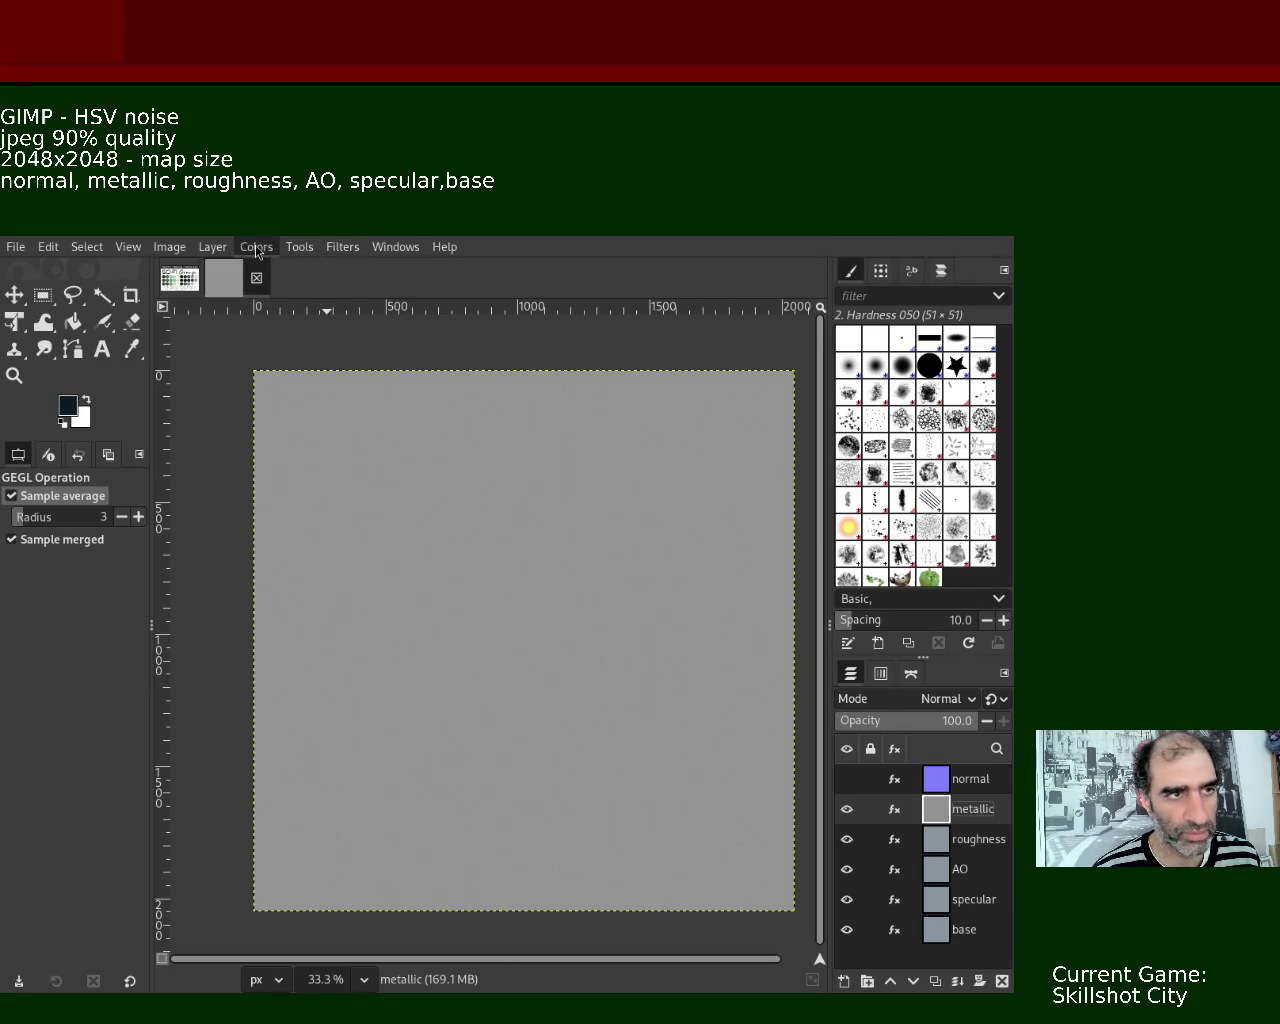
pyautogui.click(335, 438)
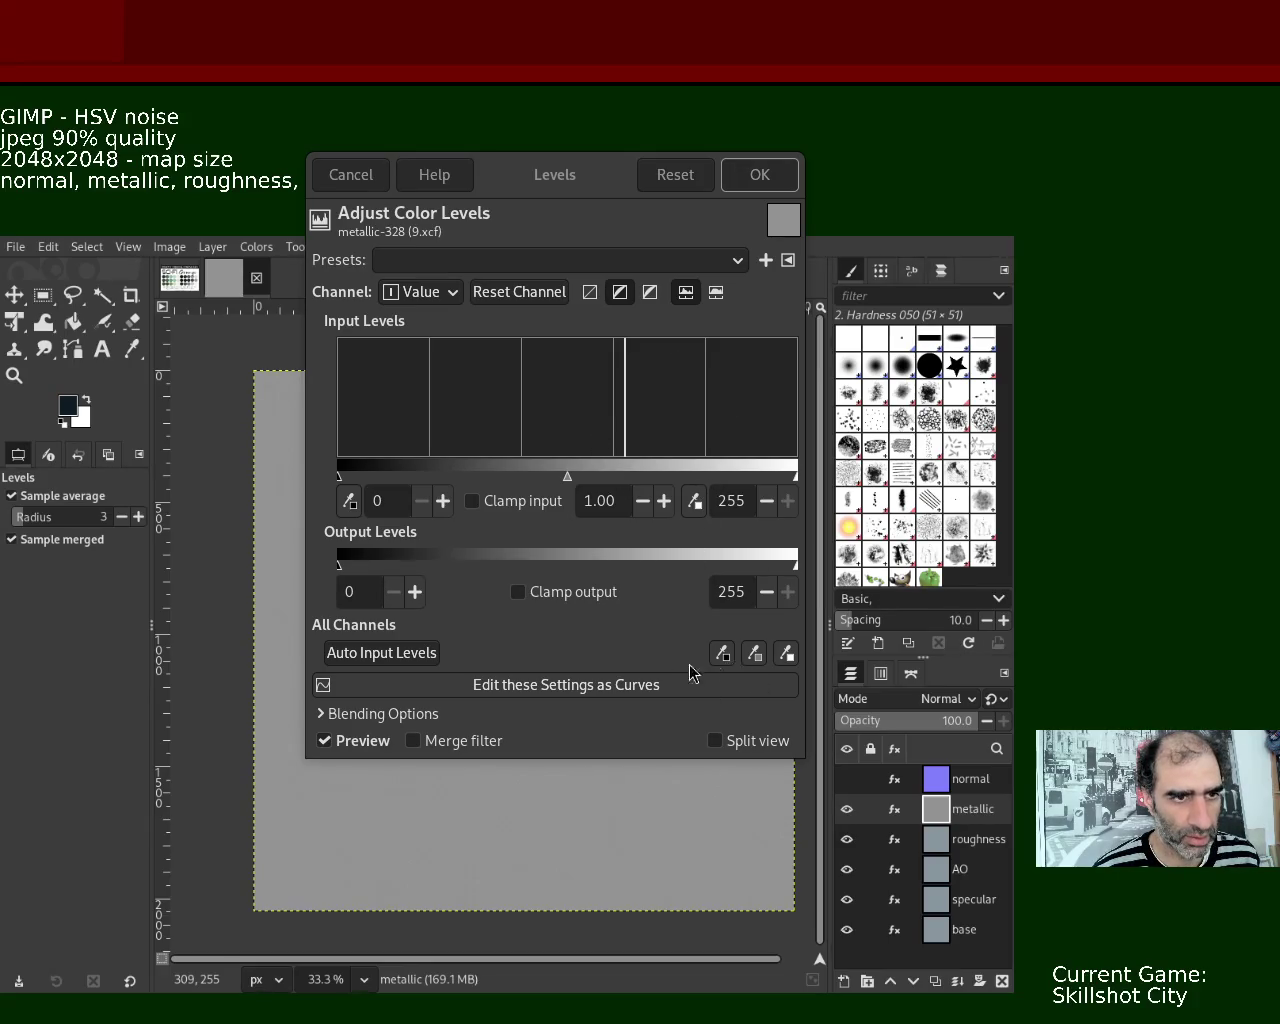
# - Raise the metallic layer's Levels black point to about 158, then hide it and select roughness
pyautogui.moveTo(335, 478)
pyautogui.mouseDown()
pyautogui.moveTo(653, 476)
pyautogui.moveTo(614, 475)
pyautogui.moveTo(625, 479)
pyautogui.mouseUp()
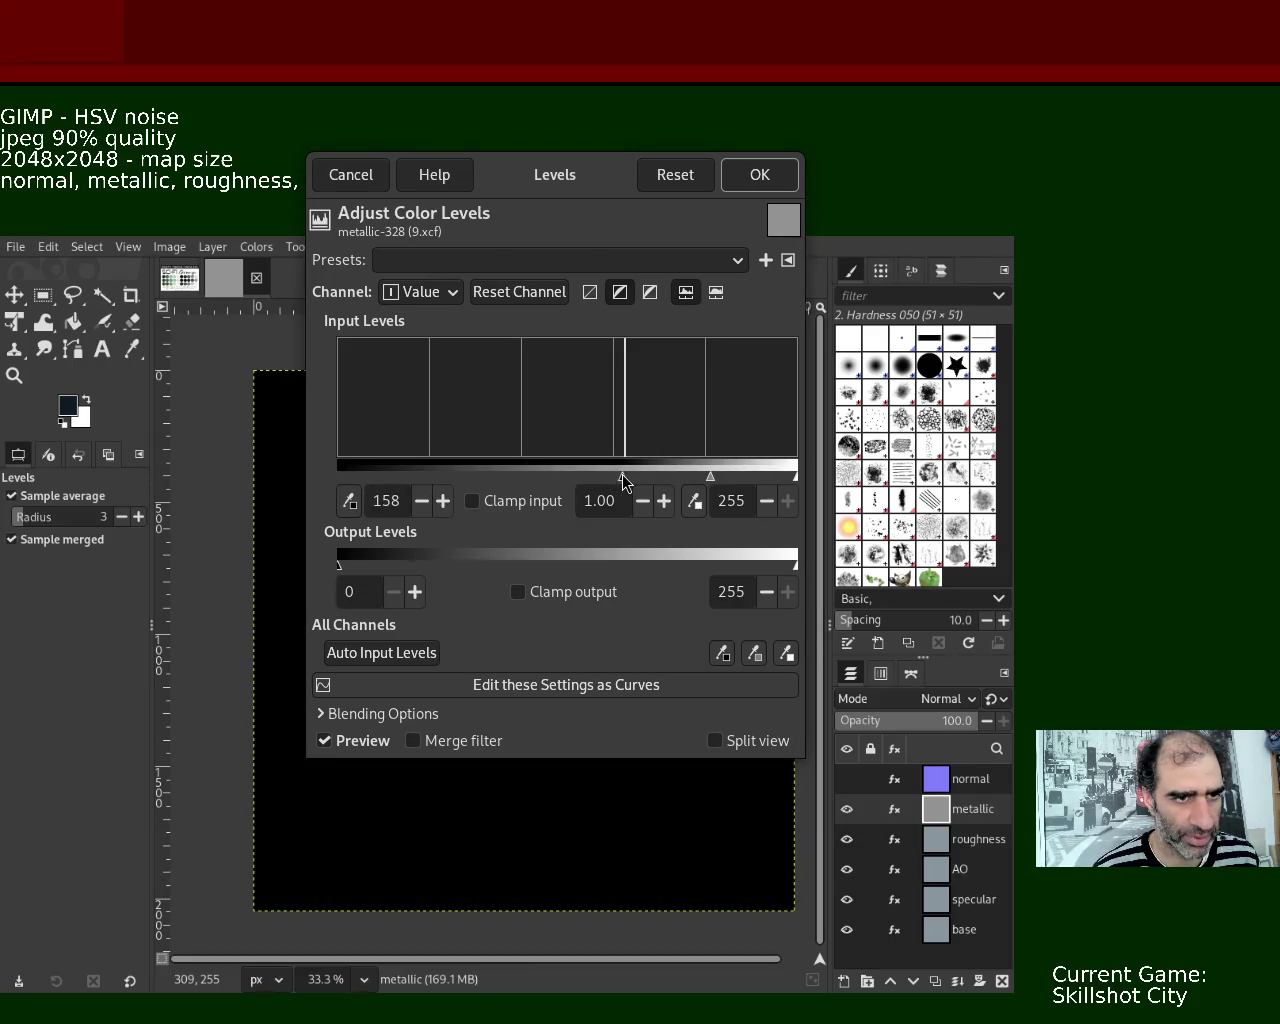
pyautogui.click(750, 178)
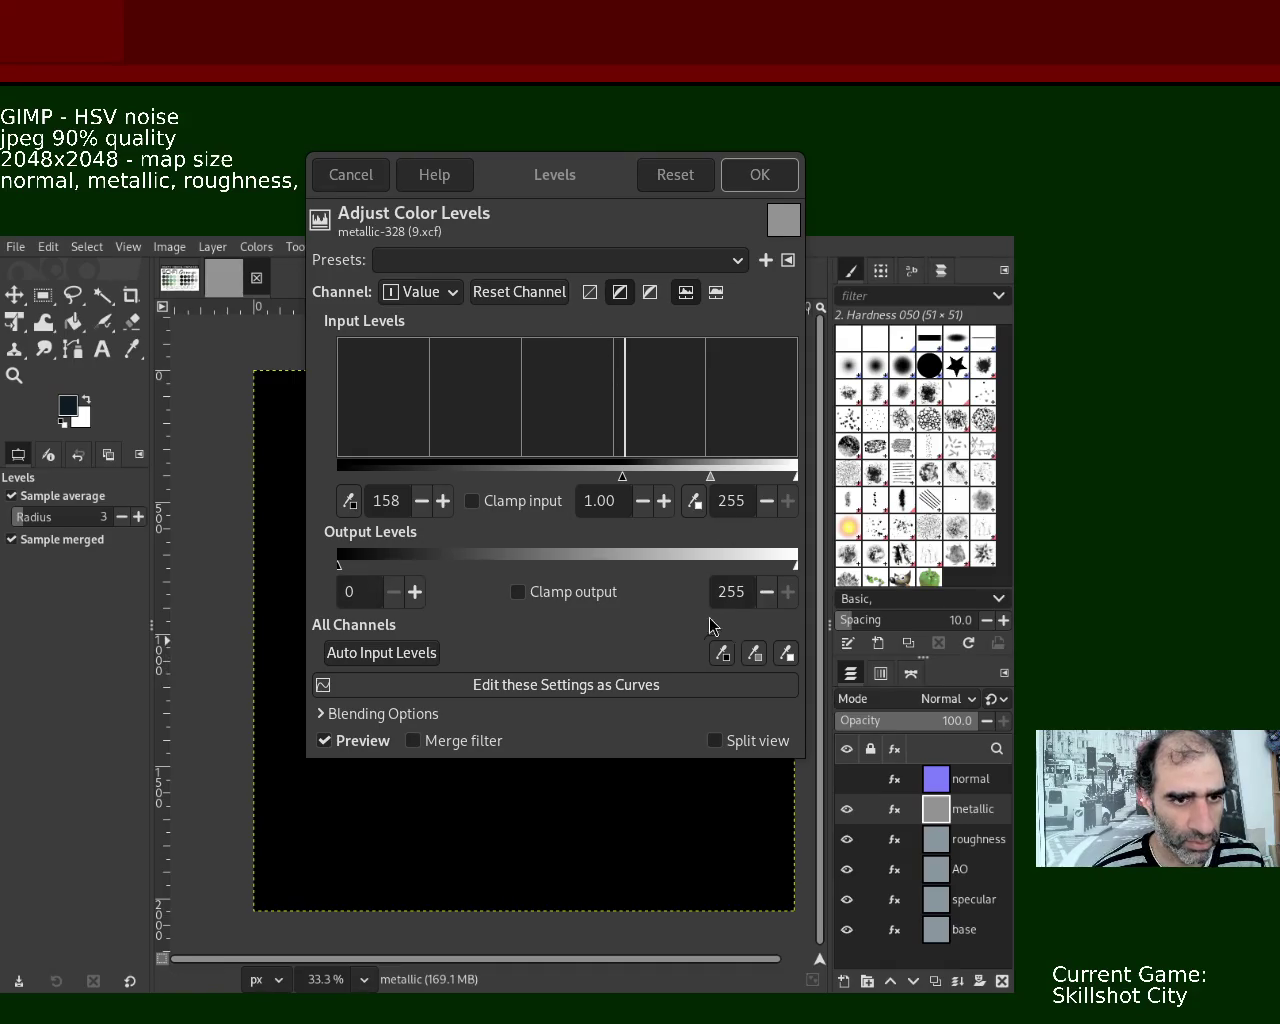
pyautogui.click(760, 174)
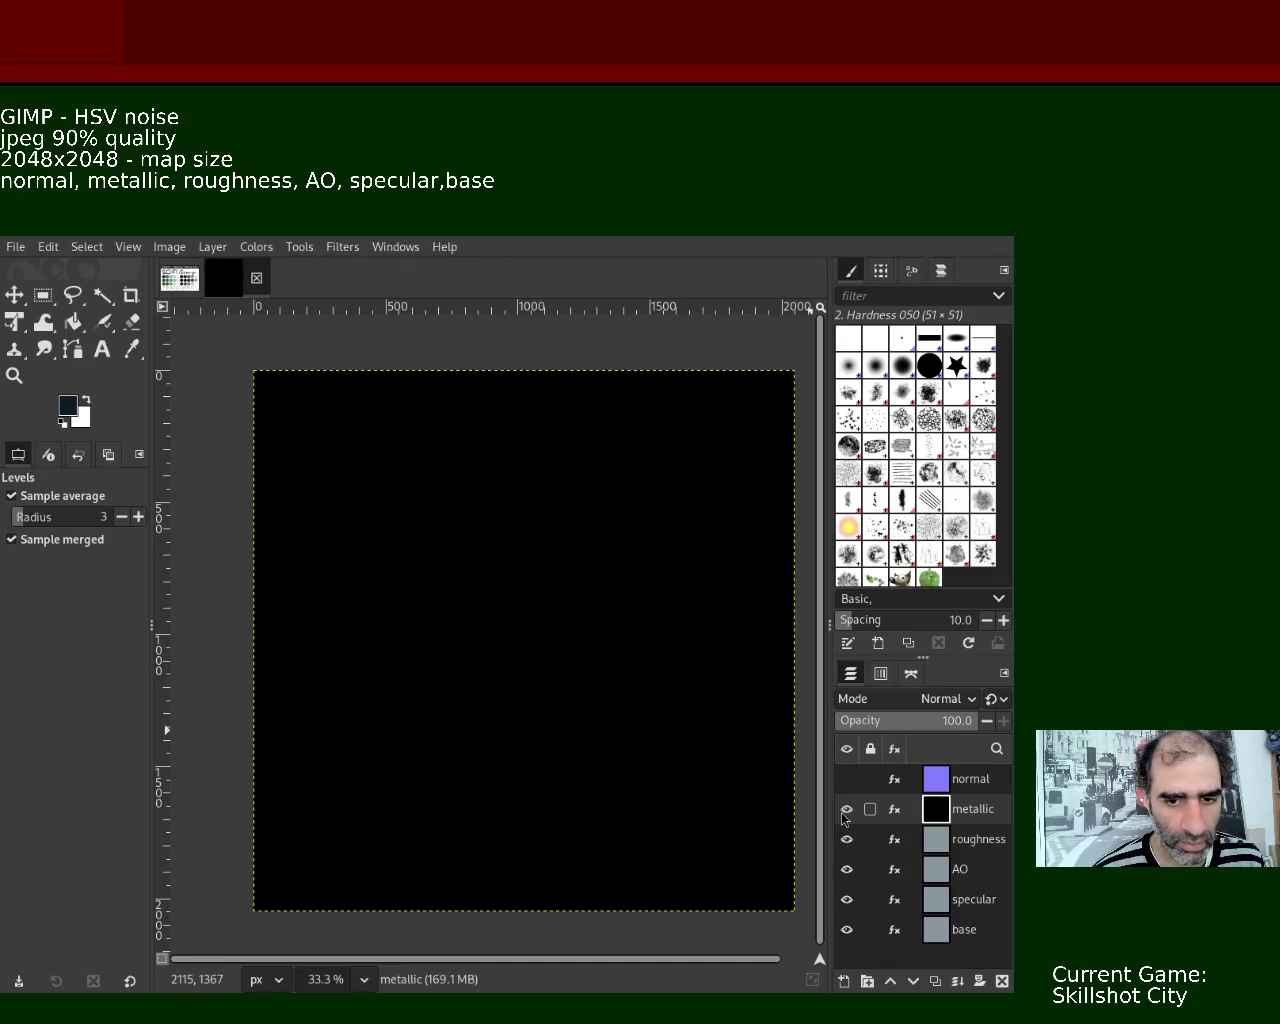
pyautogui.click(846, 809)
pyautogui.click(948, 845)
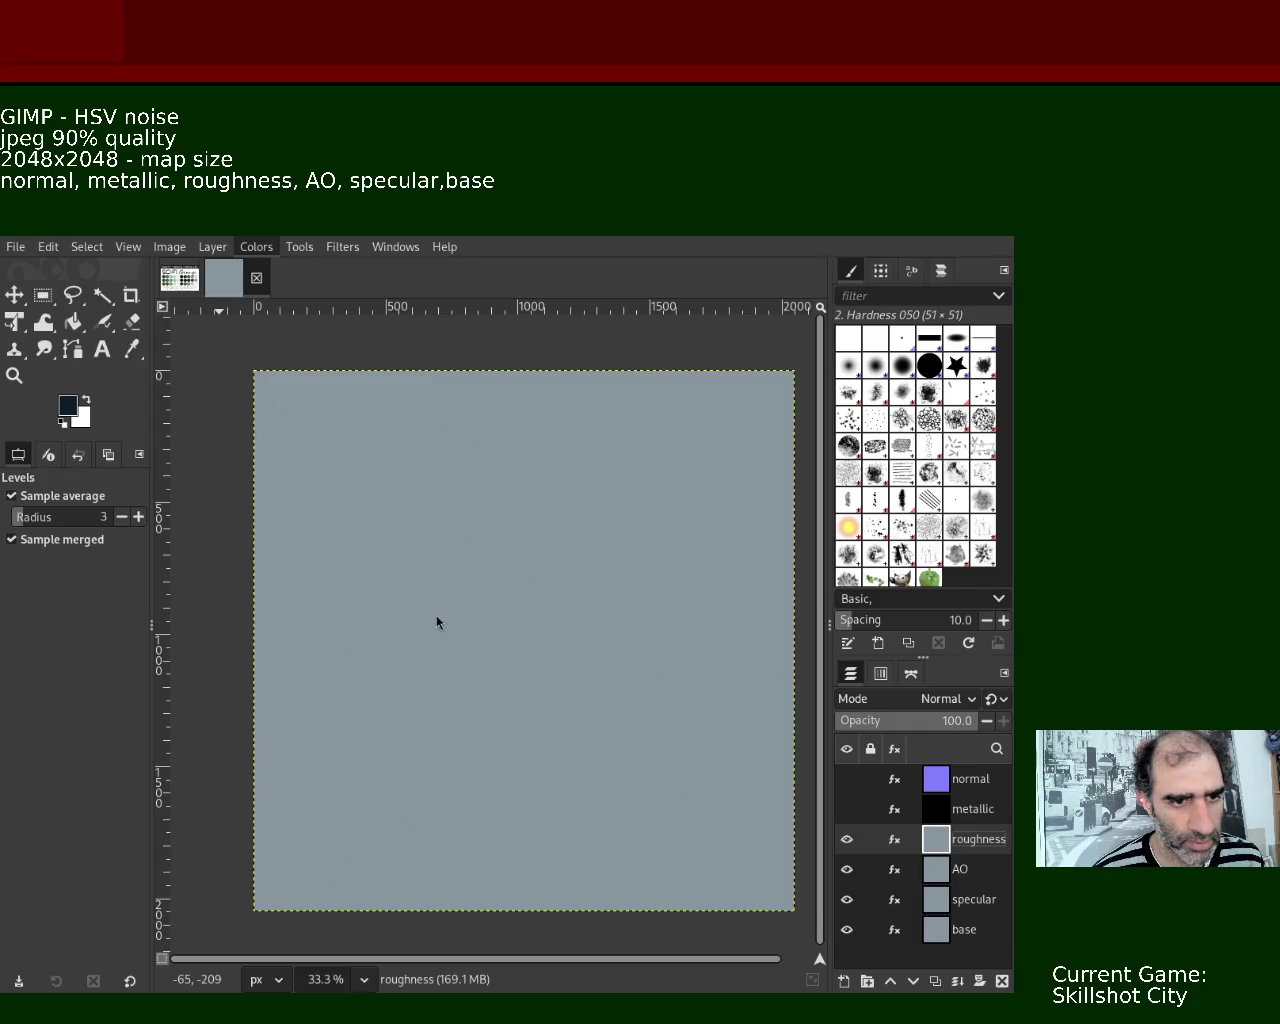
# - Desaturate roughness, lower its Levels white point to 160, then hide it and select AO
pyautogui.hotkey('ctrl', 'f')
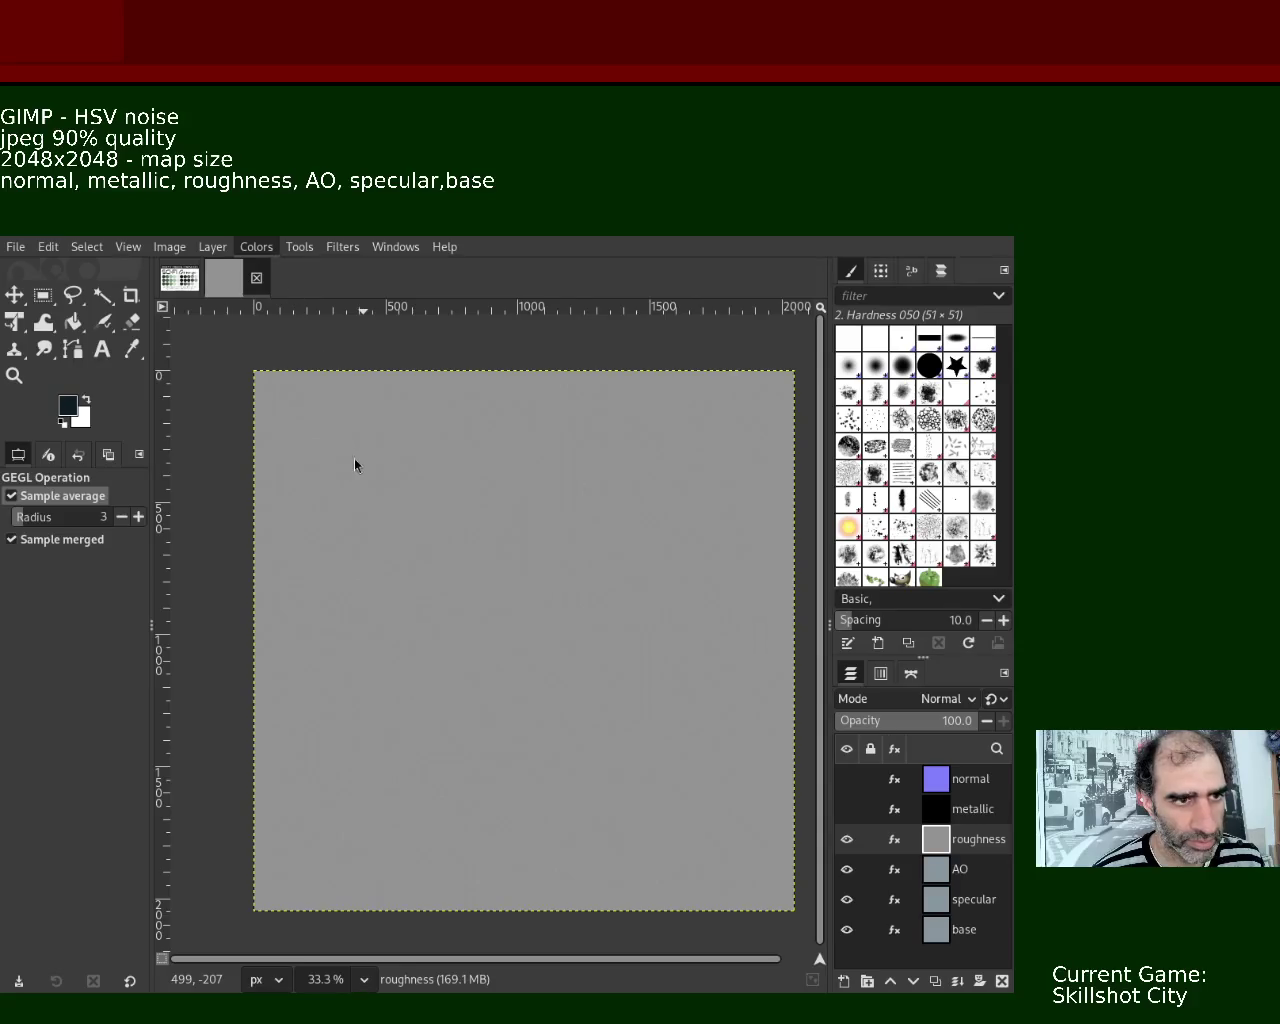
pyautogui.hotkey('ctrl', 'shift', 'f')
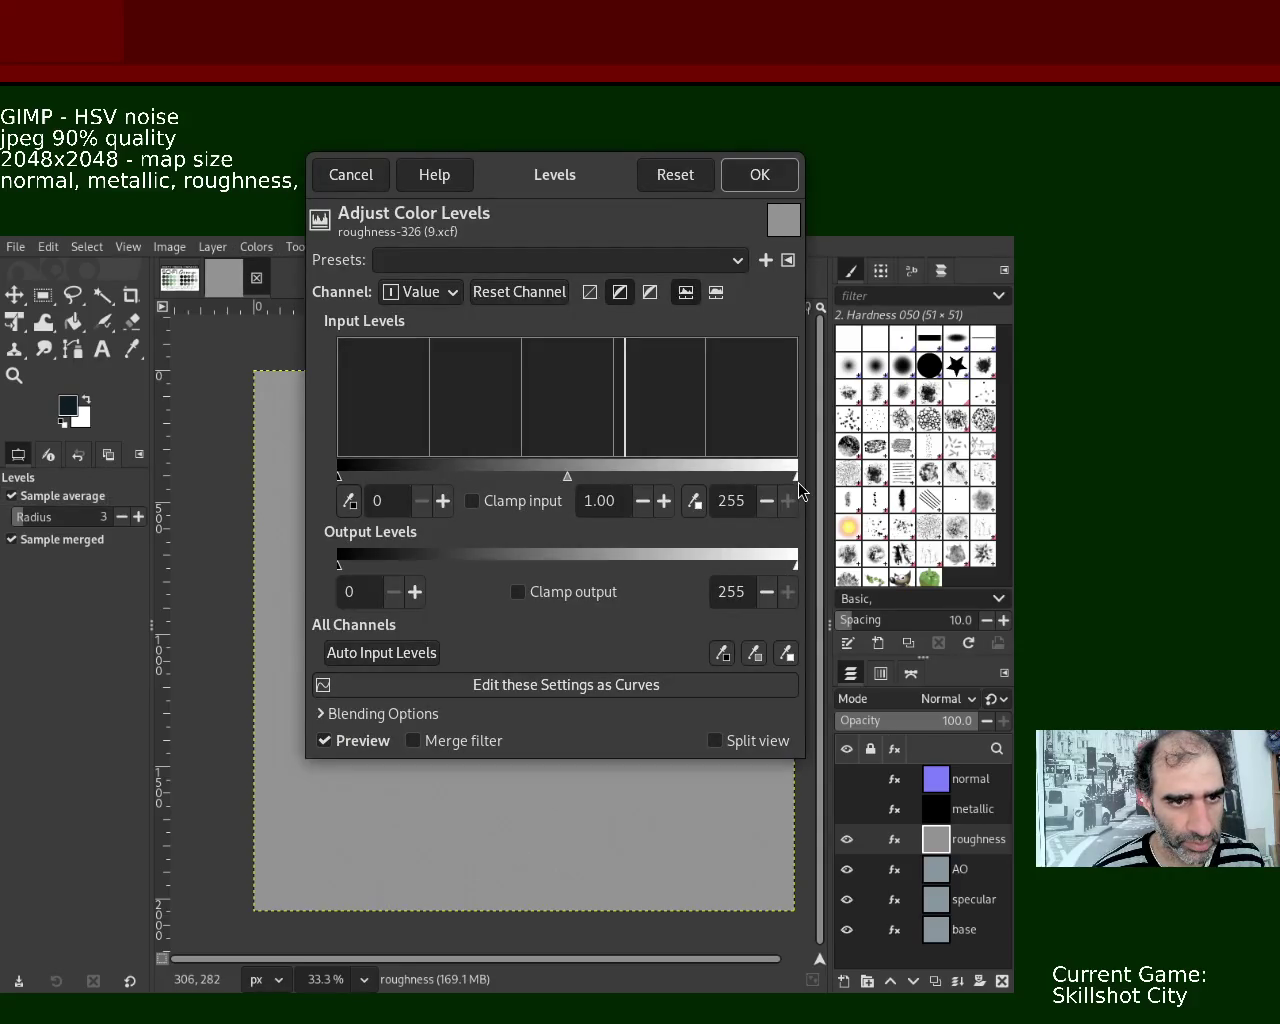
pyautogui.moveTo(797, 478); pyautogui.dragTo(626, 478)
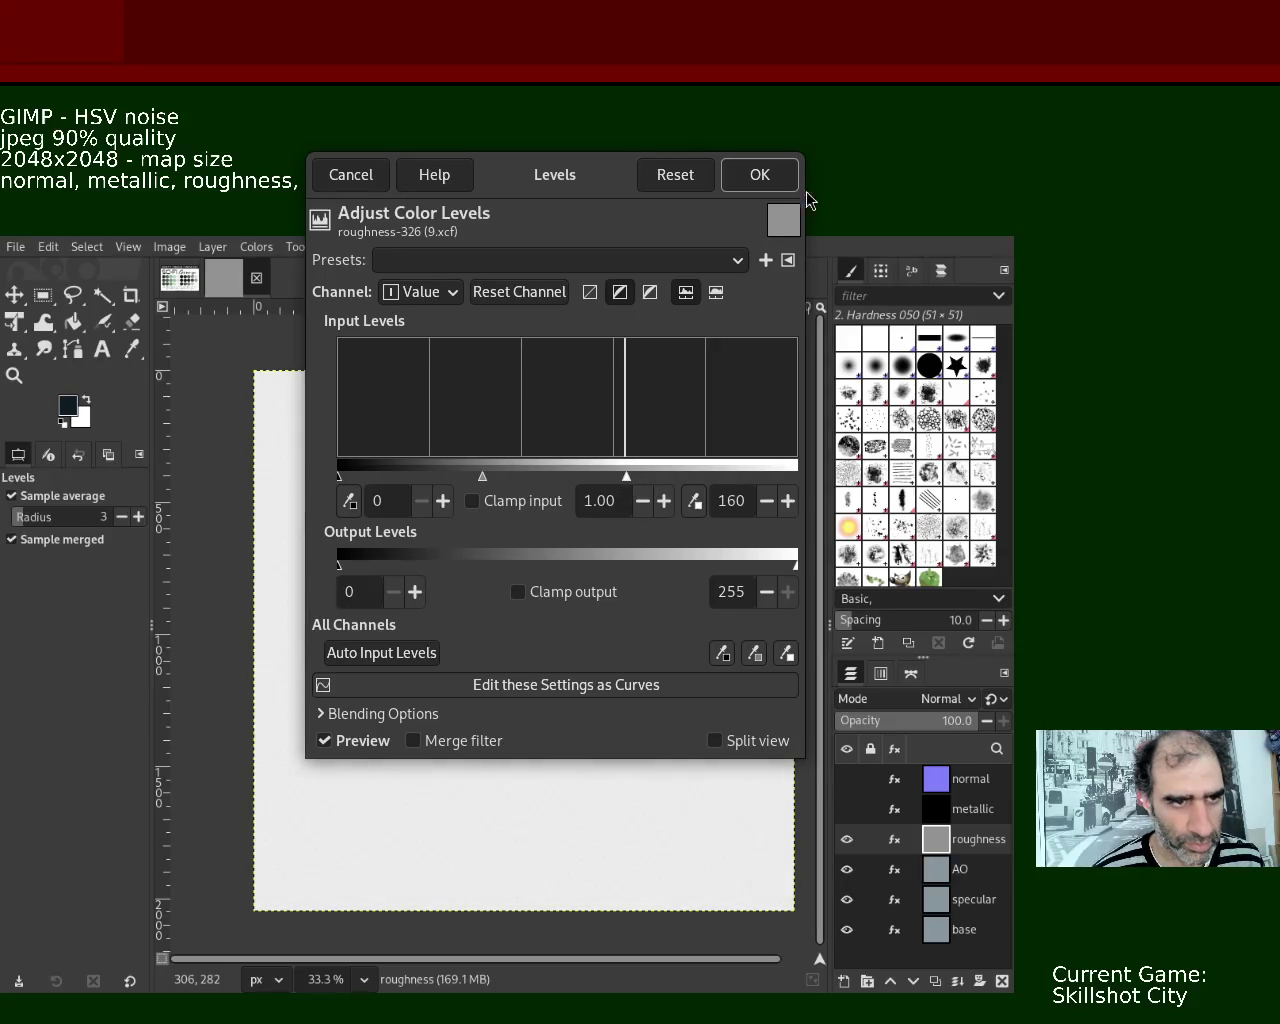
pyautogui.click(762, 175)
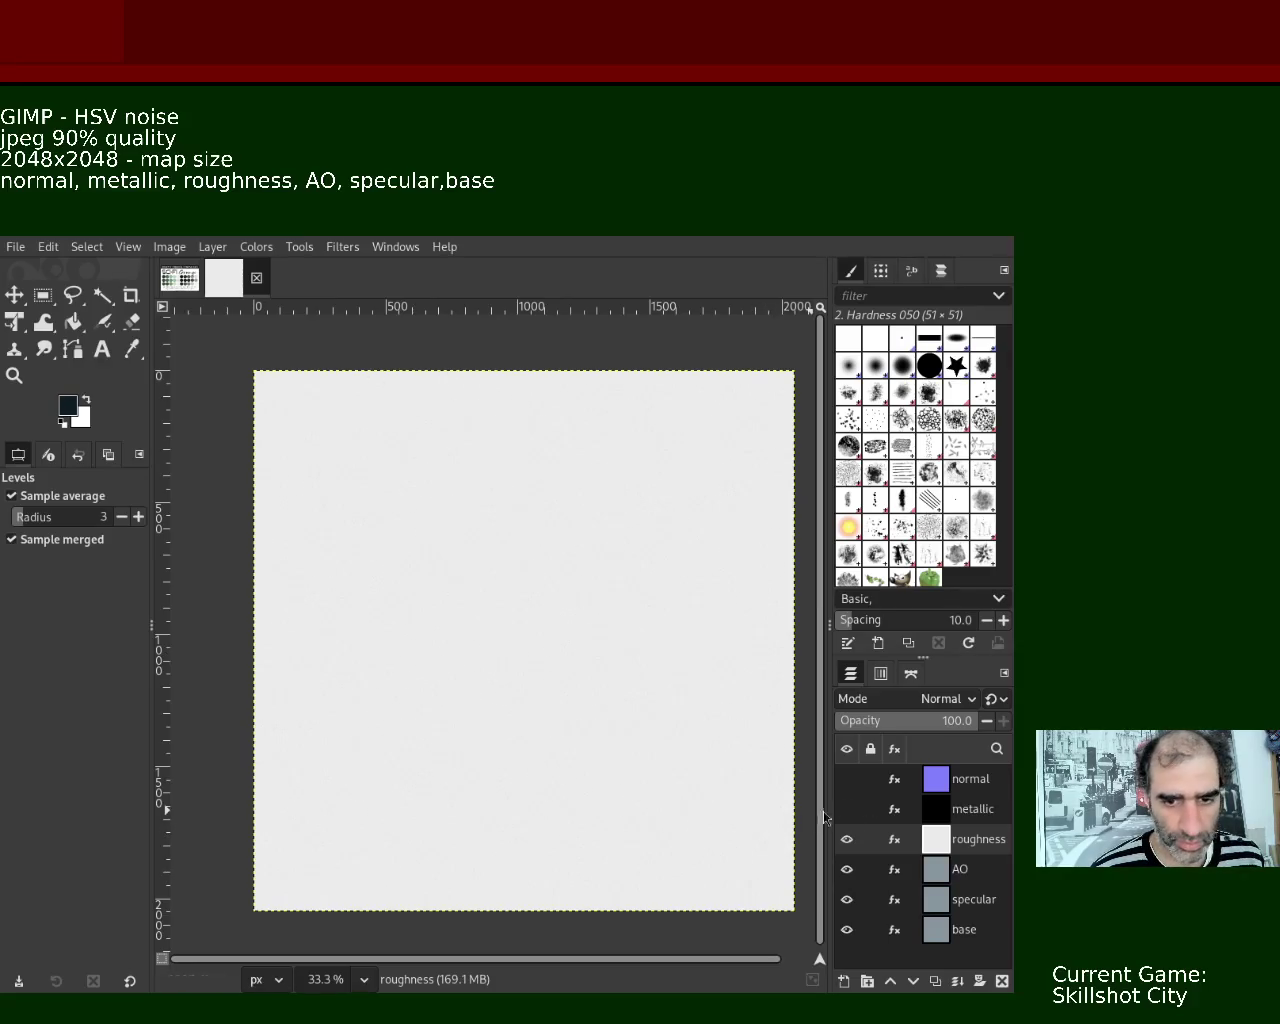
pyautogui.click(846, 839)
pyautogui.click(960, 869)
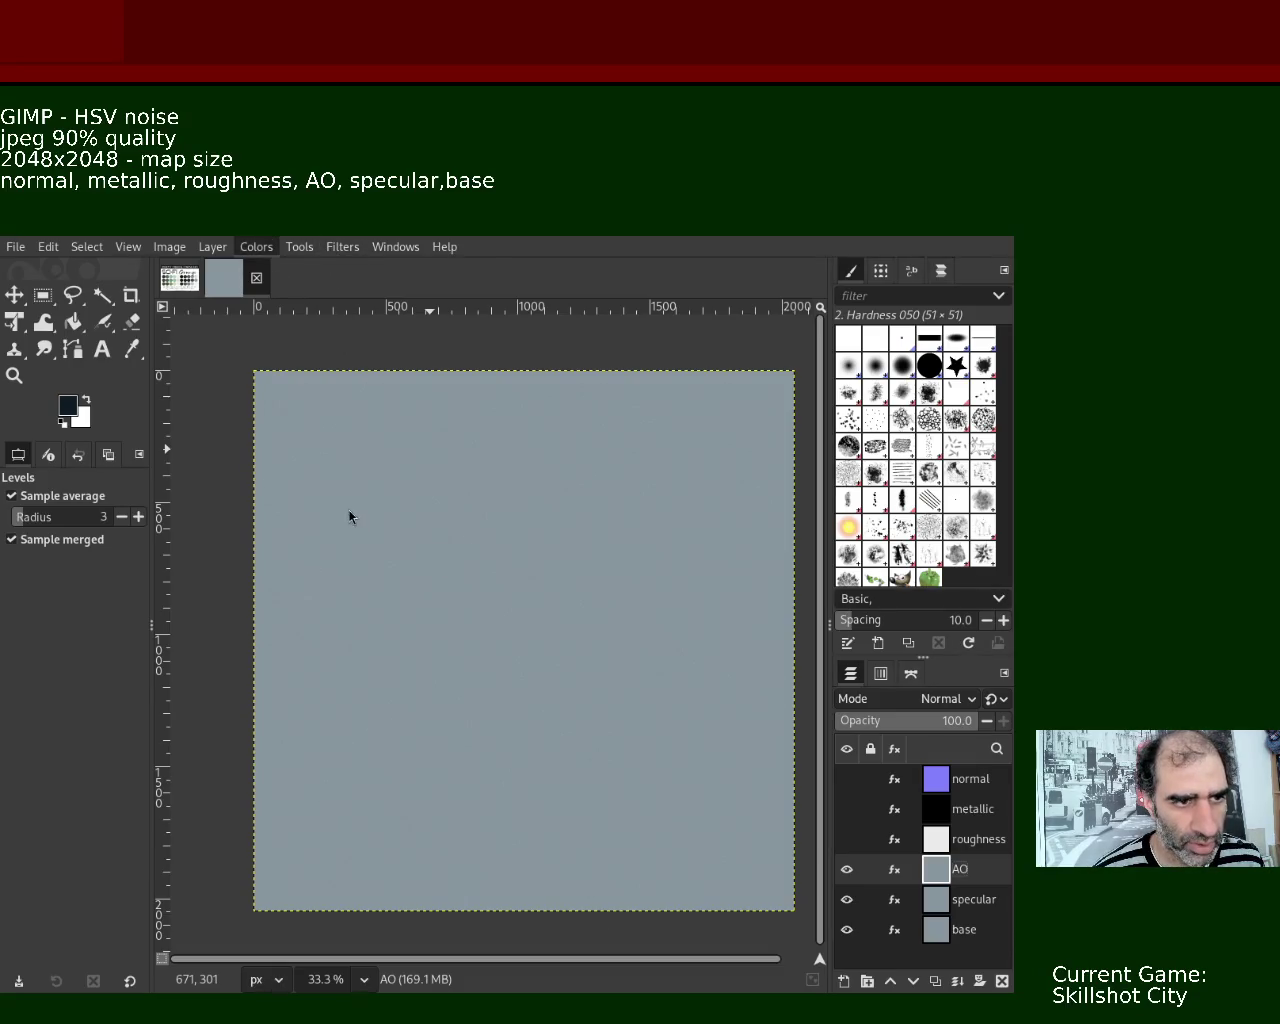
# - Brighten the AO layer to near-white by repeating the last filter, then hide it
pyautogui.hotkey('ctrl', 'f')
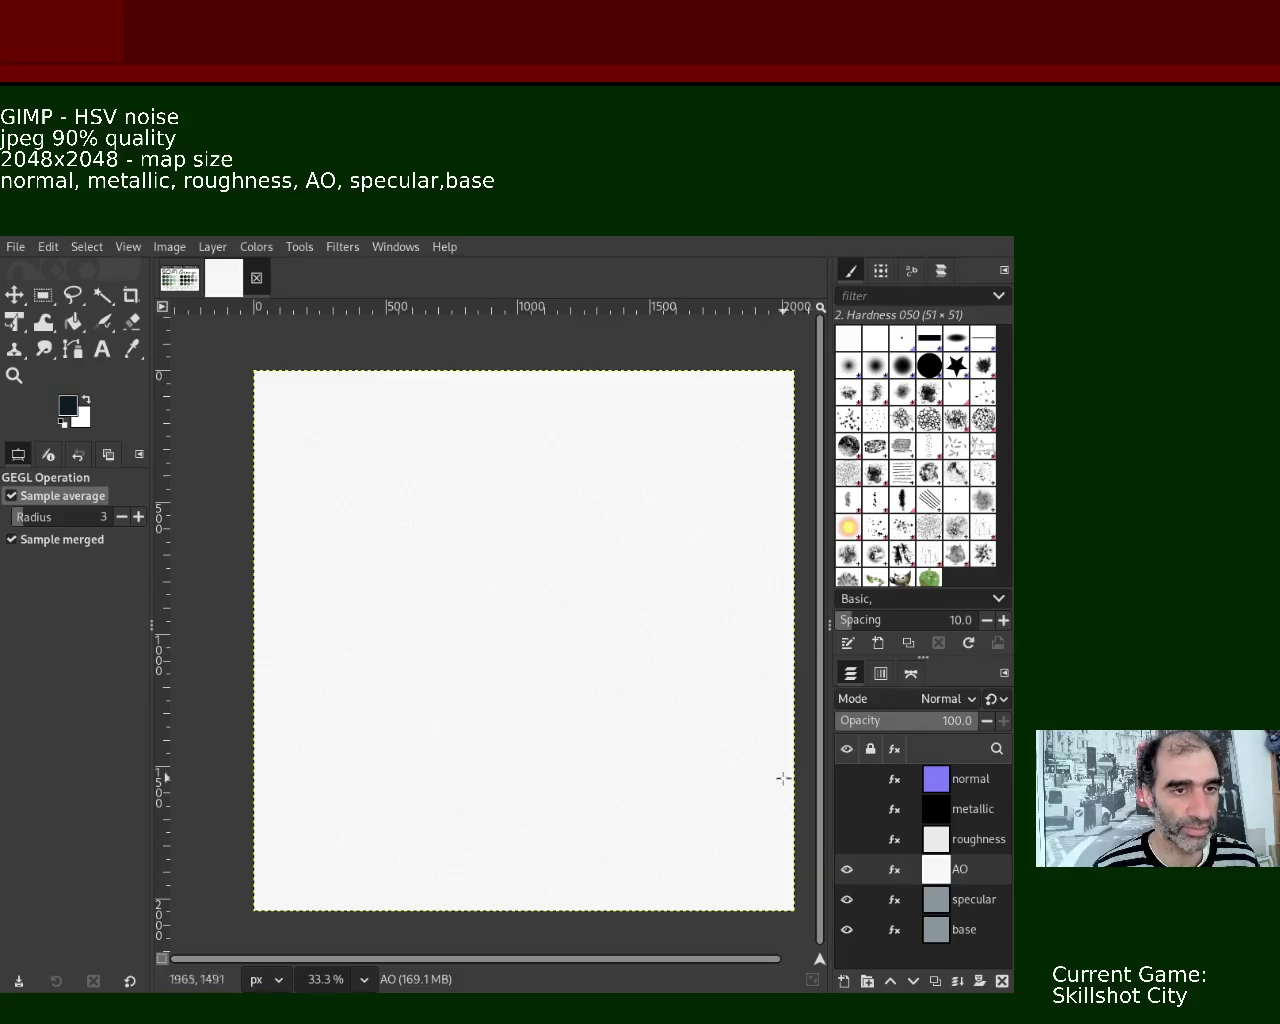
pyautogui.click(847, 869)
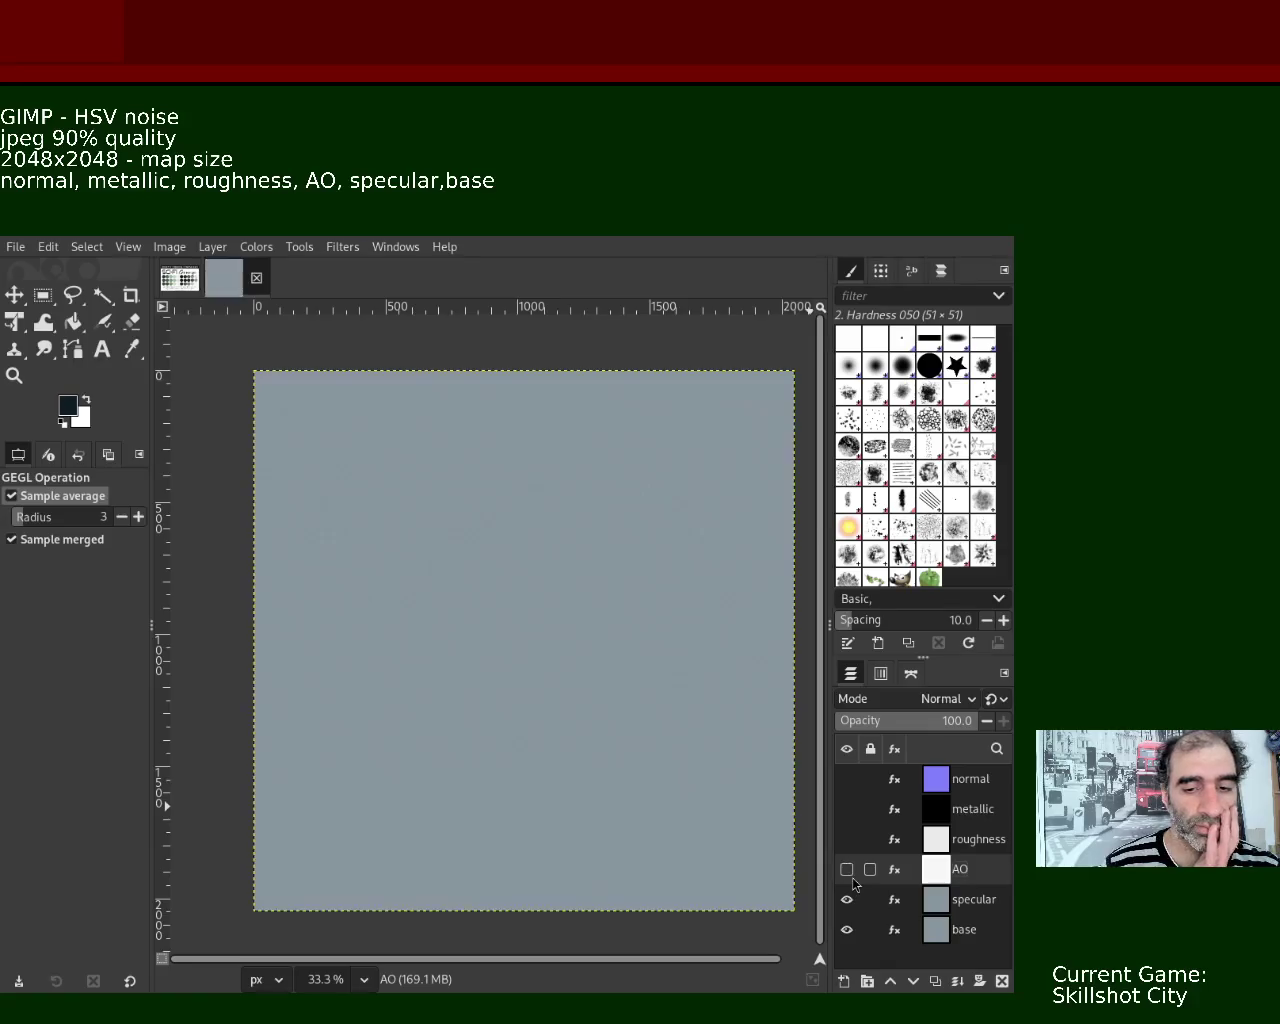
# - Darken the specular layer to near-black, then make all six map layers visible again
pyautogui.click(970, 905)
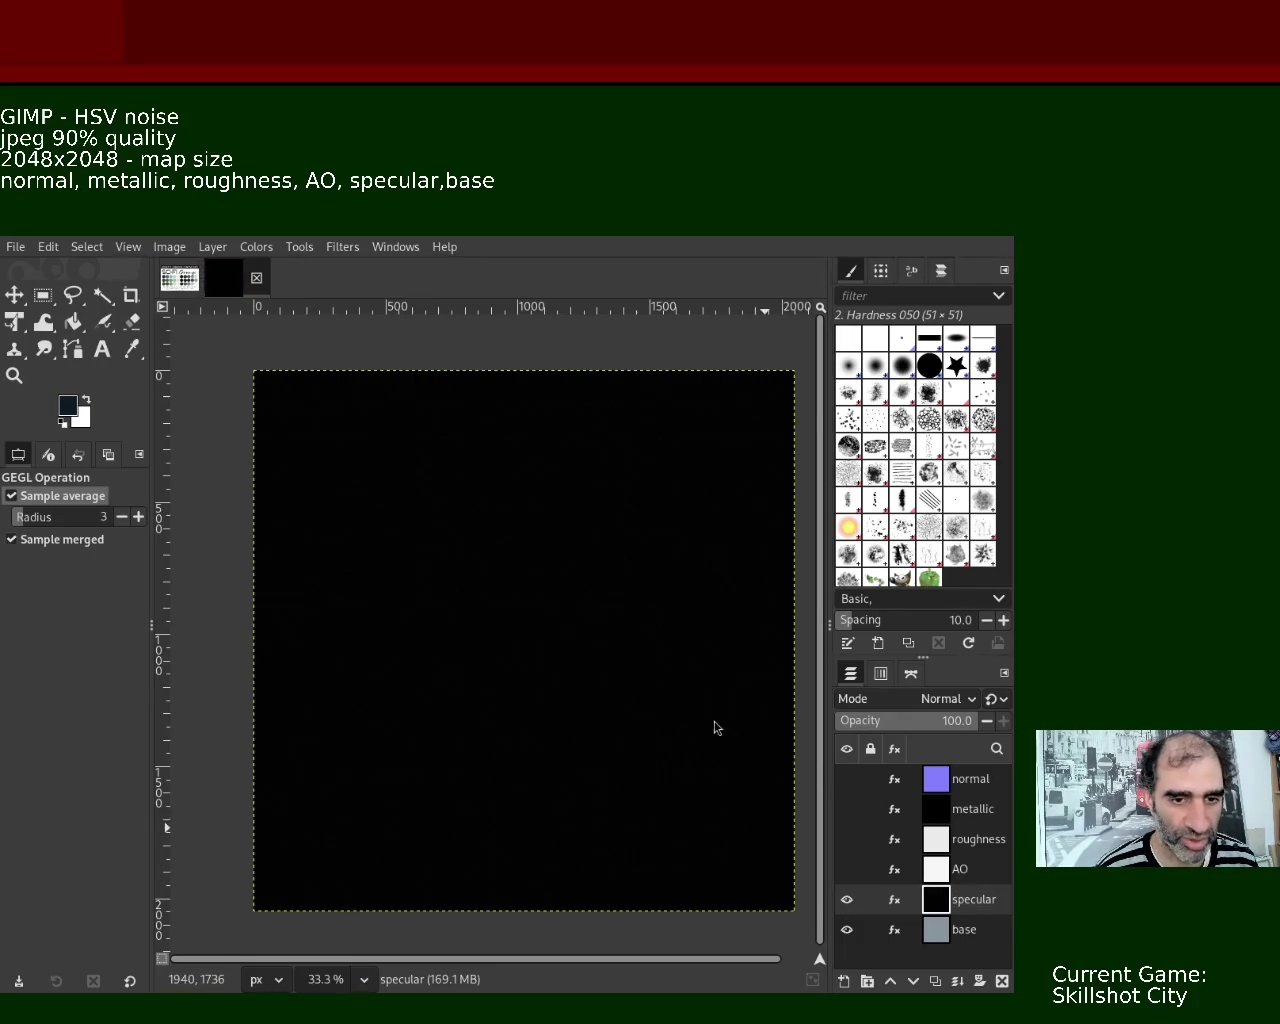
pyautogui.click(846, 899)
pyautogui.click(846, 778)
pyautogui.click(846, 808)
pyautogui.click(846, 838)
pyautogui.click(846, 868)
pyautogui.click(846, 899)
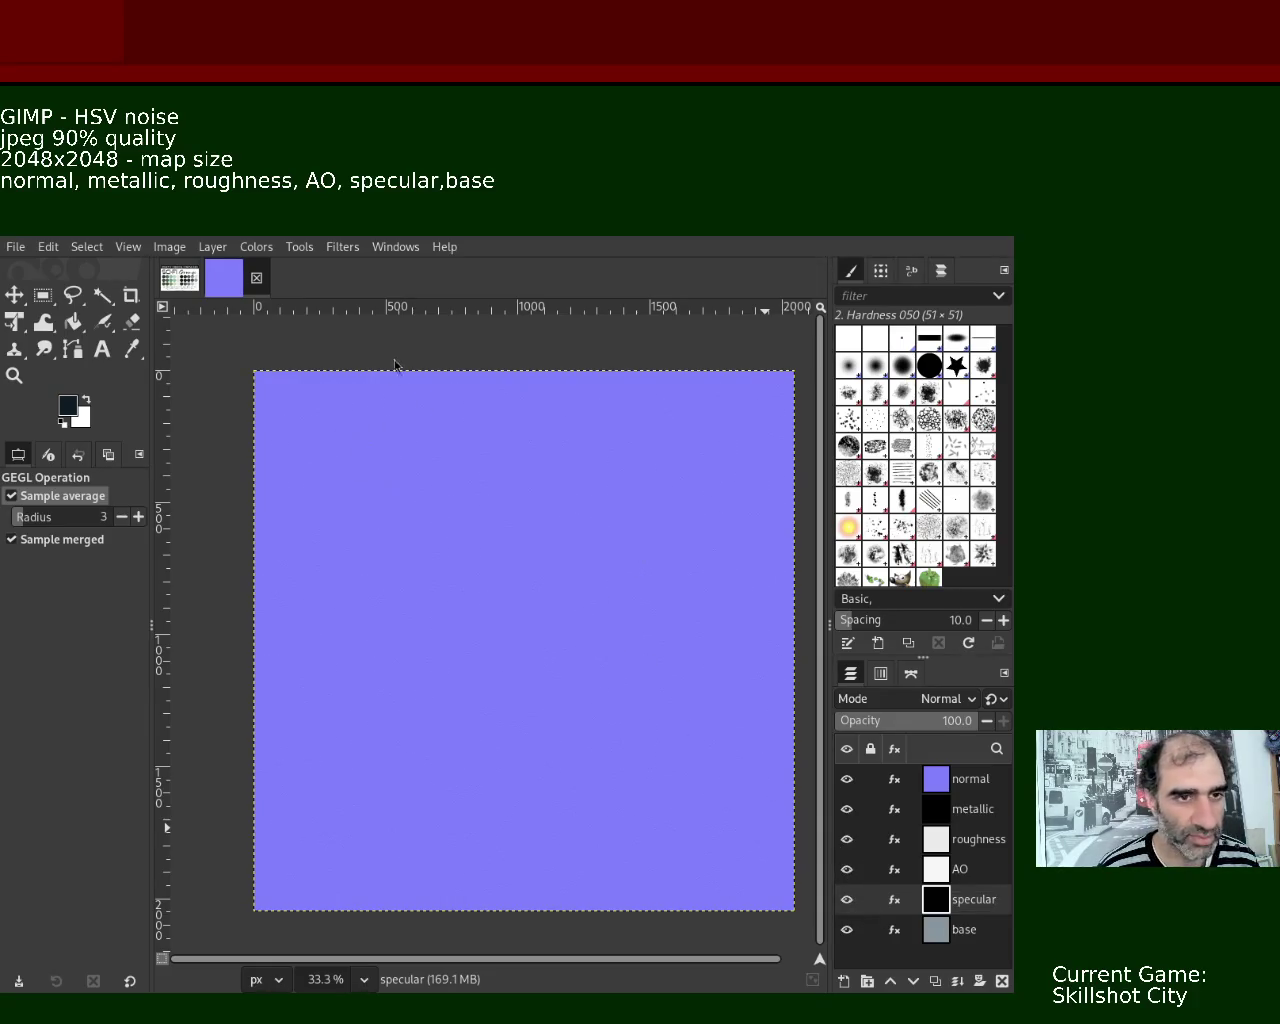
pyautogui.click(950, 786)
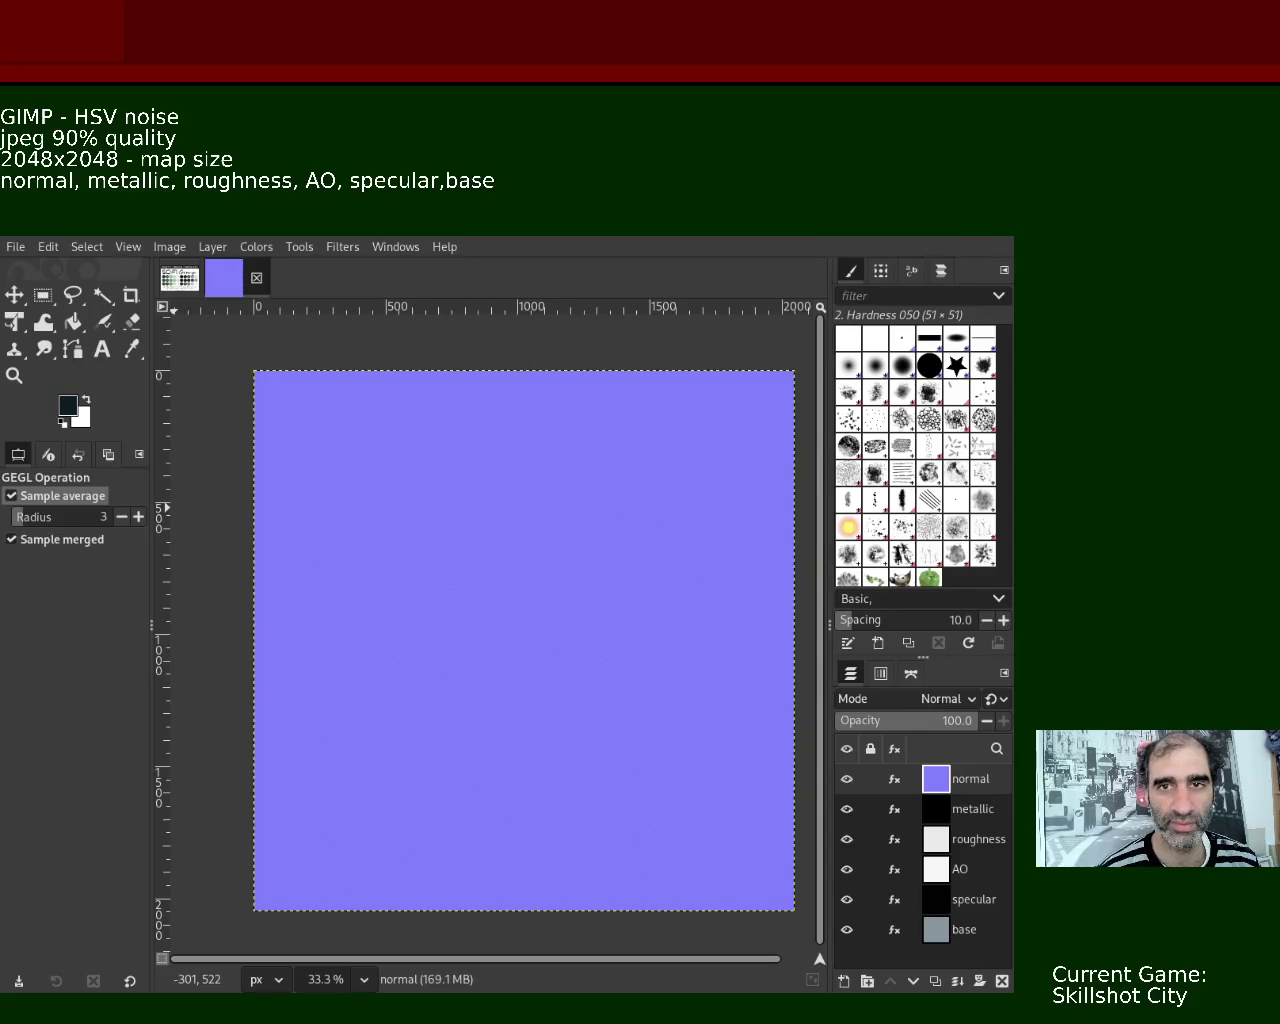
pyautogui.click(847, 779)
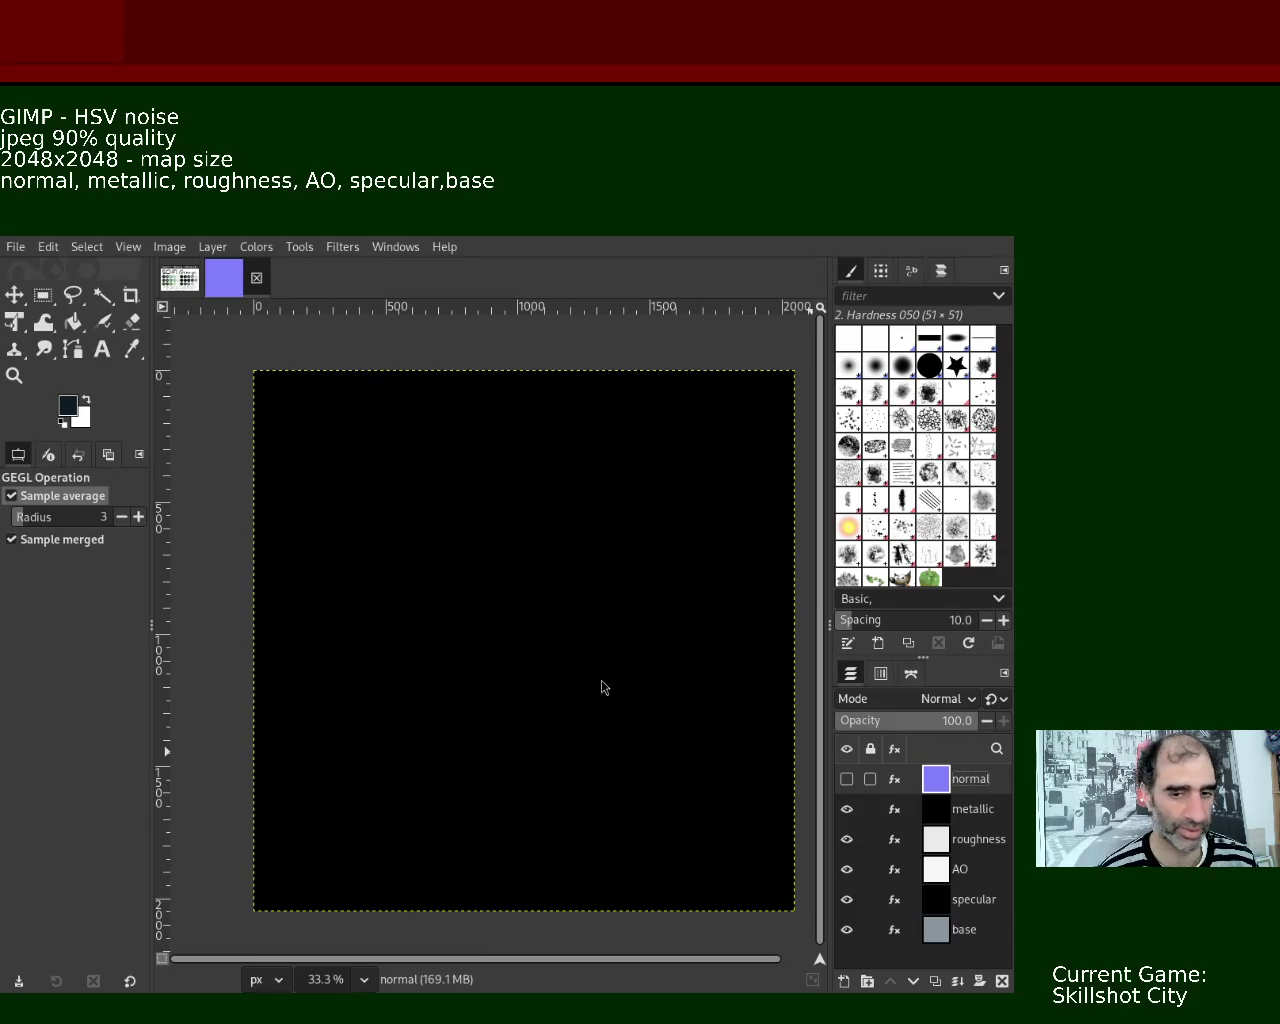
# - Move the active layer down to the metallic layer with Page Down
pyautogui.press('pagedown')
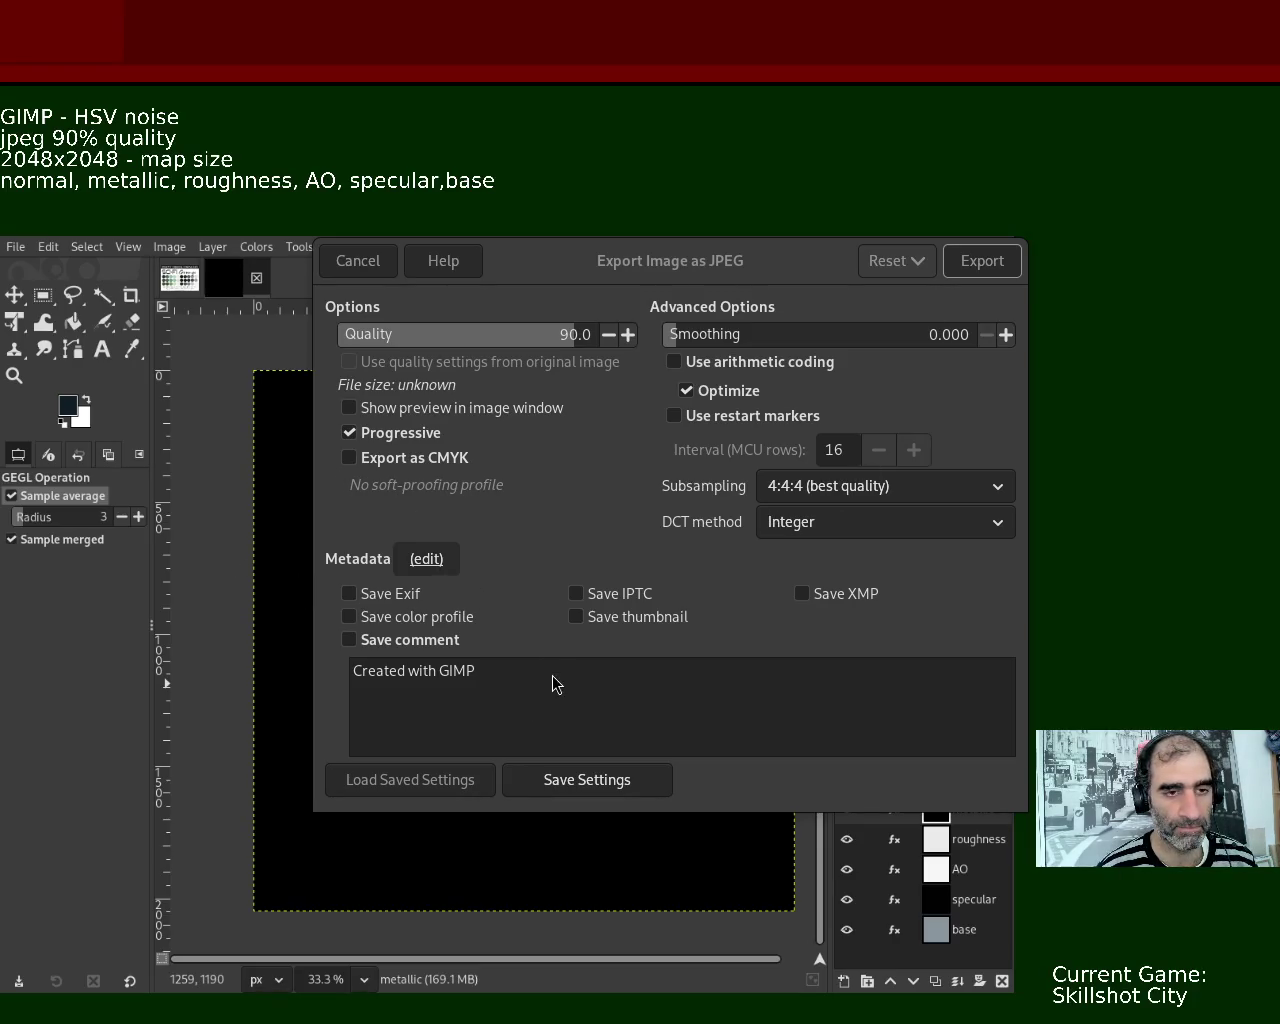
# - Confirm the JPEG export options and save the image at quality 90
pyautogui.click(791, 722)
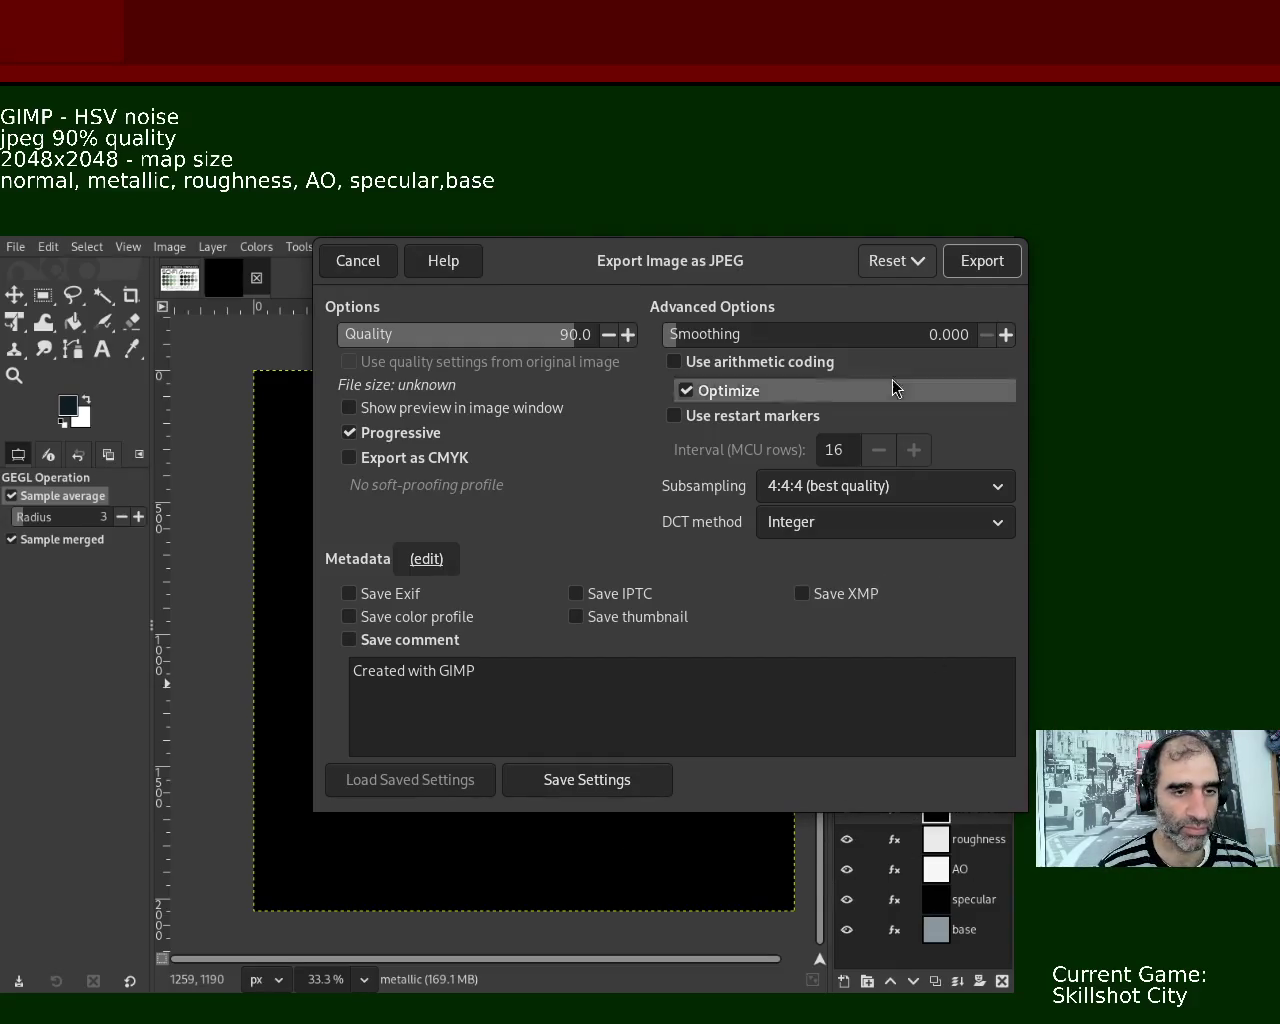
pyautogui.click(985, 264)
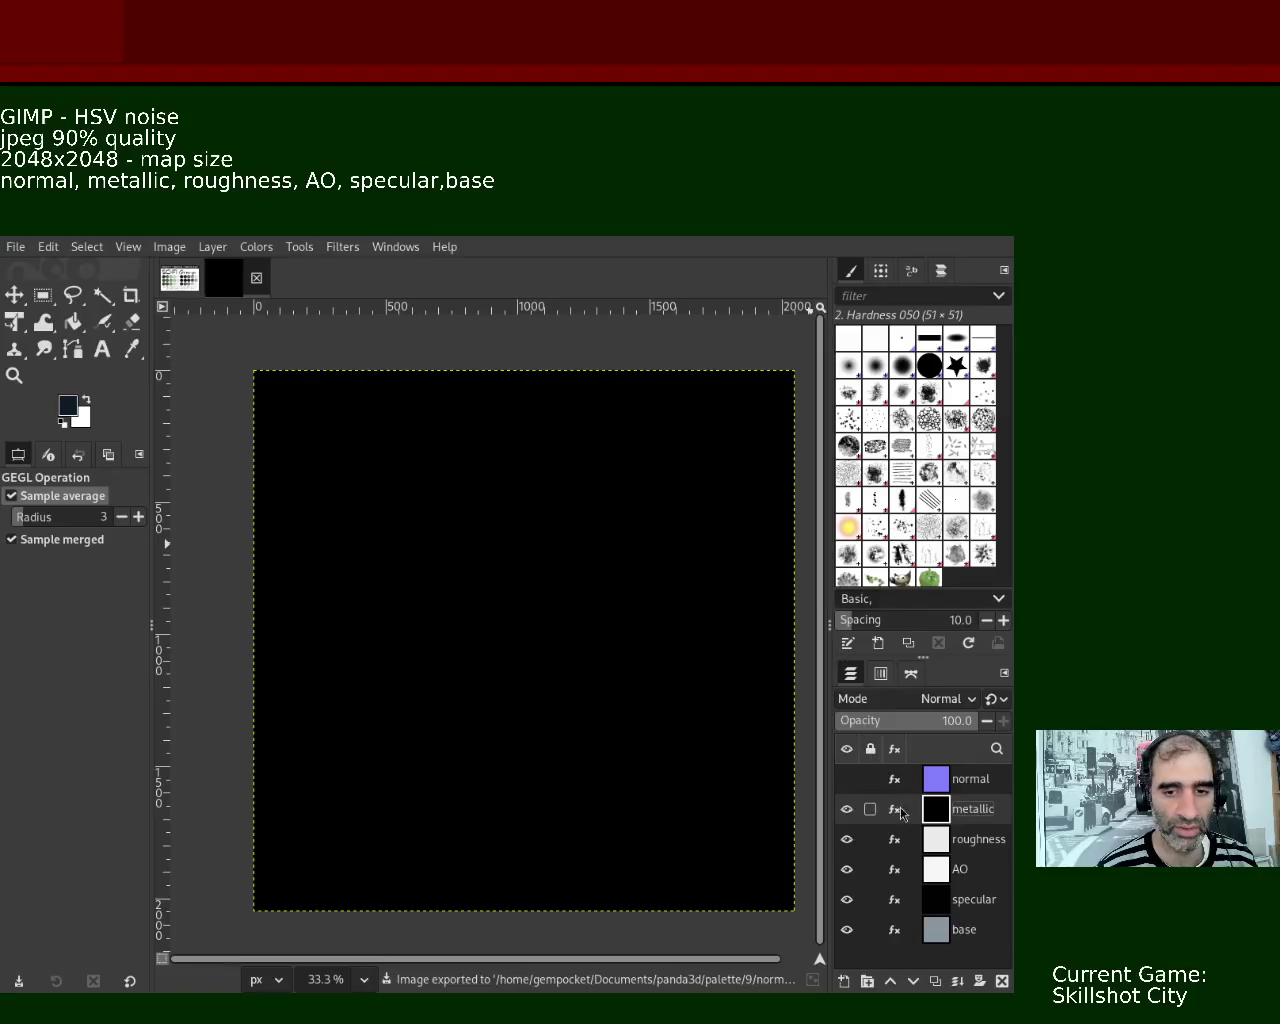
# - Toggle the normal and metallic layers' visibility to inspect the roughness map
pyautogui.click(847, 779)
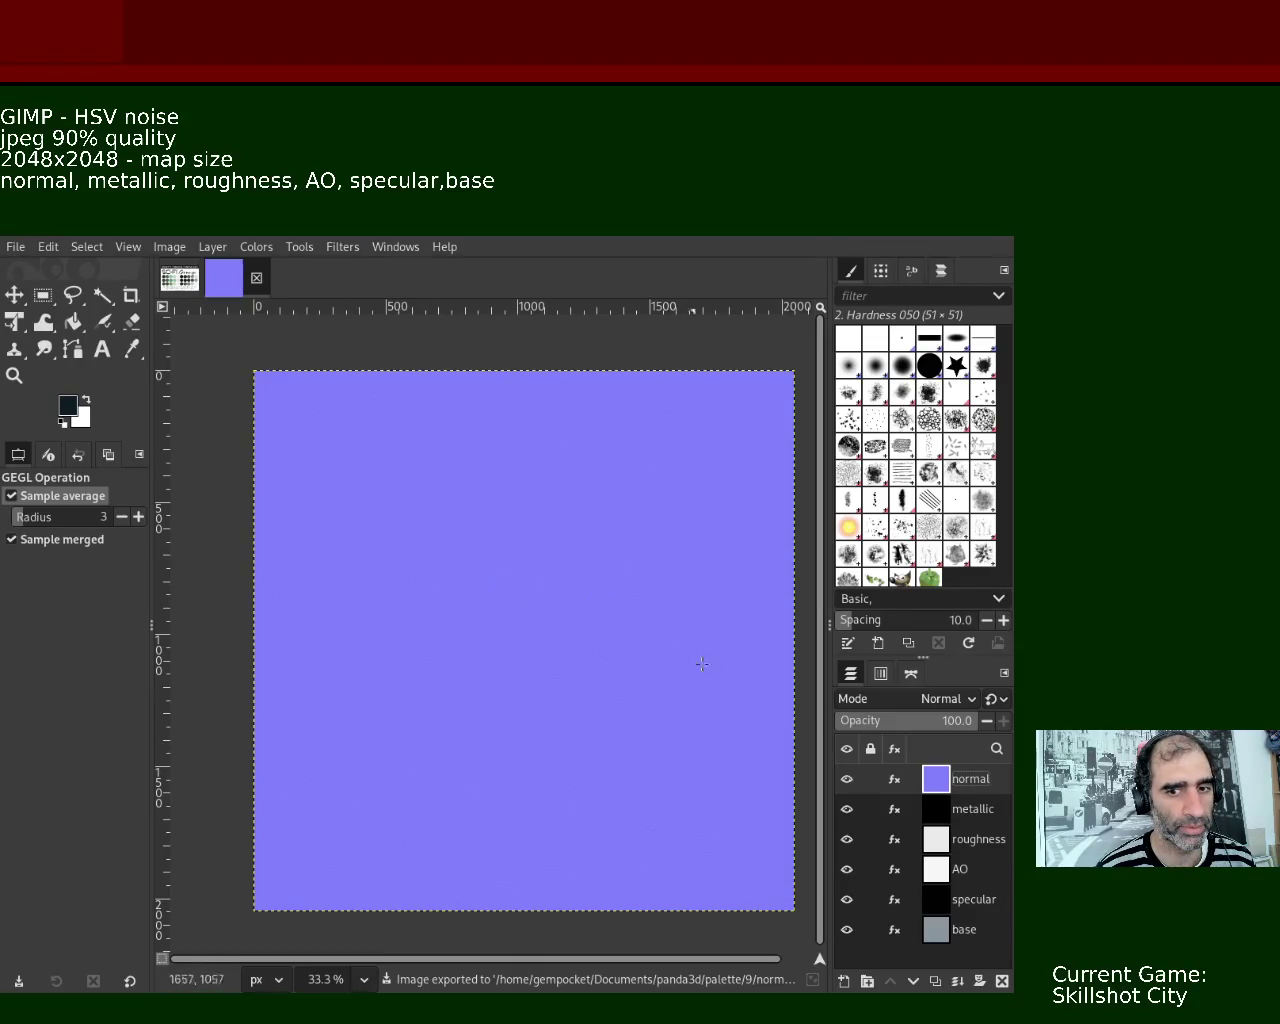
pyautogui.click(847, 779)
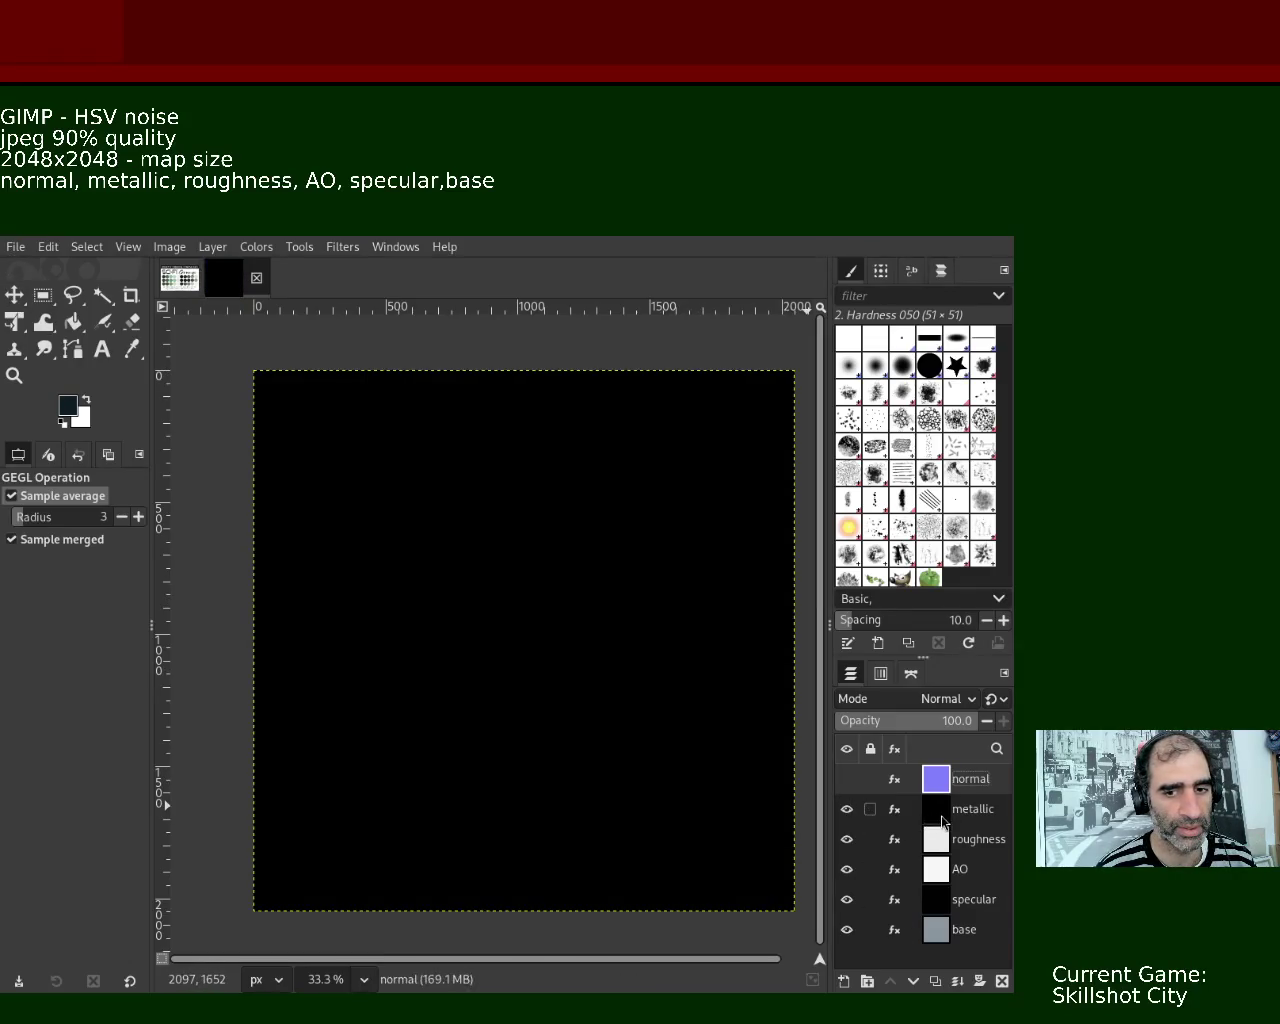
pyautogui.click(940, 815)
pyautogui.click(847, 809)
pyautogui.click(940, 840)
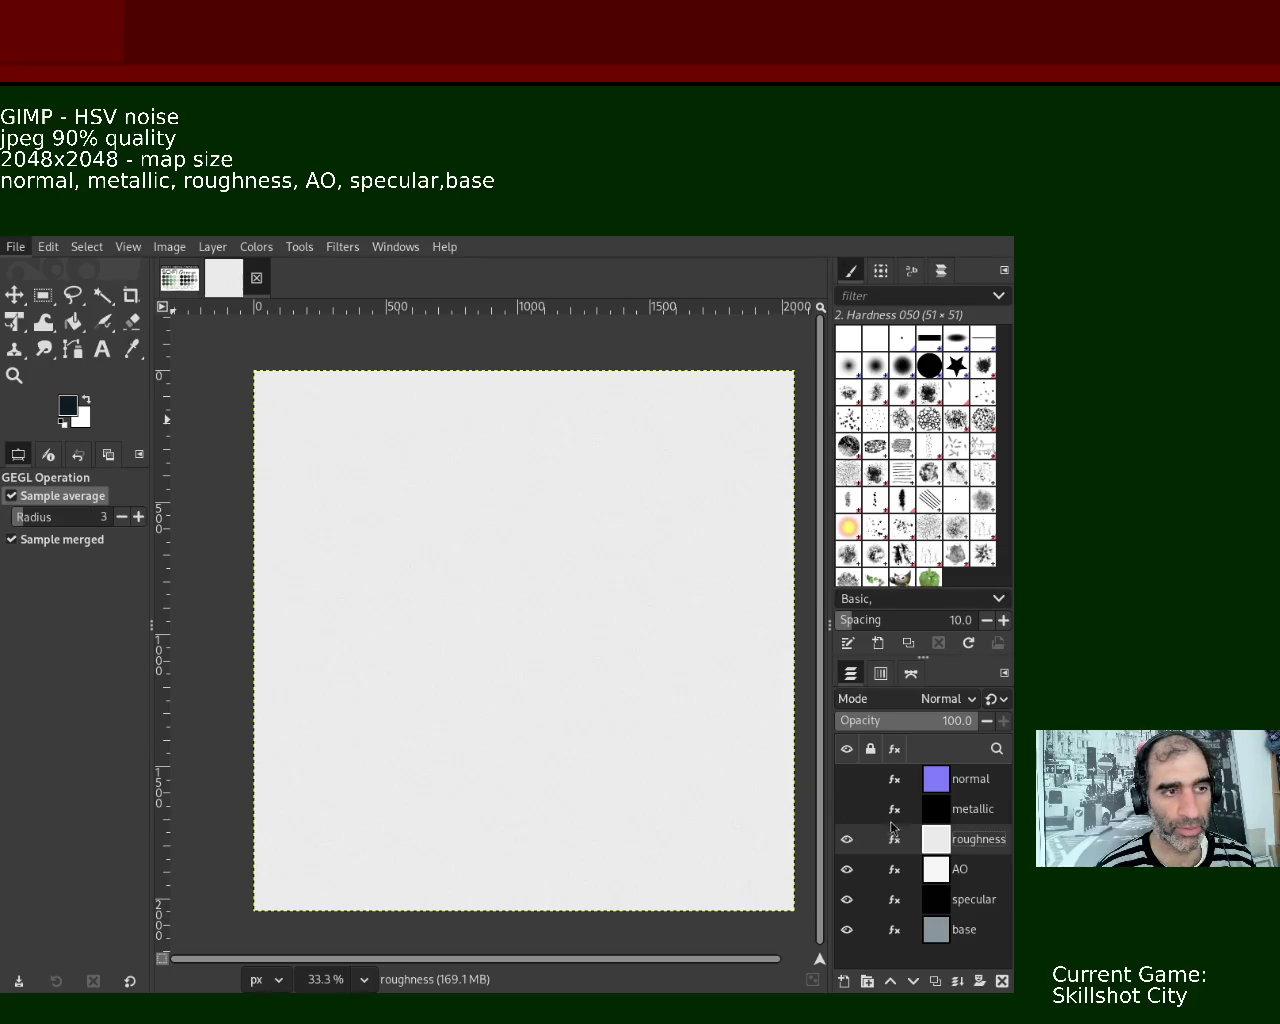
# - Export the active normal layer as a quality-90 JPEG, then hide it
pyautogui.click(847, 779)
pyautogui.click(847, 809)
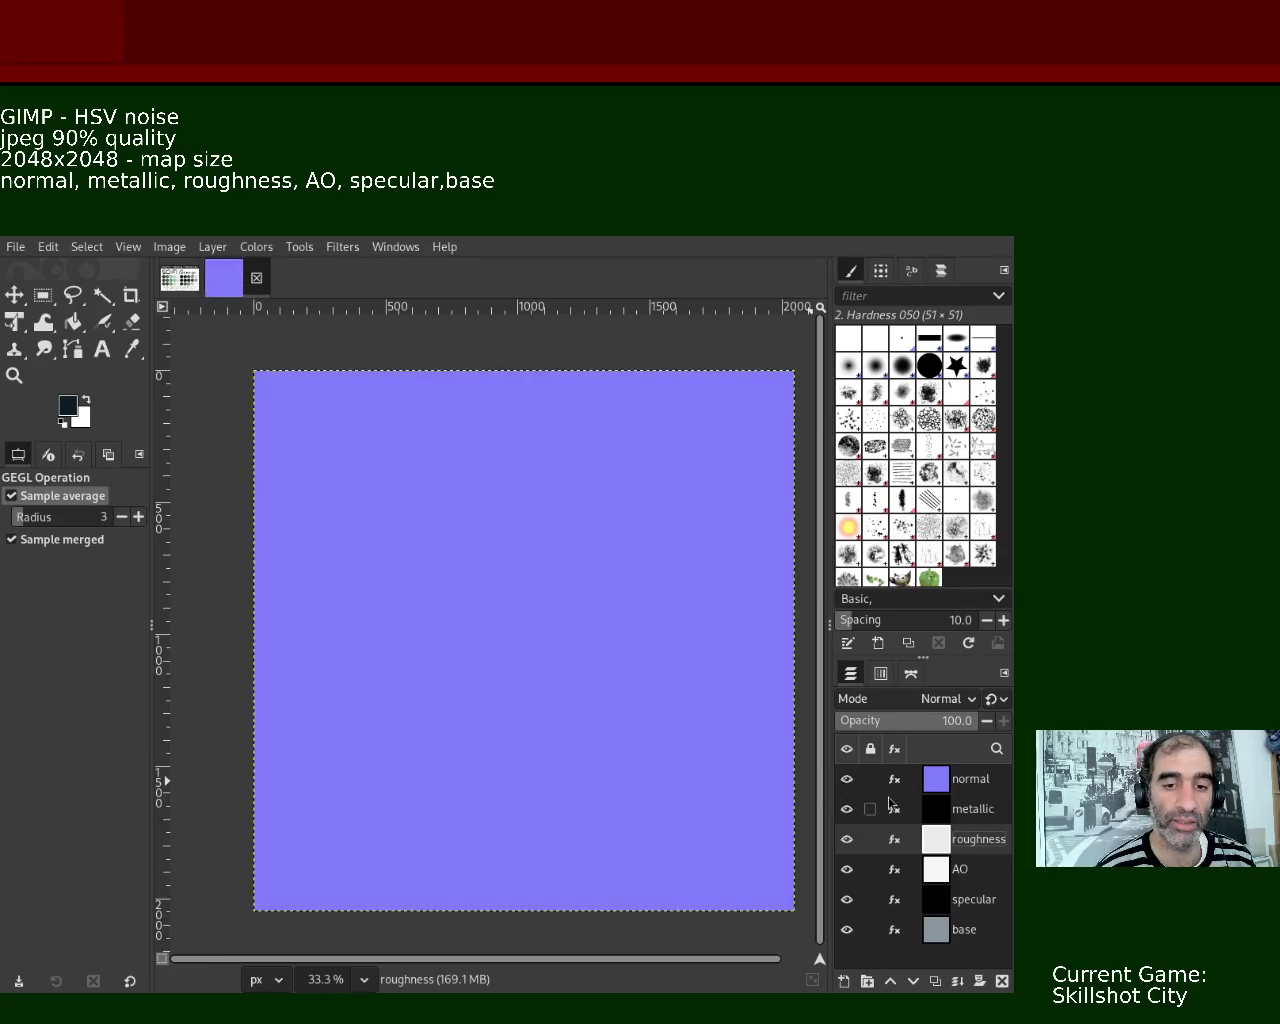
pyautogui.click(935, 779)
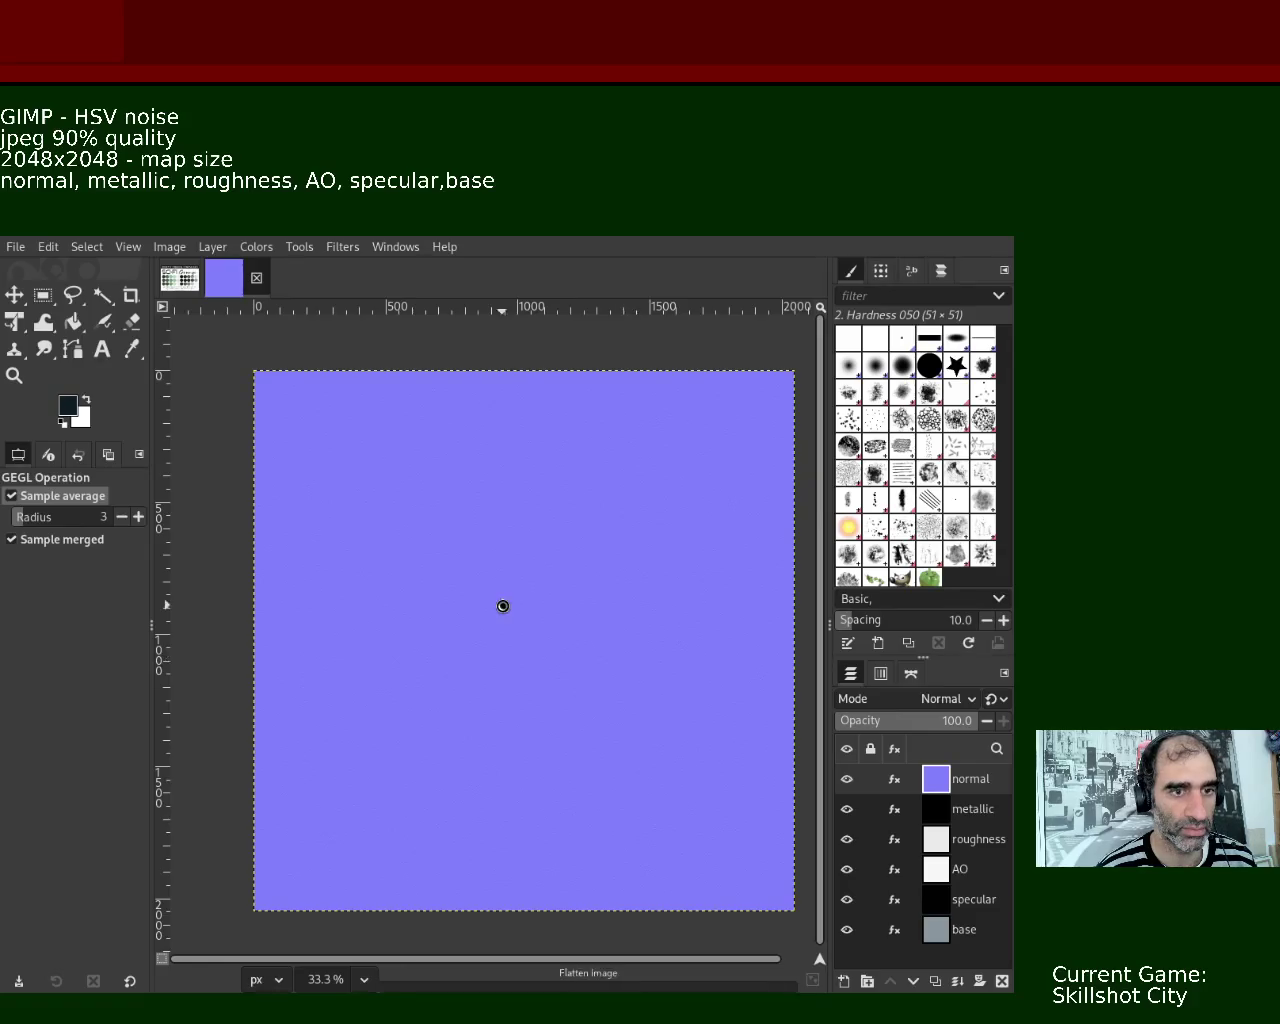
pyautogui.hotkey('ctrl', 'e')
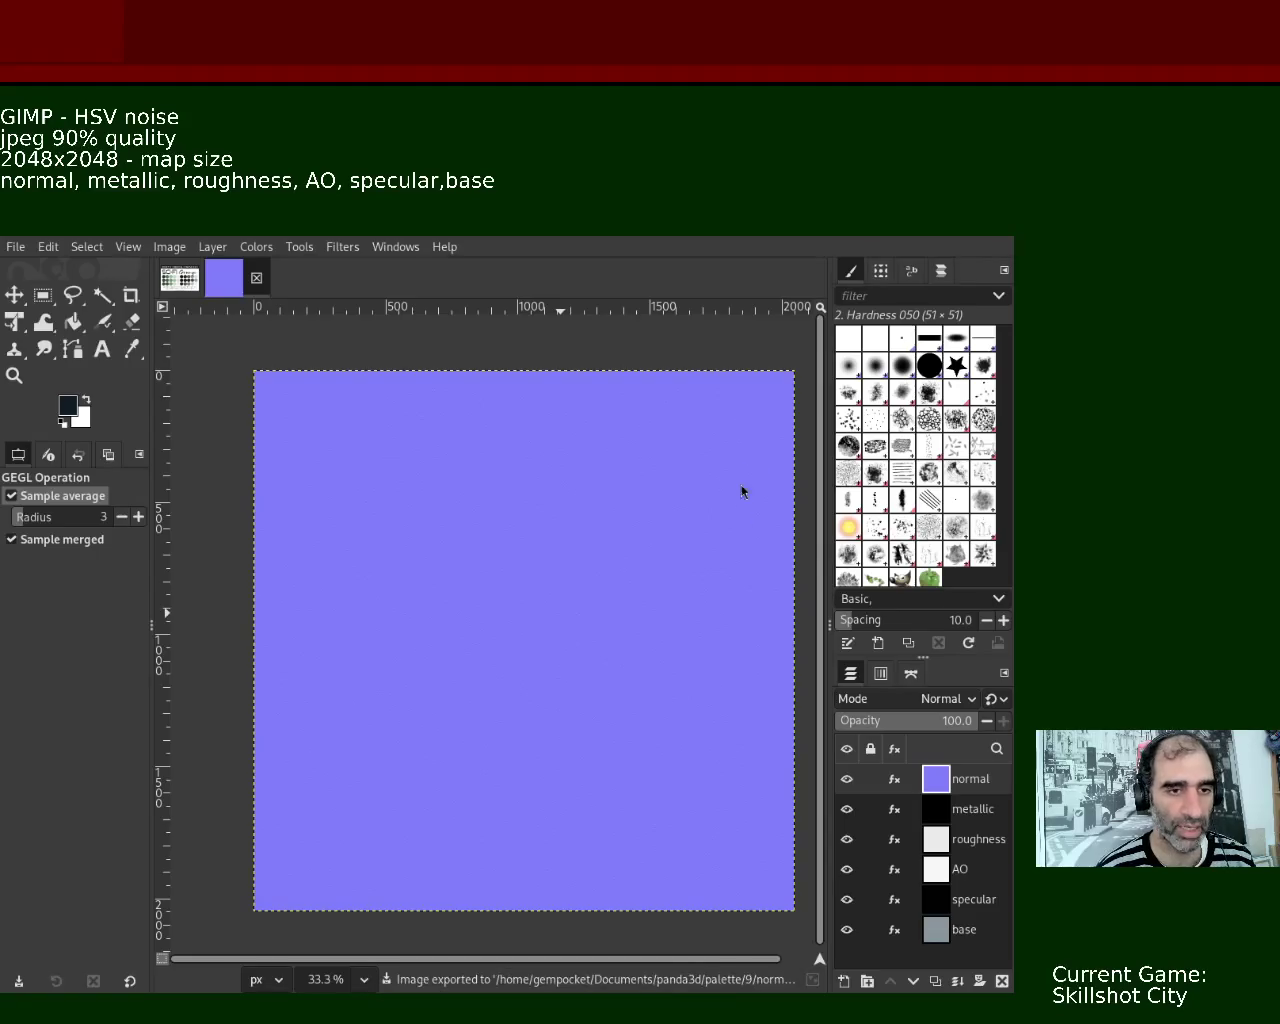
pyautogui.click(846, 778)
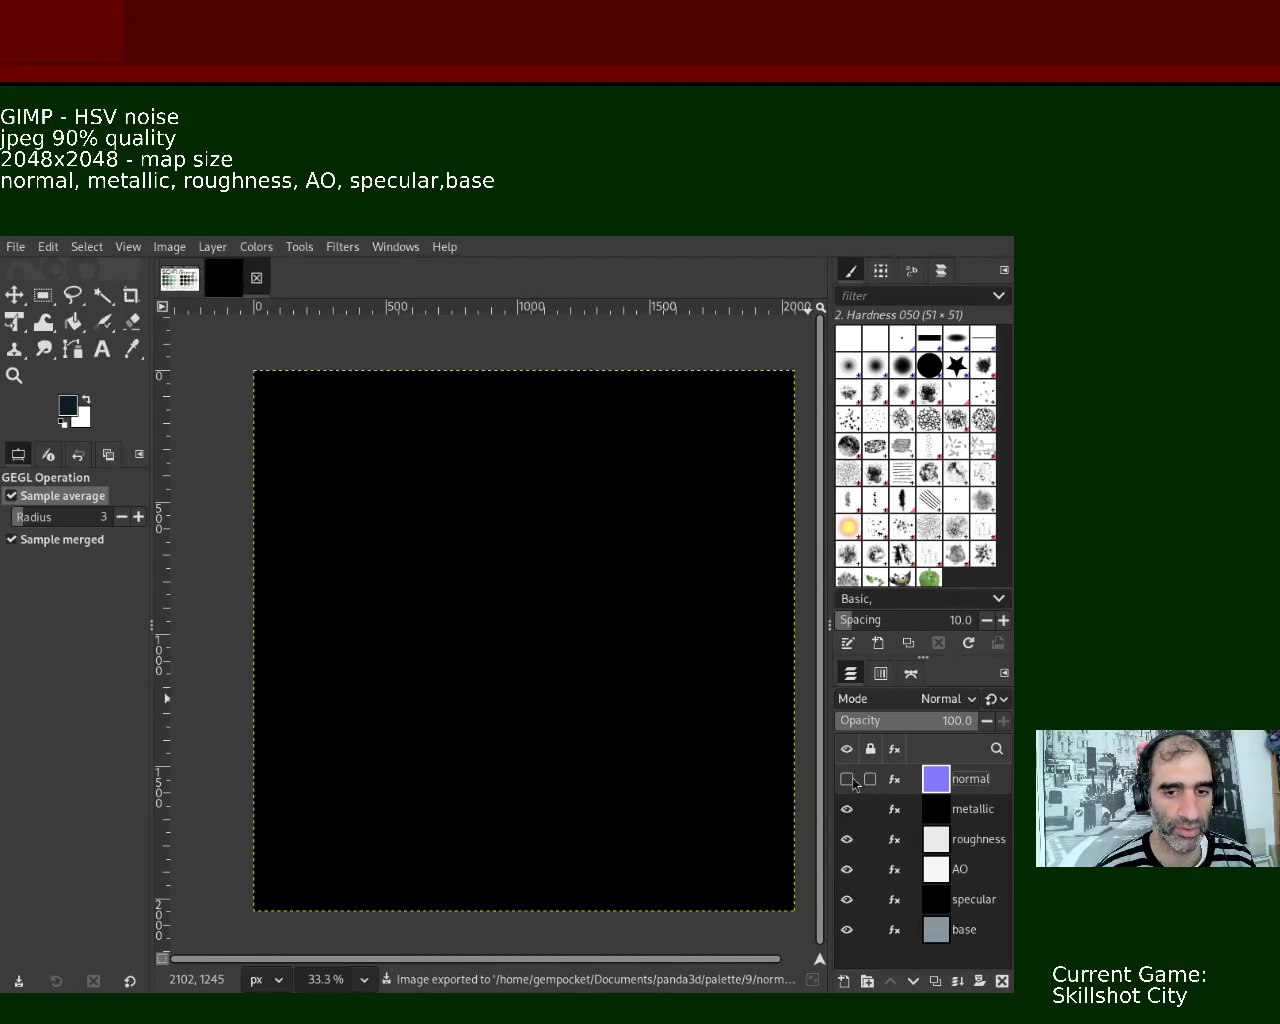
# - Export the black metallic layer as a quality-90 JPEG
pyautogui.click(974, 810)
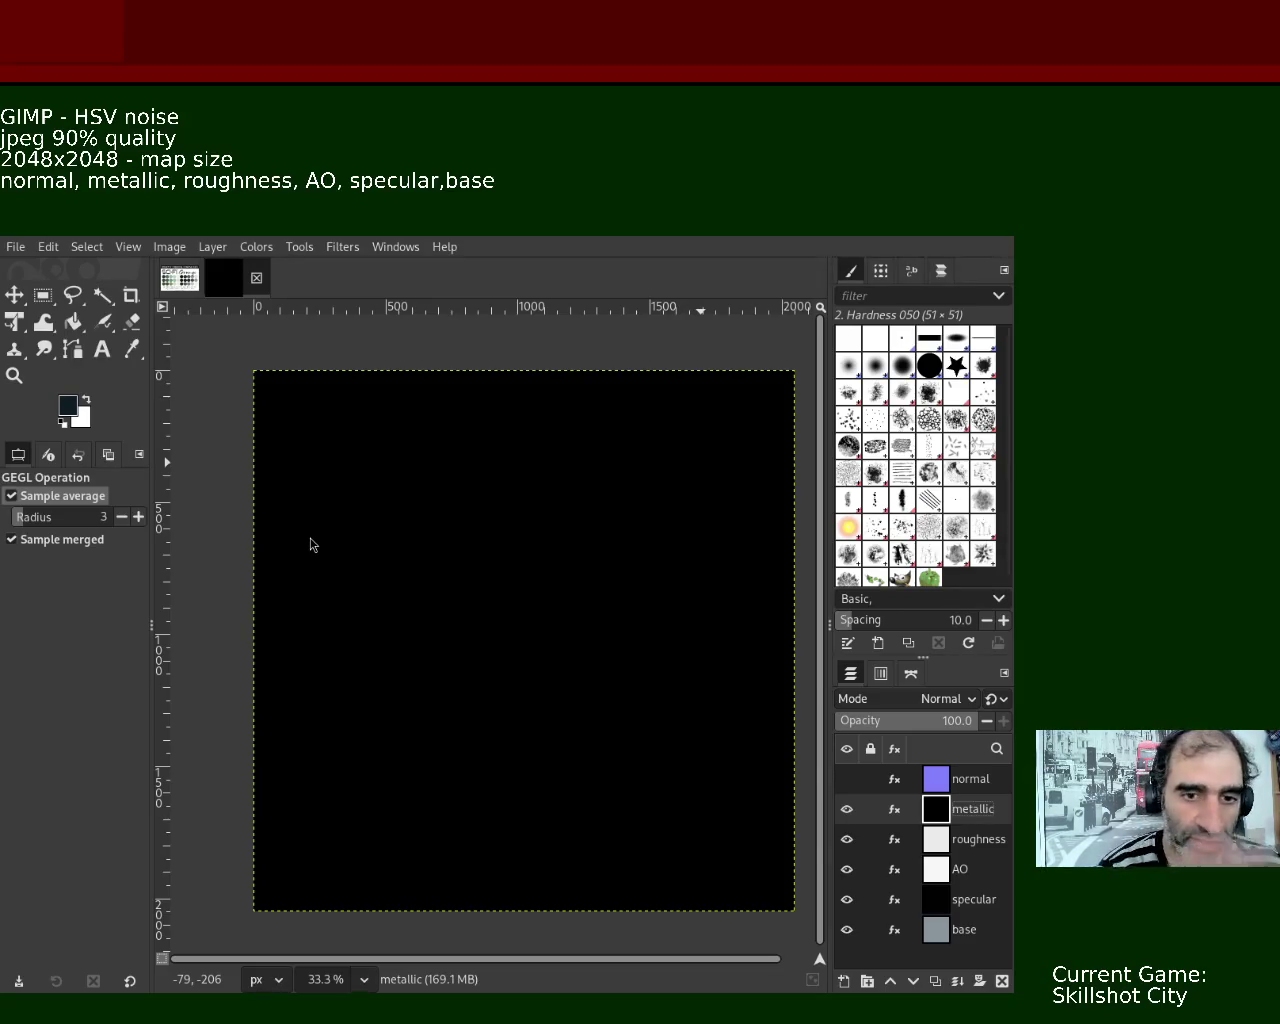
pyautogui.hotkey('ctrl', 'e')
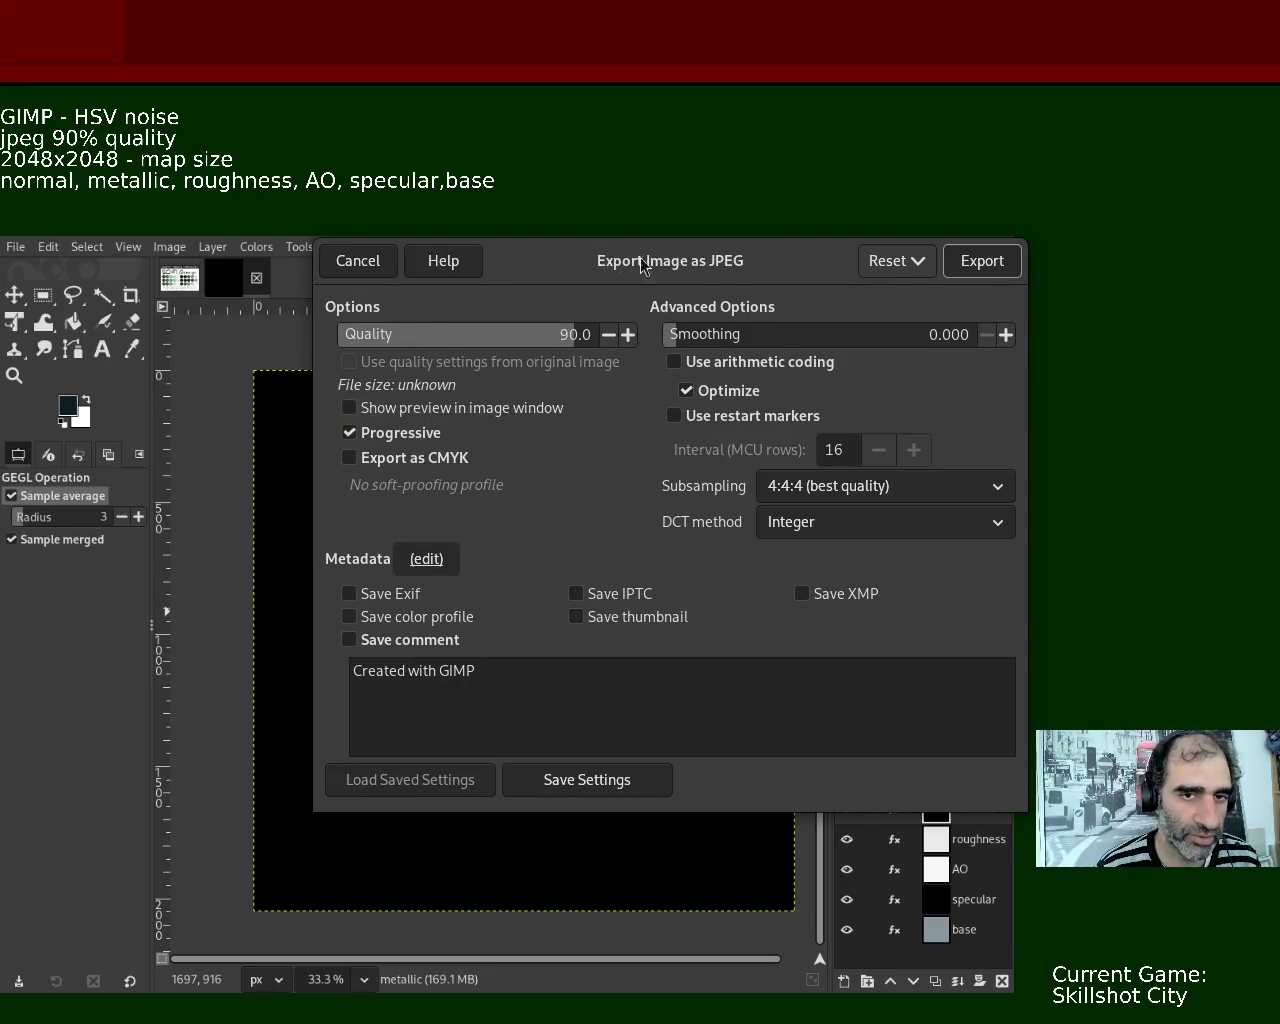
pyautogui.click(982, 261)
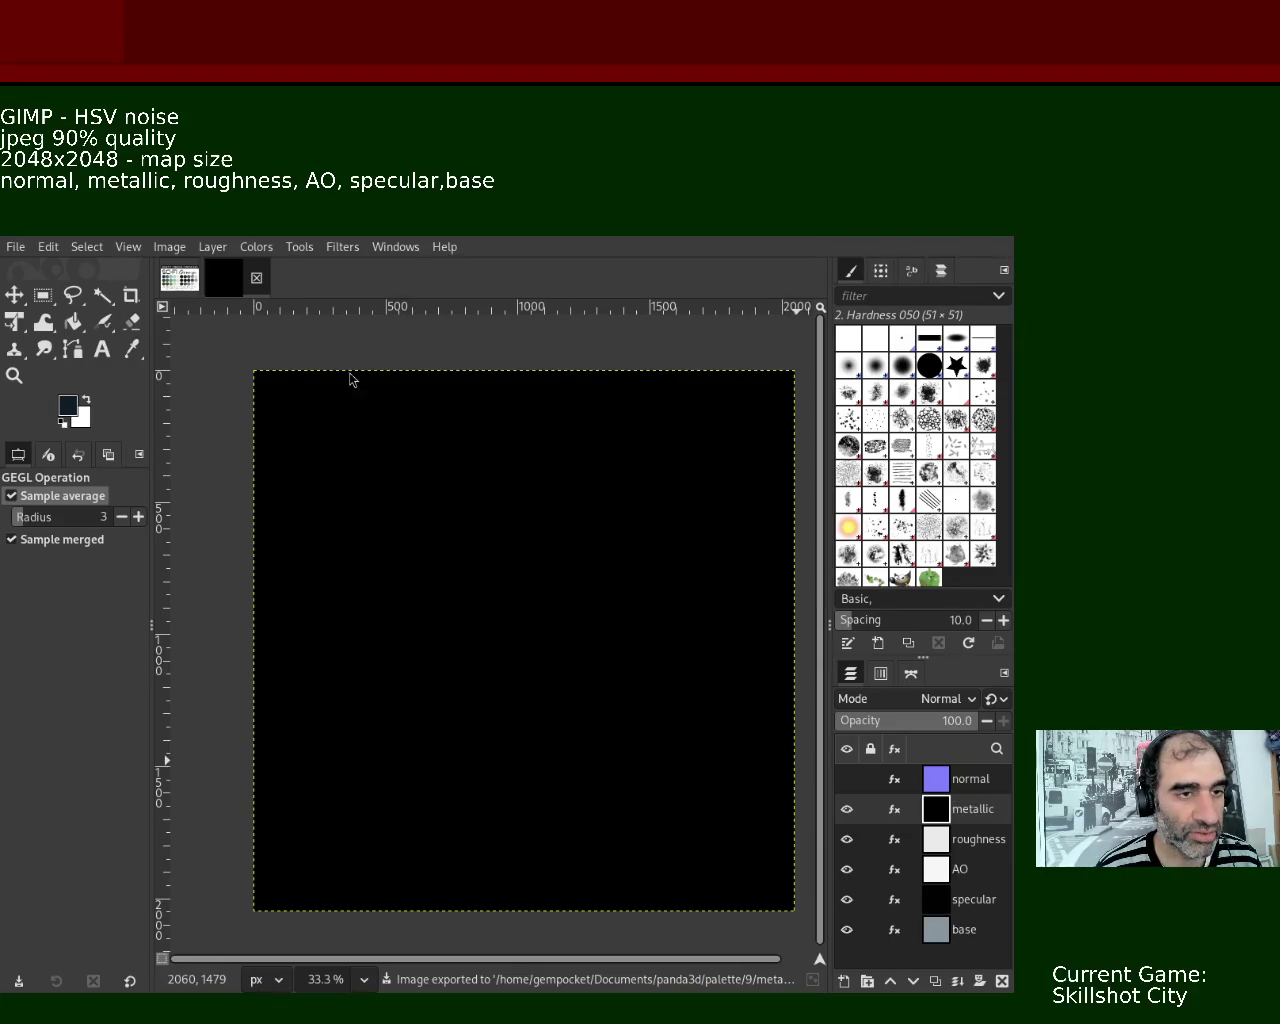
# - Zoom in and back out on the black canvas, undoing an accidental bucket fill
pyautogui.click(14, 375)
pyautogui.click(443, 525)
pyautogui.click(443, 525)
pyautogui.click(443, 525)
pyautogui.click(443, 525)
pyautogui.click(443, 525)
pyautogui.click(443, 525)
pyautogui.click(443, 525)
pyautogui.click(443, 525)
pyautogui.keyDown('ctrl'); pyautogui.click(443, 525); pyautogui.keyUp('ctrl')
pyautogui.keyDown('ctrl'); pyautogui.click(443, 525); pyautogui.keyUp('ctrl')
pyautogui.keyDown('ctrl'); pyautogui.click(443, 525); pyautogui.keyUp('ctrl')
pyautogui.keyDown('ctrl'); pyautogui.click(443, 525); pyautogui.keyUp('ctrl')
pyautogui.keyDown('ctrl'); pyautogui.click(443, 525); pyautogui.keyUp('ctrl')
pyautogui.keyDown('ctrl'); pyautogui.click(443, 525); pyautogui.keyUp('ctrl')
pyautogui.keyDown('ctrl'); pyautogui.click(443, 525); pyautogui.keyUp('ctrl')
pyautogui.keyDown('ctrl'); pyautogui.click(443, 525); pyautogui.keyUp('ctrl')
pyautogui.keyDown('ctrl'); pyautogui.click(443, 525); pyautogui.keyUp('ctrl')
pyautogui.keyDown('ctrl'); pyautogui.click(443, 525); pyautogui.keyUp('ctrl')
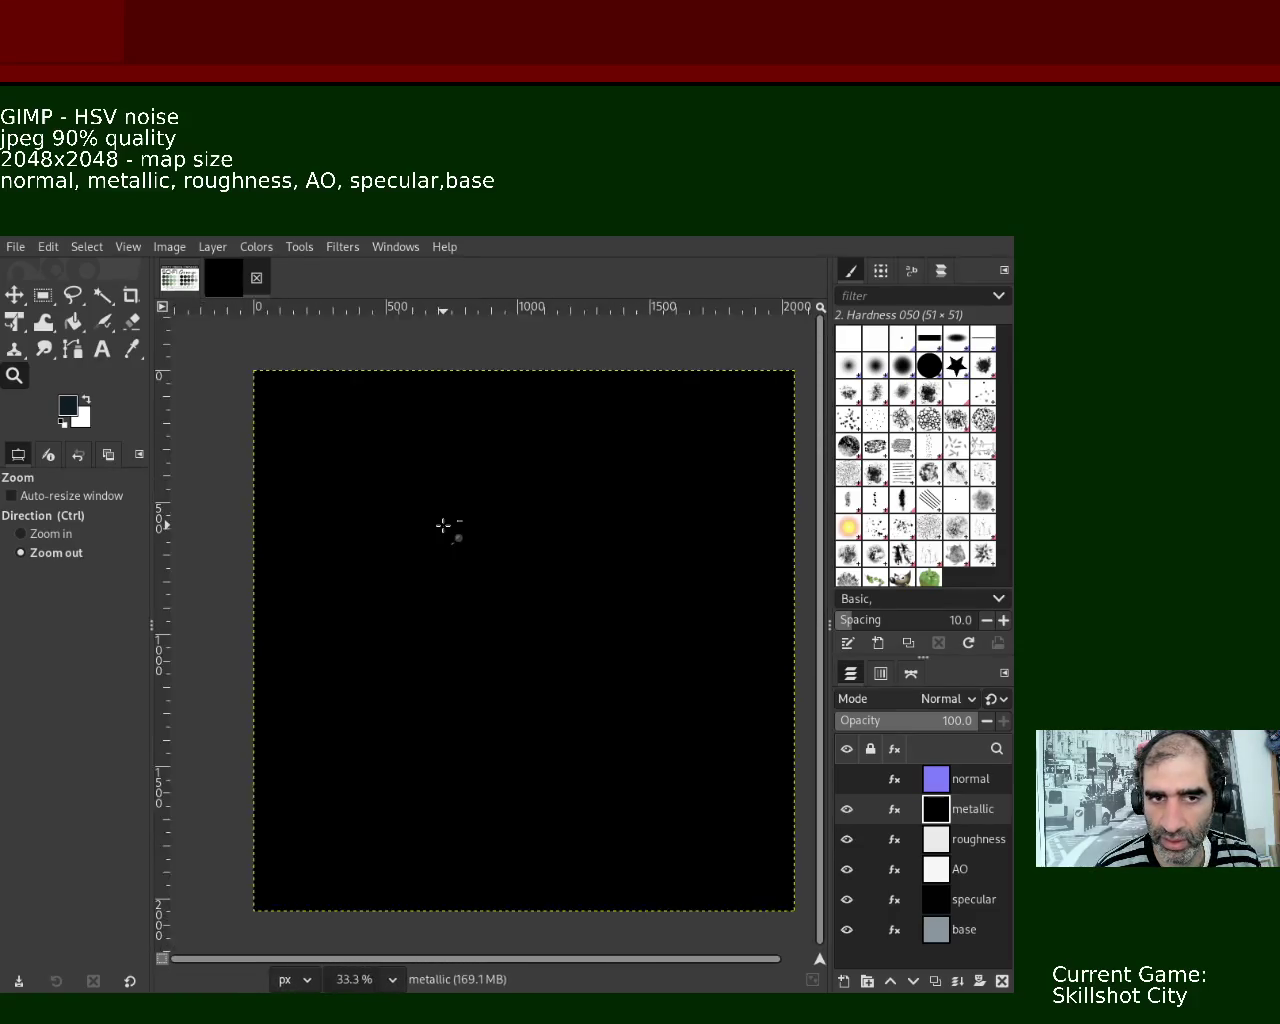
pyautogui.keyDown('ctrl'); pyautogui.click(443, 525); pyautogui.keyUp('ctrl')
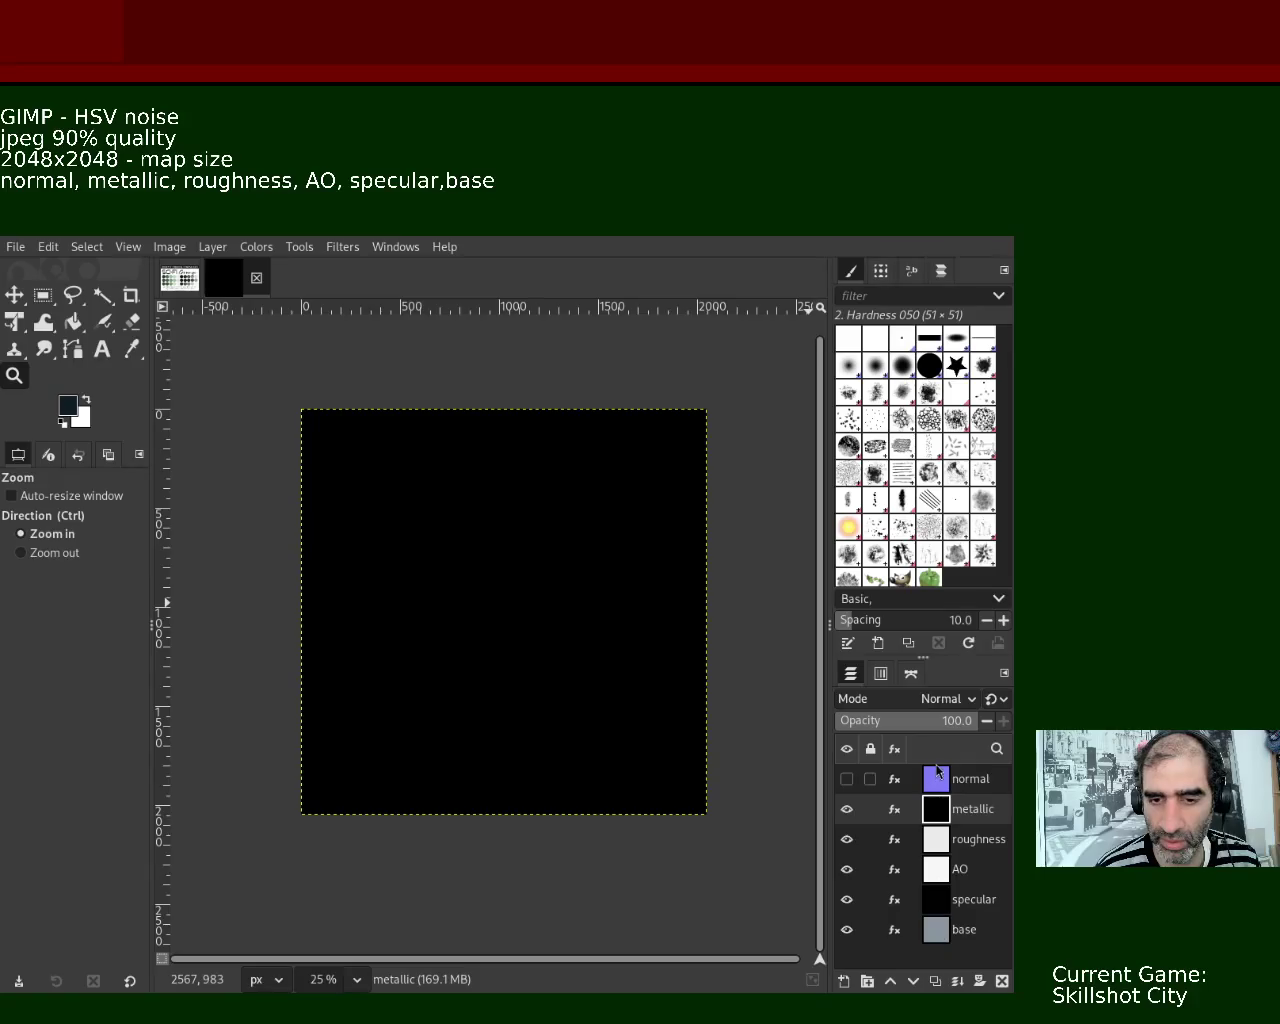
pyautogui.click(73, 321)
pyautogui.click(501, 573)
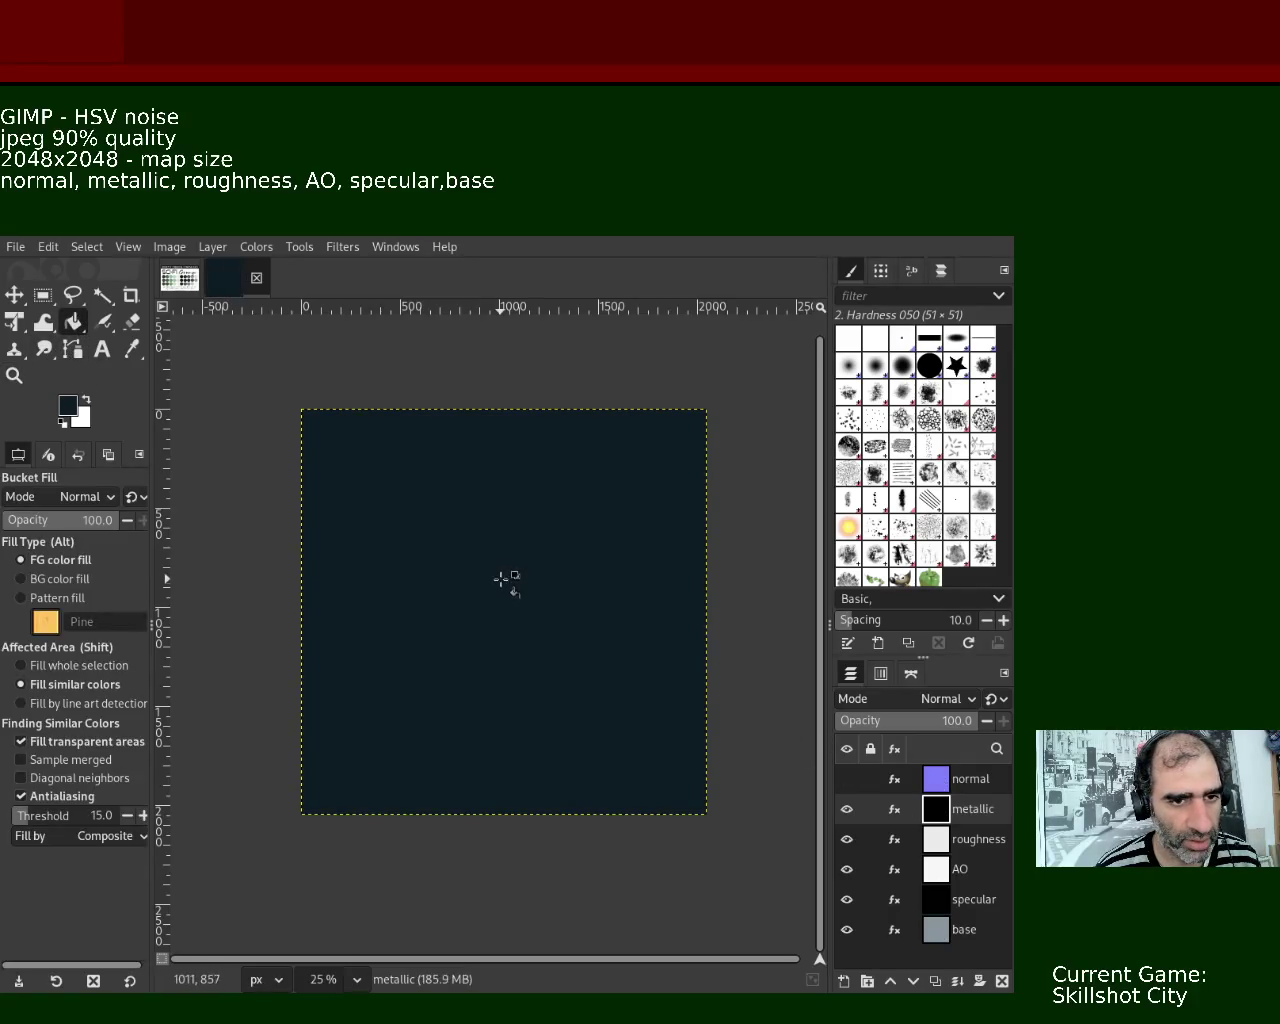
pyautogui.hotkey('ctrl', 'z')
# - Delete the normal, metallic, roughness, AO and specular layers, leaving only base
pyautogui.click(940, 779)
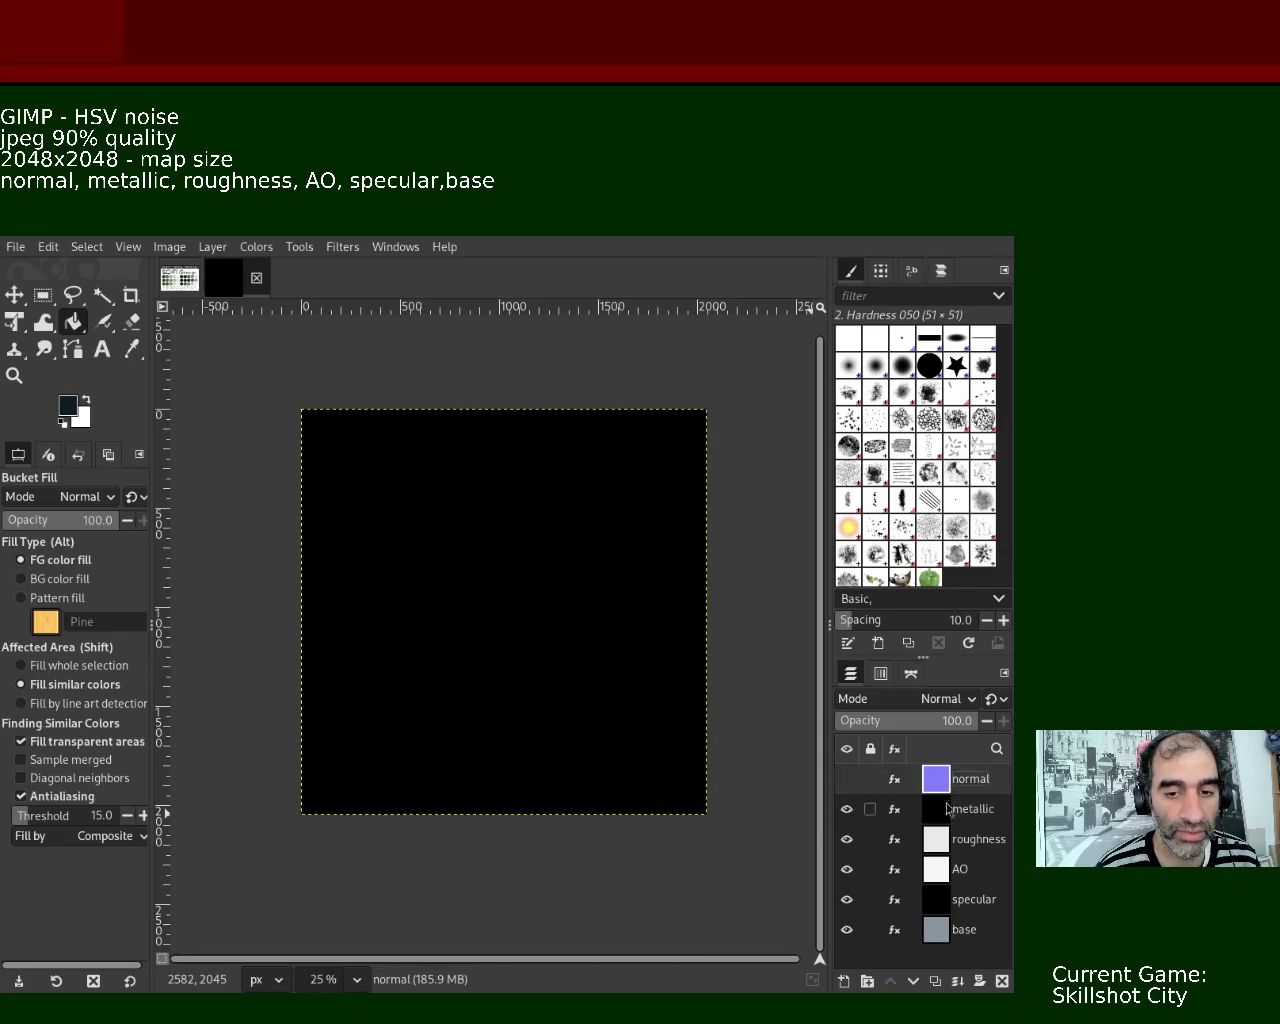
pyautogui.click(1002, 981)
pyautogui.click(1002, 981)
pyautogui.click(1002, 981)
pyautogui.click(1002, 981)
pyautogui.click(1002, 981)
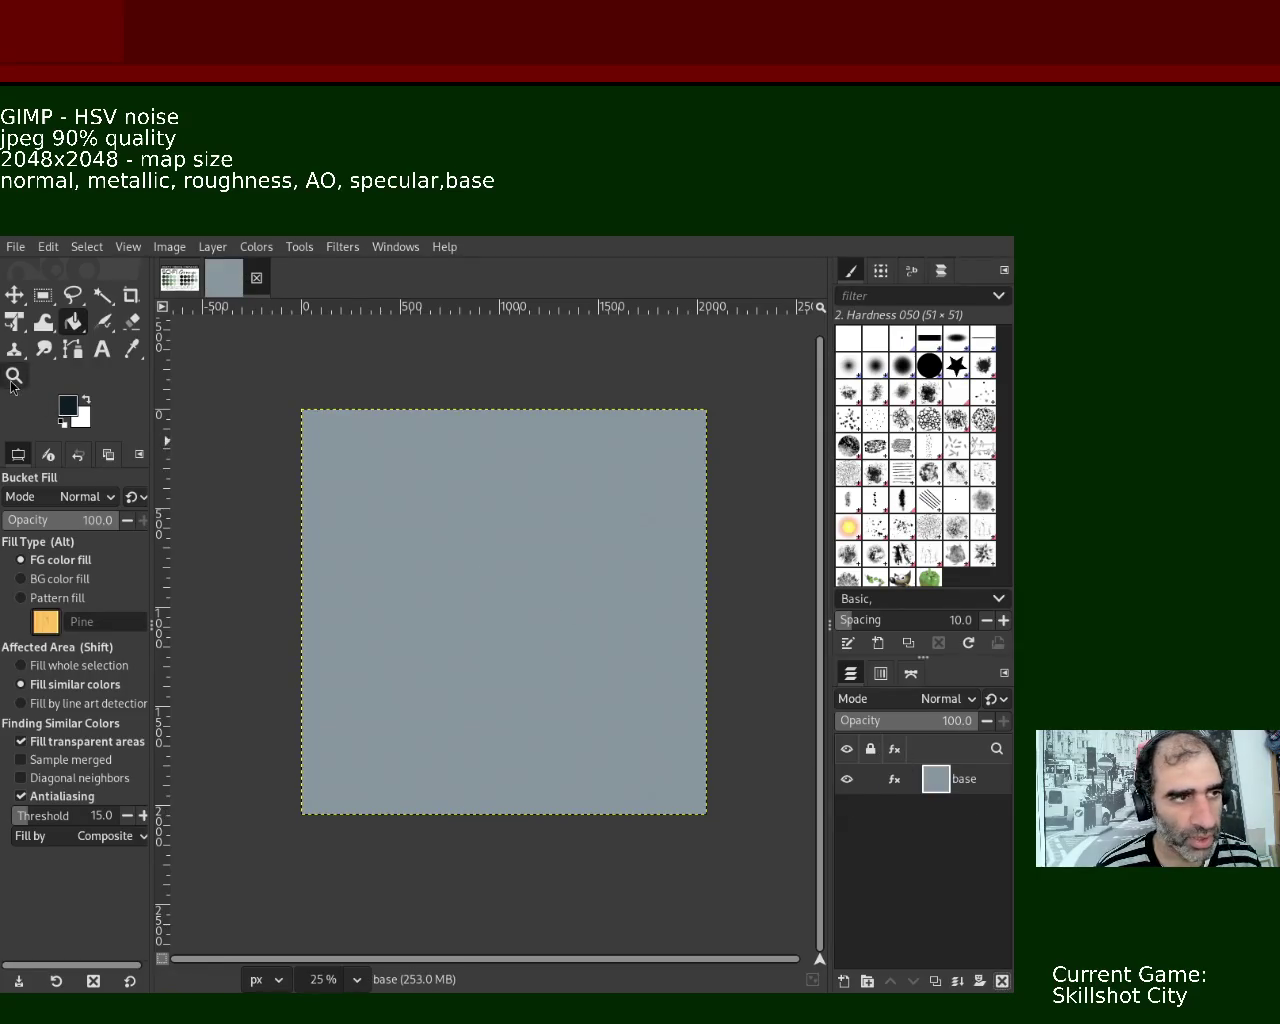
# - Zoom around the base layer and duplicate it
pyautogui.click(14, 375)
pyautogui.keyDown('ctrl'); pyautogui.click(563, 577); pyautogui.keyUp('ctrl')
pyautogui.click(551, 566)
pyautogui.click(551, 566)
pyautogui.click(551, 566)
pyautogui.click(551, 566)
pyautogui.click(551, 566)
pyautogui.keyDown('ctrl'); pyautogui.click(551, 566); pyautogui.keyUp('ctrl')
pyautogui.keyDown('ctrl'); pyautogui.click(551, 566); pyautogui.keyUp('ctrl')
pyautogui.keyDown('ctrl'); pyautogui.click(551, 566); pyautogui.keyUp('ctrl')
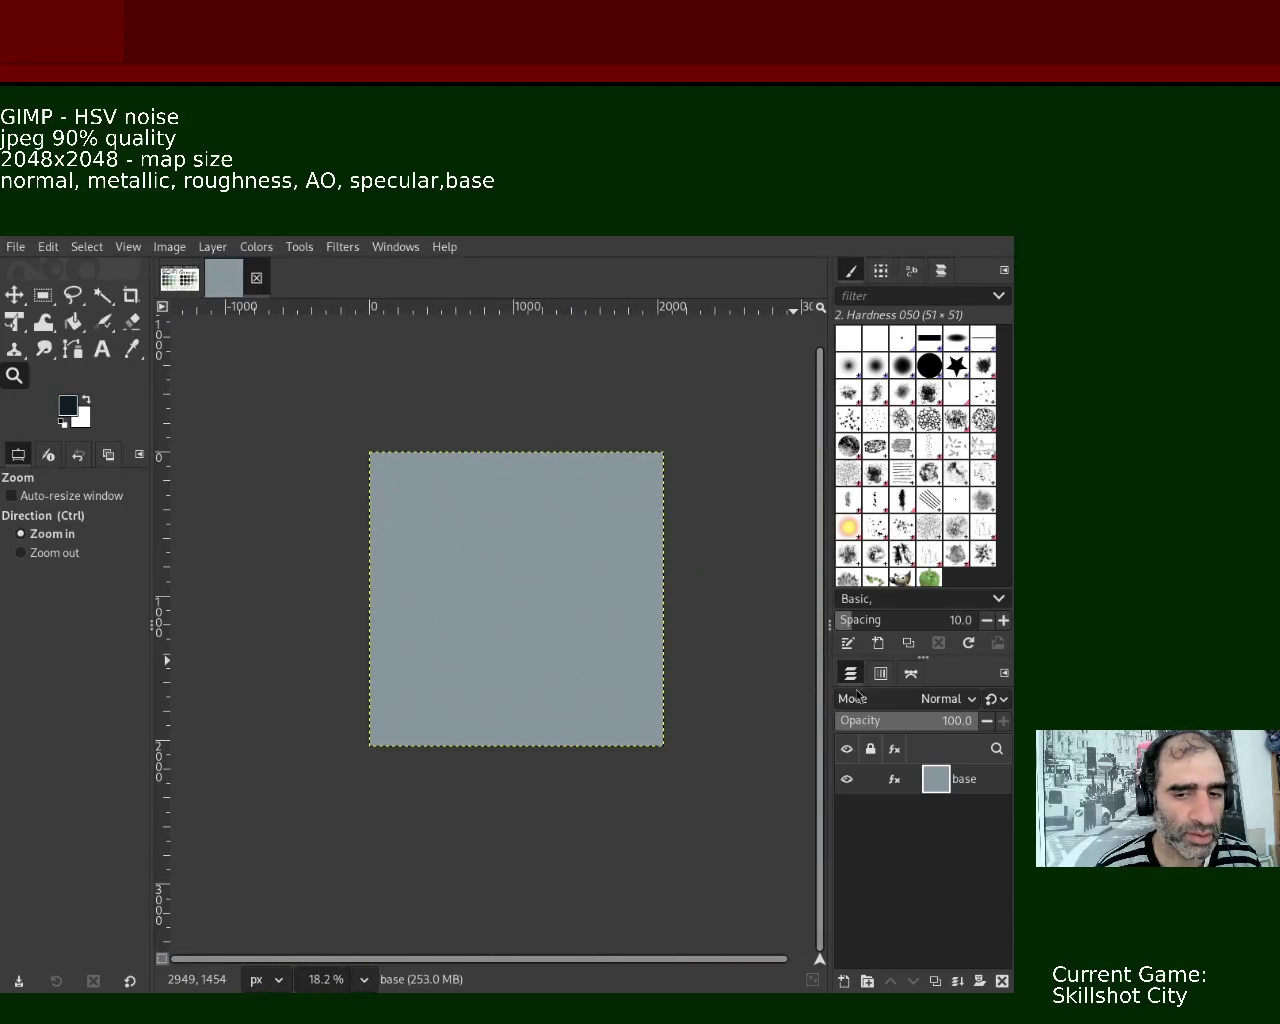
pyautogui.hotkey('ctrl', 'shift', 'd')
pyautogui.hotkey('ctrl', 'shift', 'd')
pyautogui.hotkey('ctrl', 'shift', 'd')
pyautogui.hotkey('ctrl', 'shift', 'd')
pyautogui.hotkey('ctrl', 'shift', 'd')
pyautogui.hotkey('ctrl', 'shift', 'd')
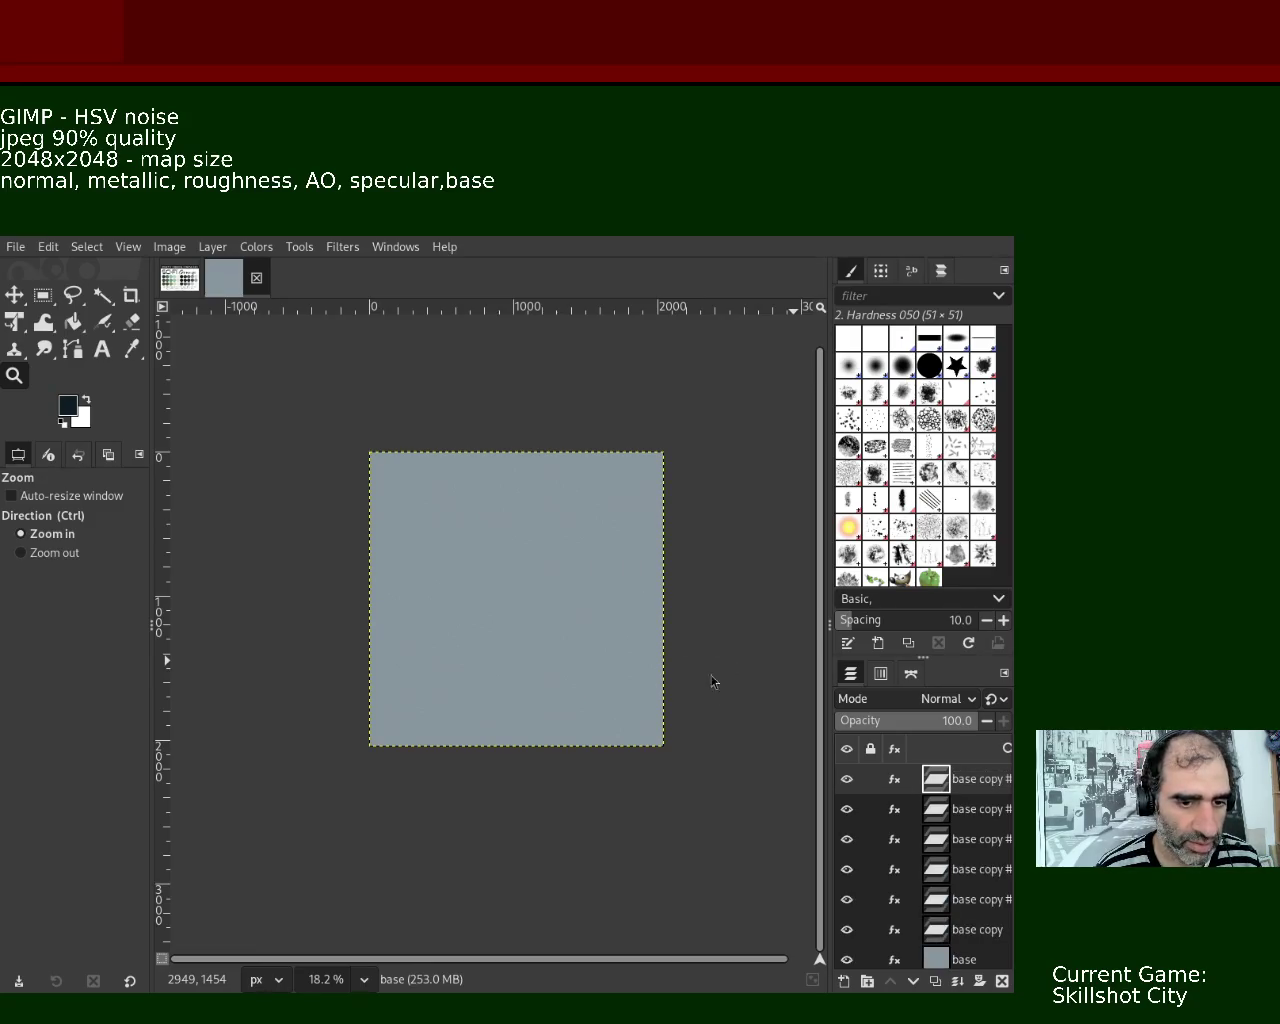
# - Rename the top two layers normal and metallic
pyautogui.moveTo(958, 779)
pyautogui.doubleClick(976, 782)
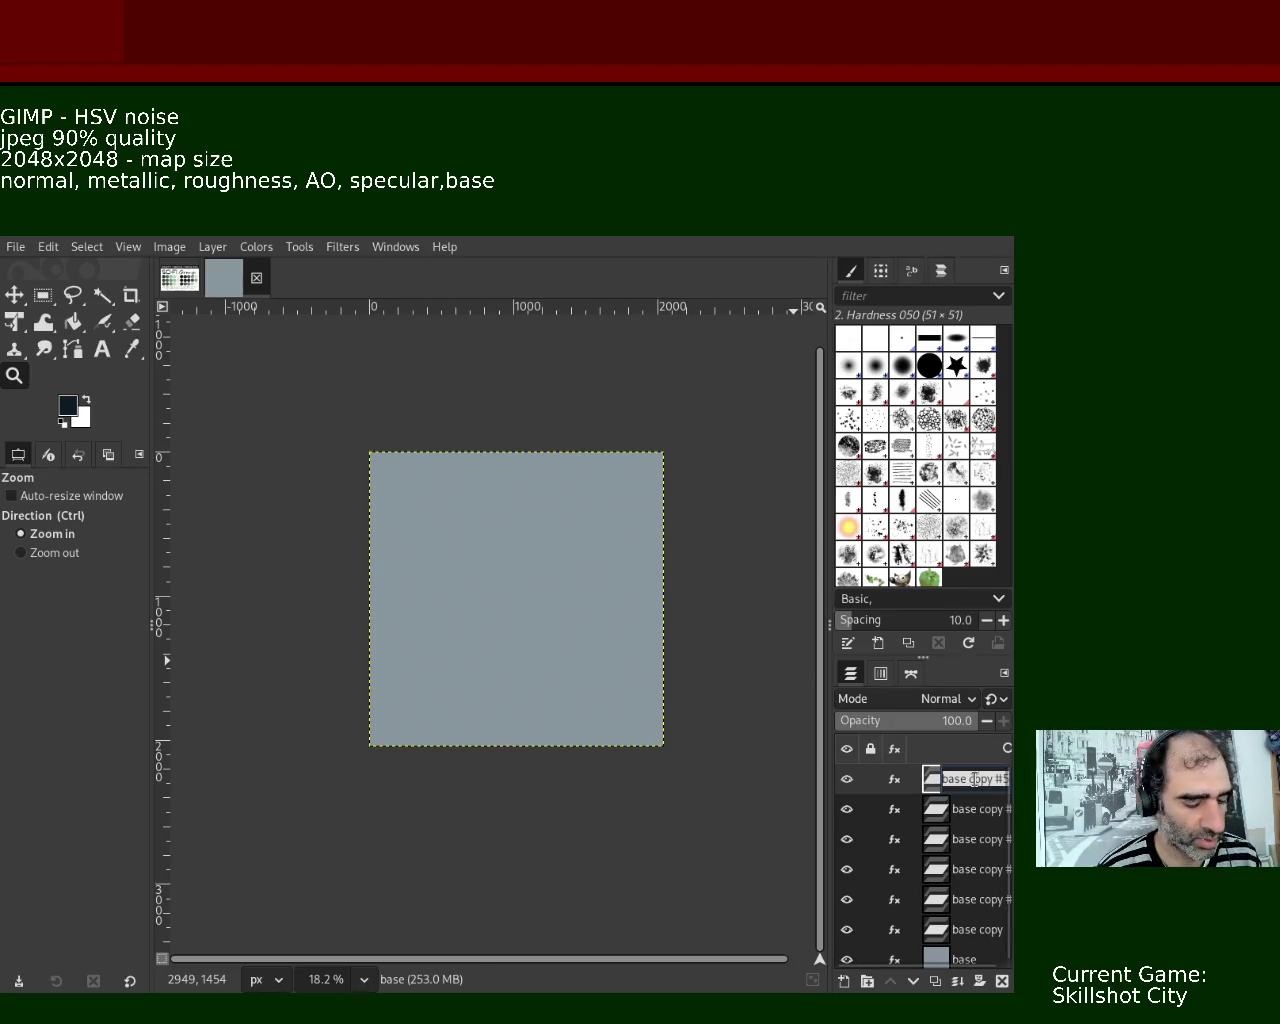
pyautogui.press('Return')
pyautogui.doubleClick(976, 784)
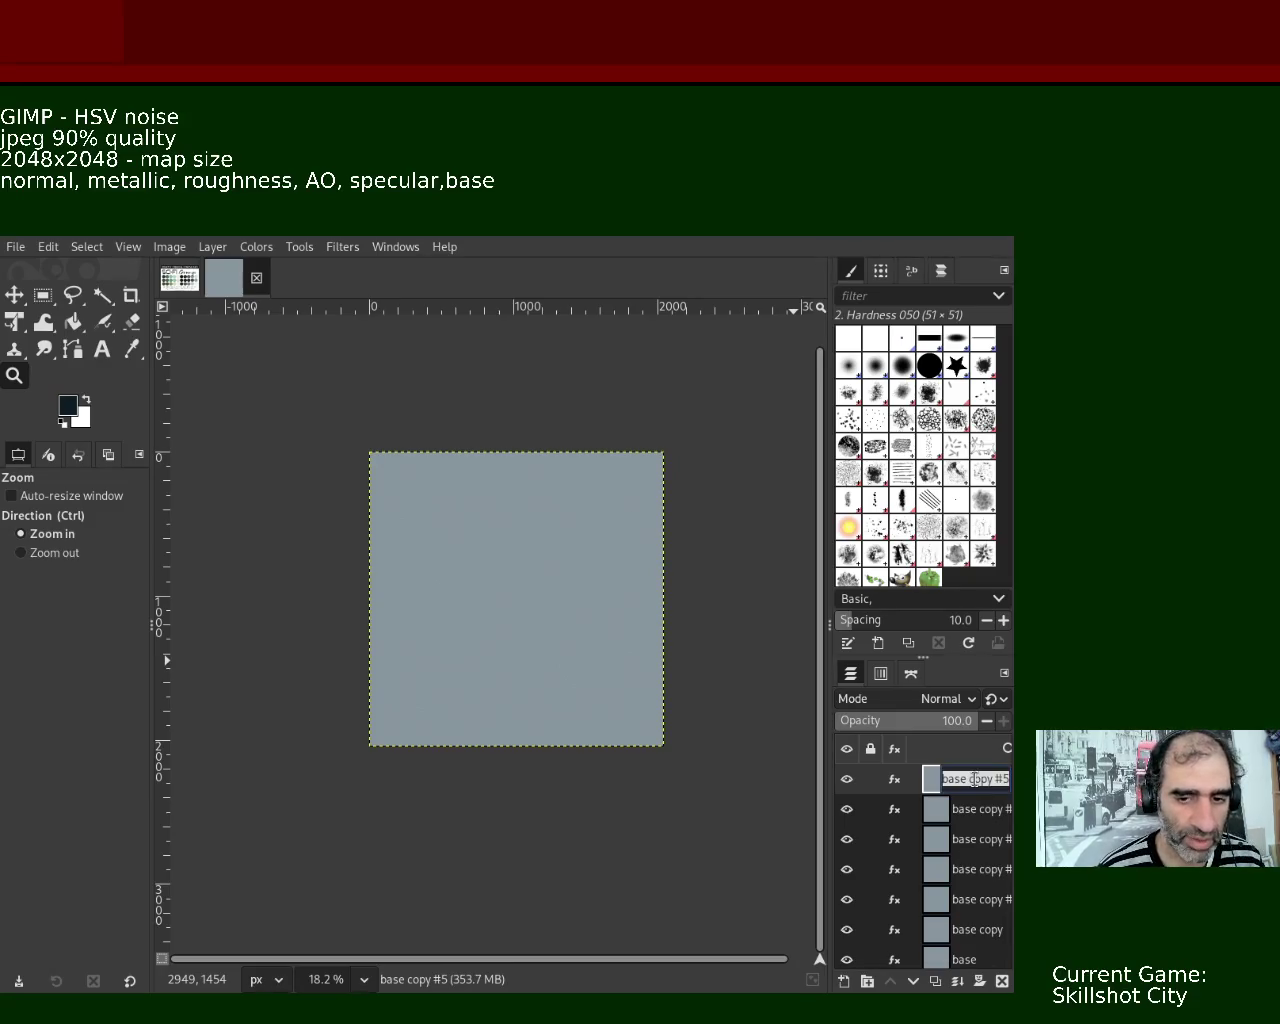
pyautogui.write('normal')
pyautogui.press('Return')
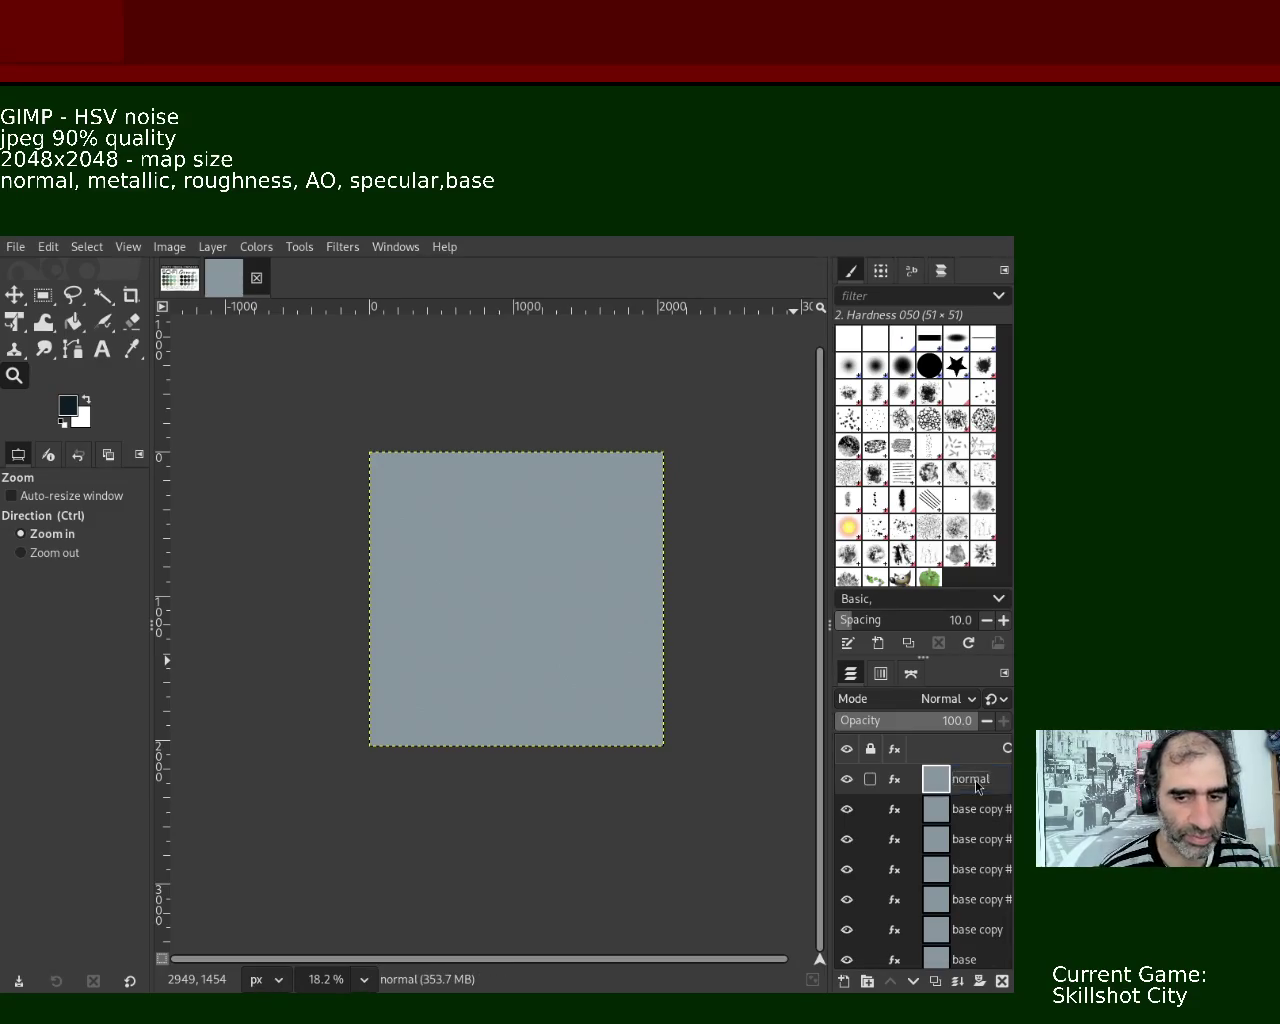
pyautogui.doubleClick(955, 809)
pyautogui.write('metallic')
pyautogui.press('Return')
# - Rename the next three layers roughness, AO and specular
pyautogui.doubleClick(986, 839)
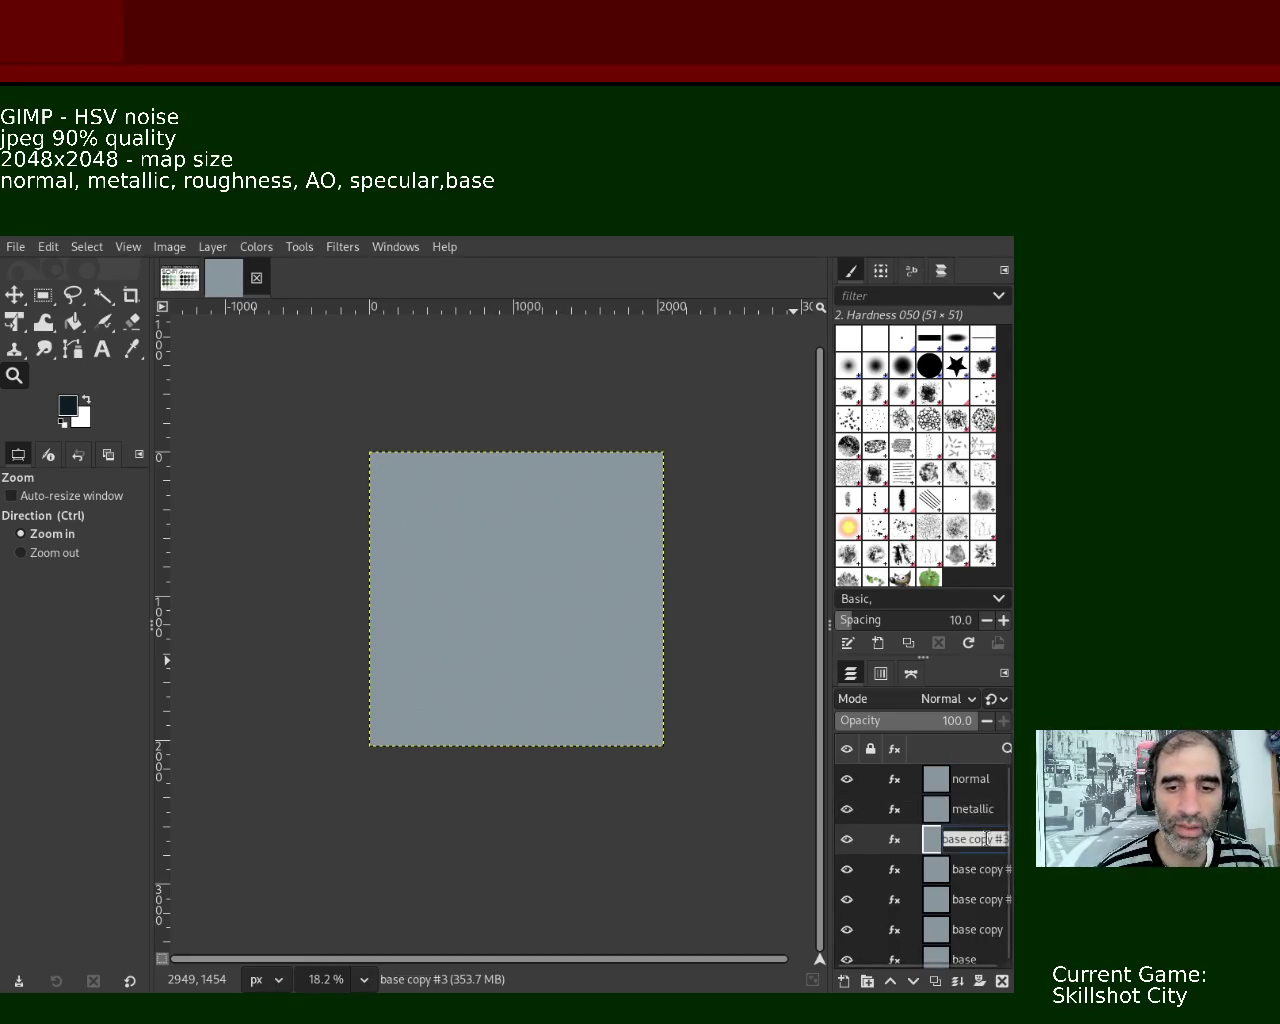
pyautogui.write('roughness')
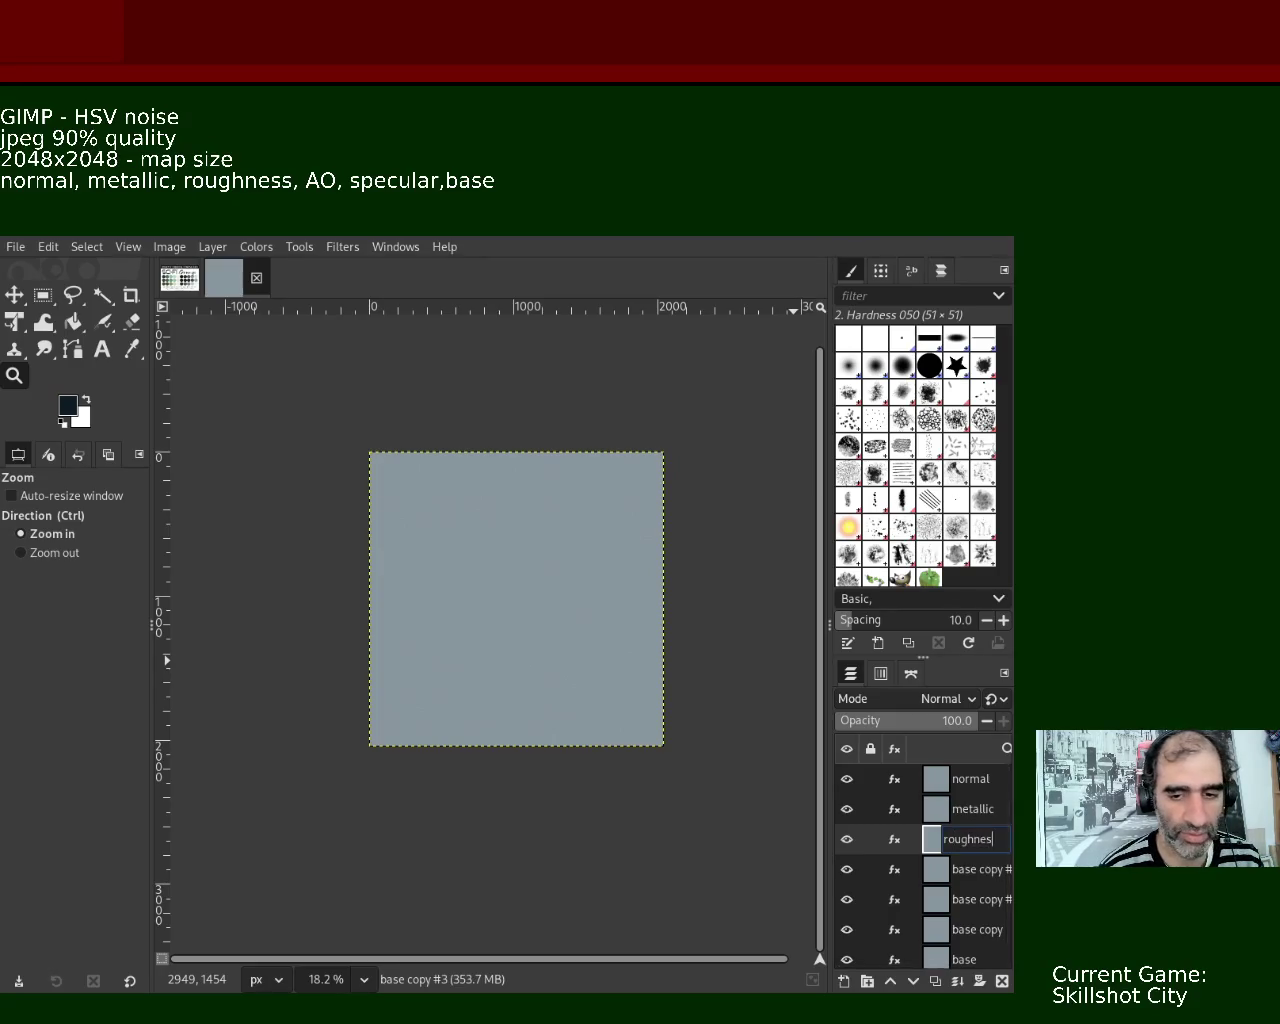
pyautogui.press('Return')
pyautogui.doubleClick(974, 870)
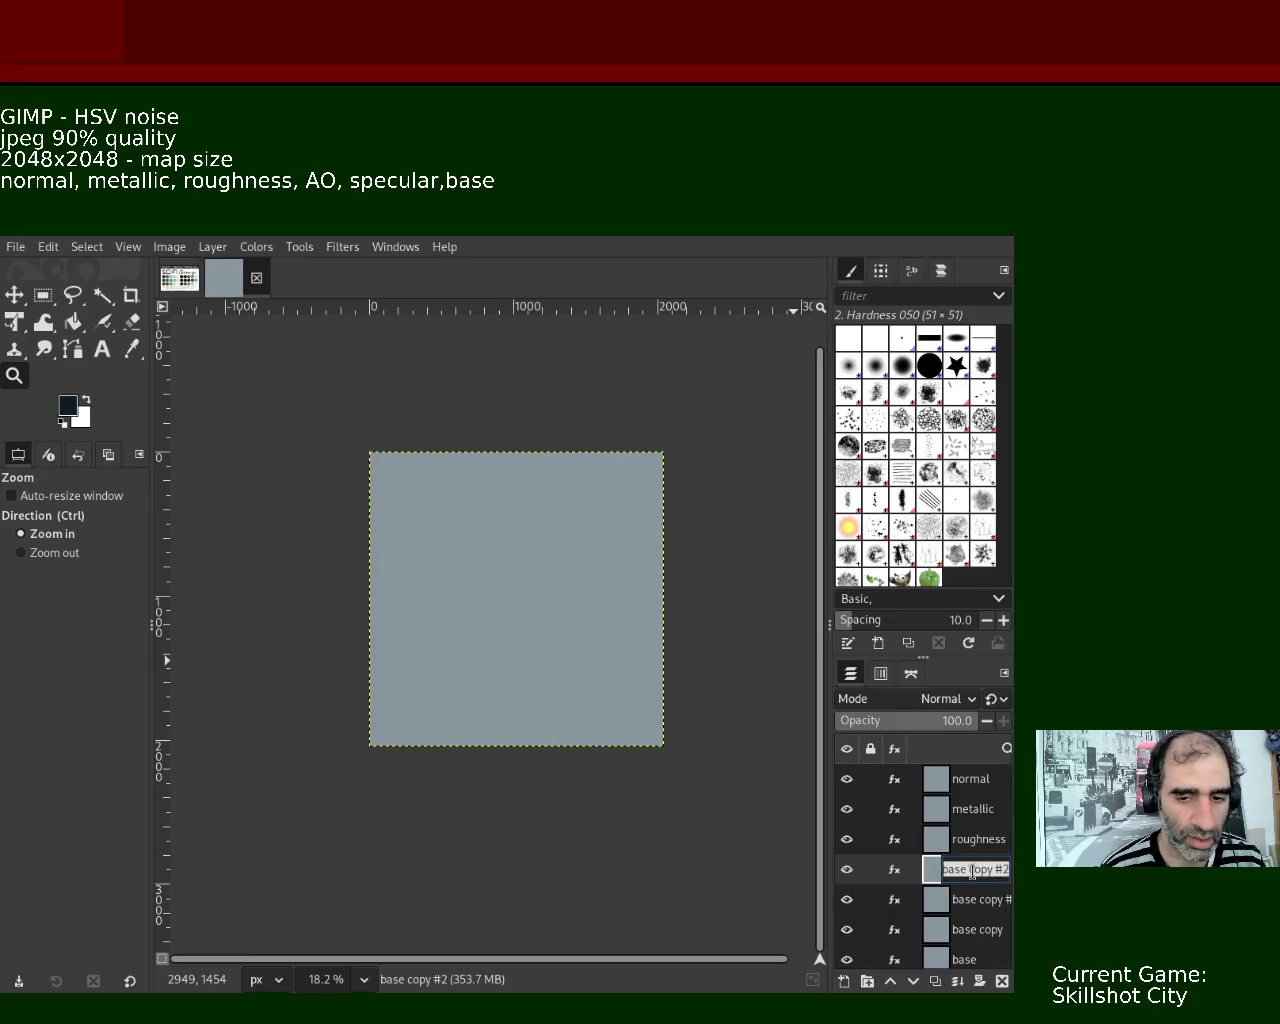
pyautogui.write('AO')
pyautogui.press('Return')
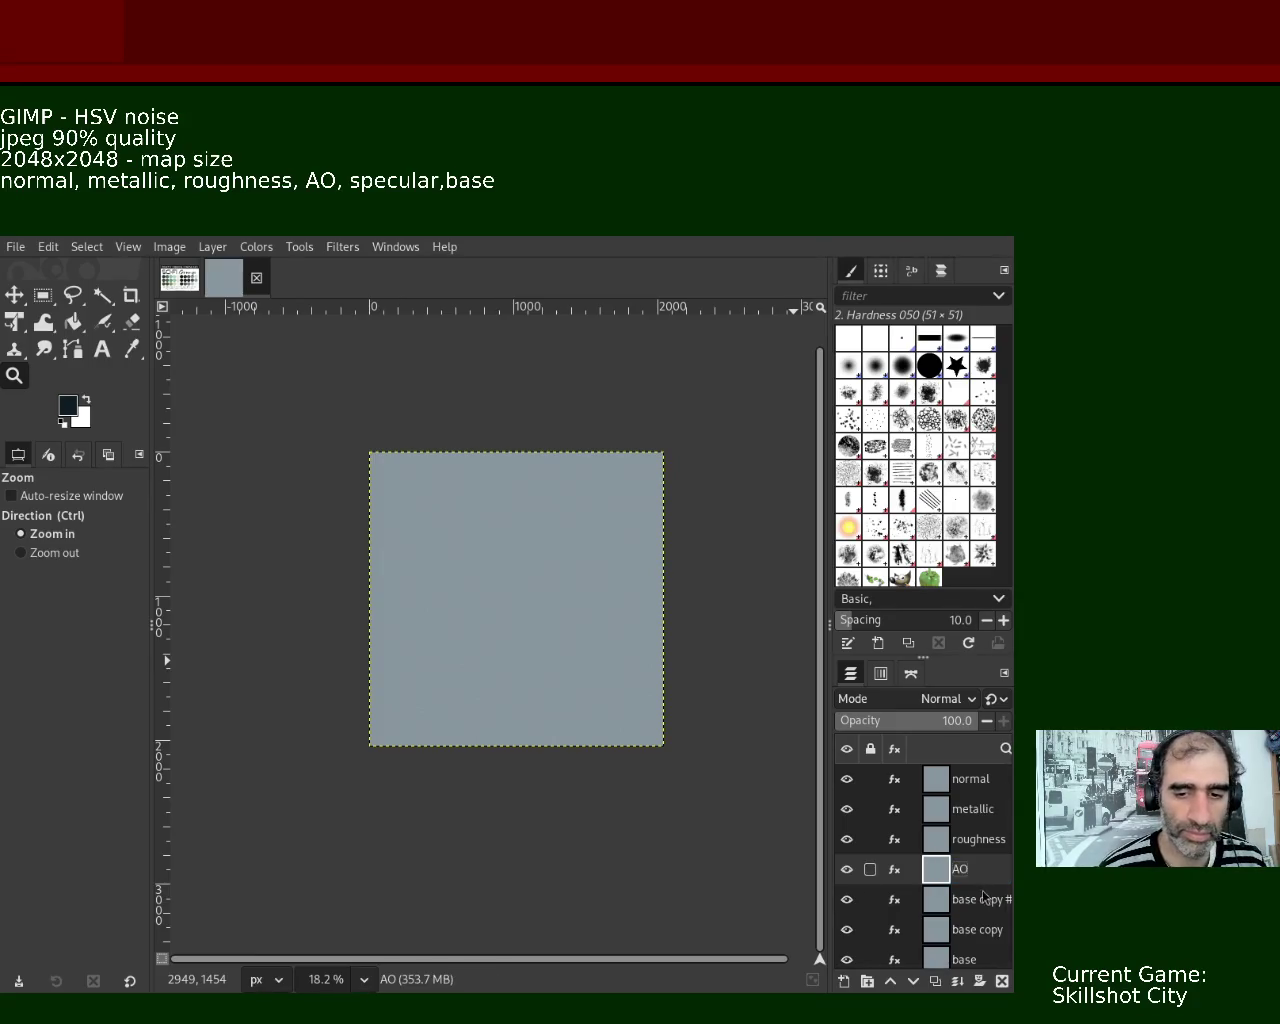
pyautogui.doubleClick(975, 899)
pyautogui.write('specu')
pyautogui.press('Return')
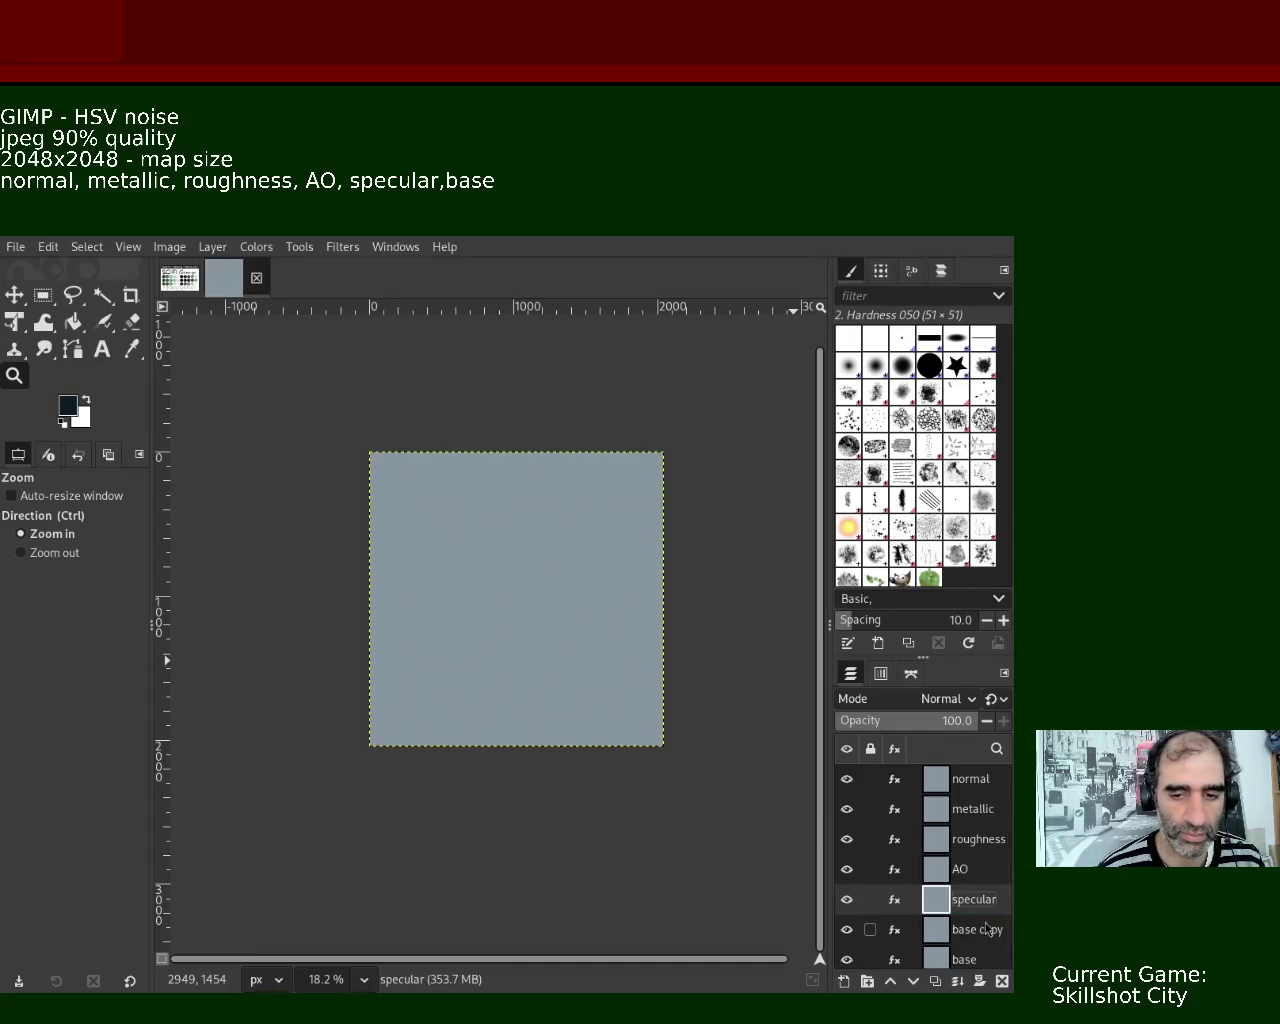
# - Delete the leftover base copy layer and select the normal layer
pyautogui.click(985, 929)
pyautogui.click(1002, 981)
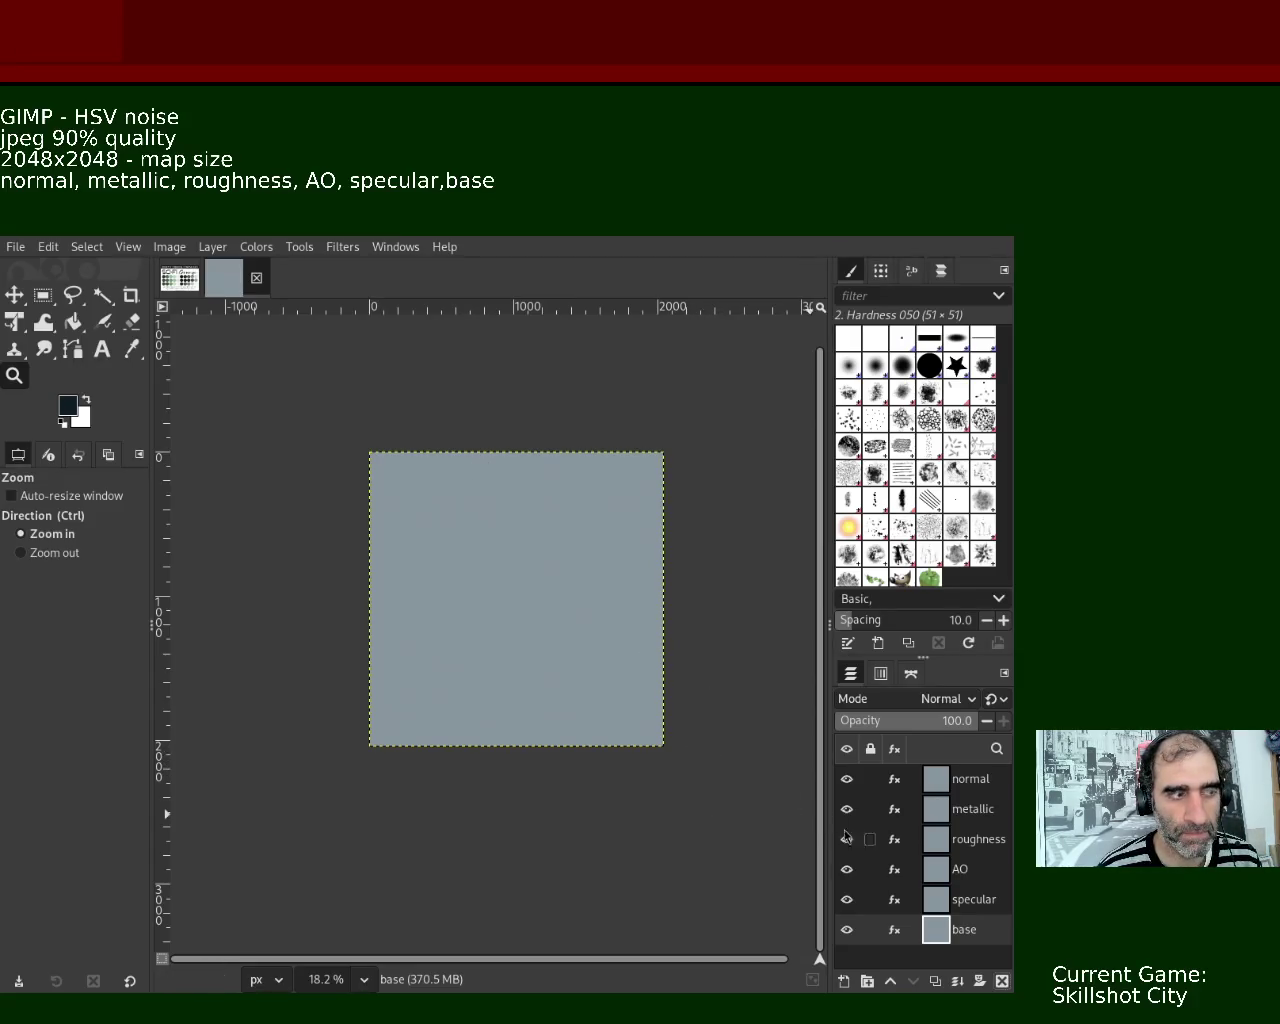
pyautogui.click(945, 782)
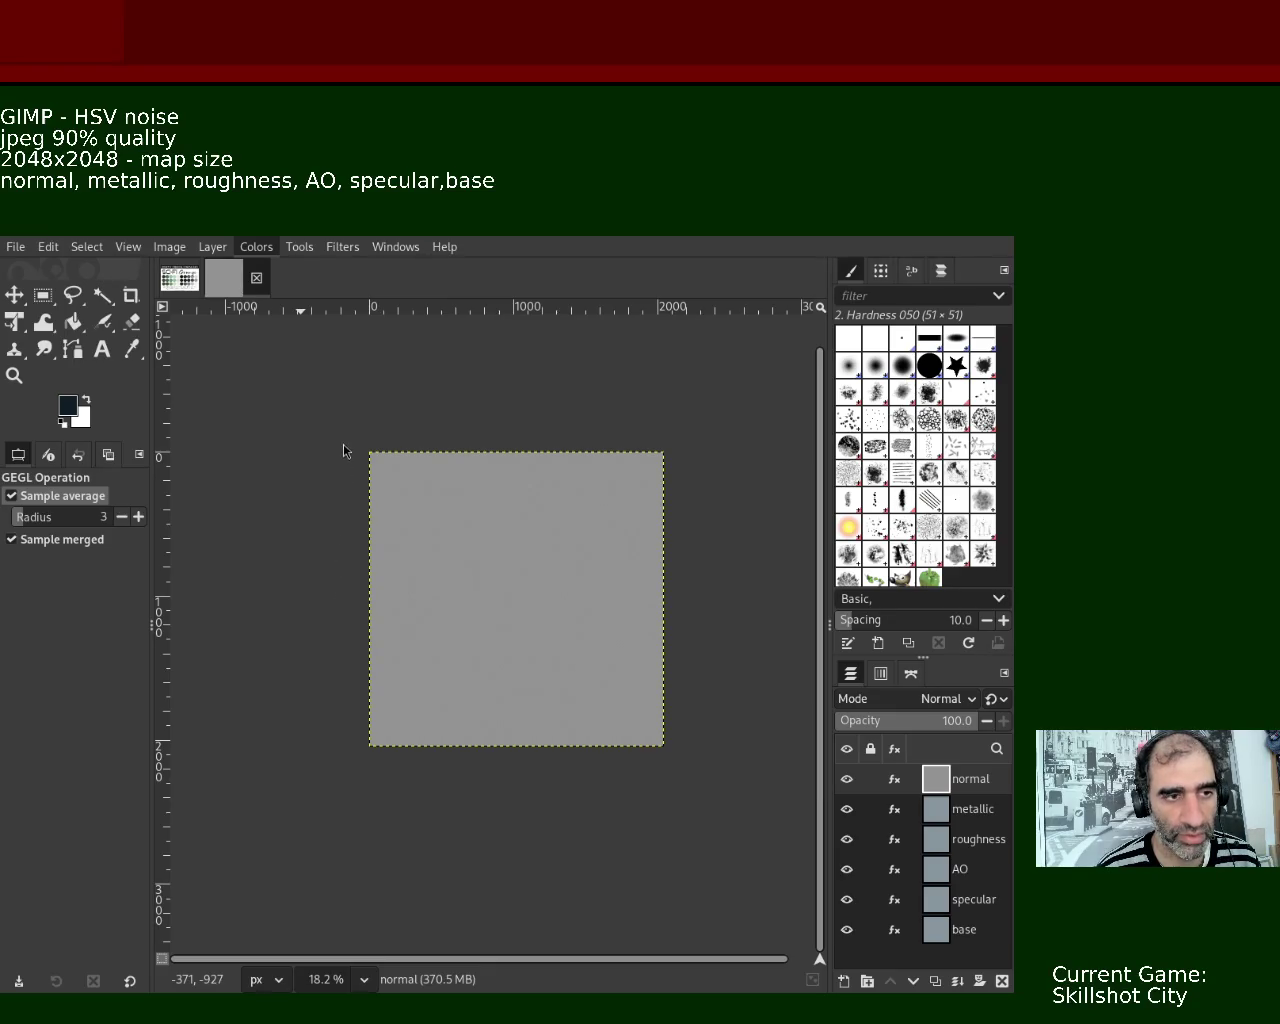
# - Apply Levels to the normal layer with the black input at 158, turning it black
pyautogui.hotkey('alt', 'c')
pyautogui.press('l')
pyautogui.moveTo(339, 476); pyautogui.dragTo(620, 475)
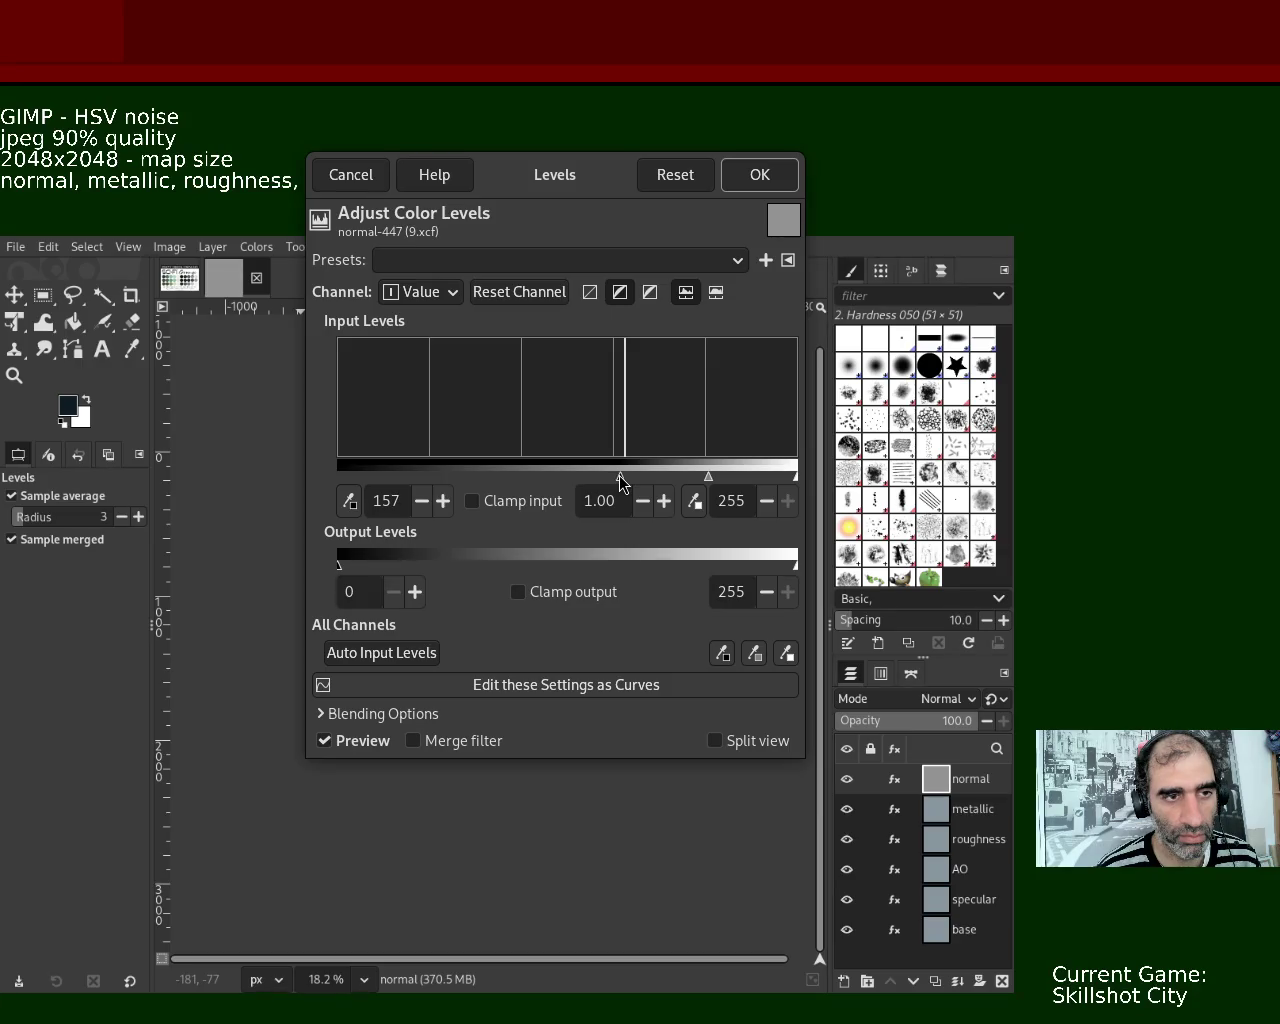
pyautogui.moveTo(620, 476); pyautogui.dragTo(622, 477)
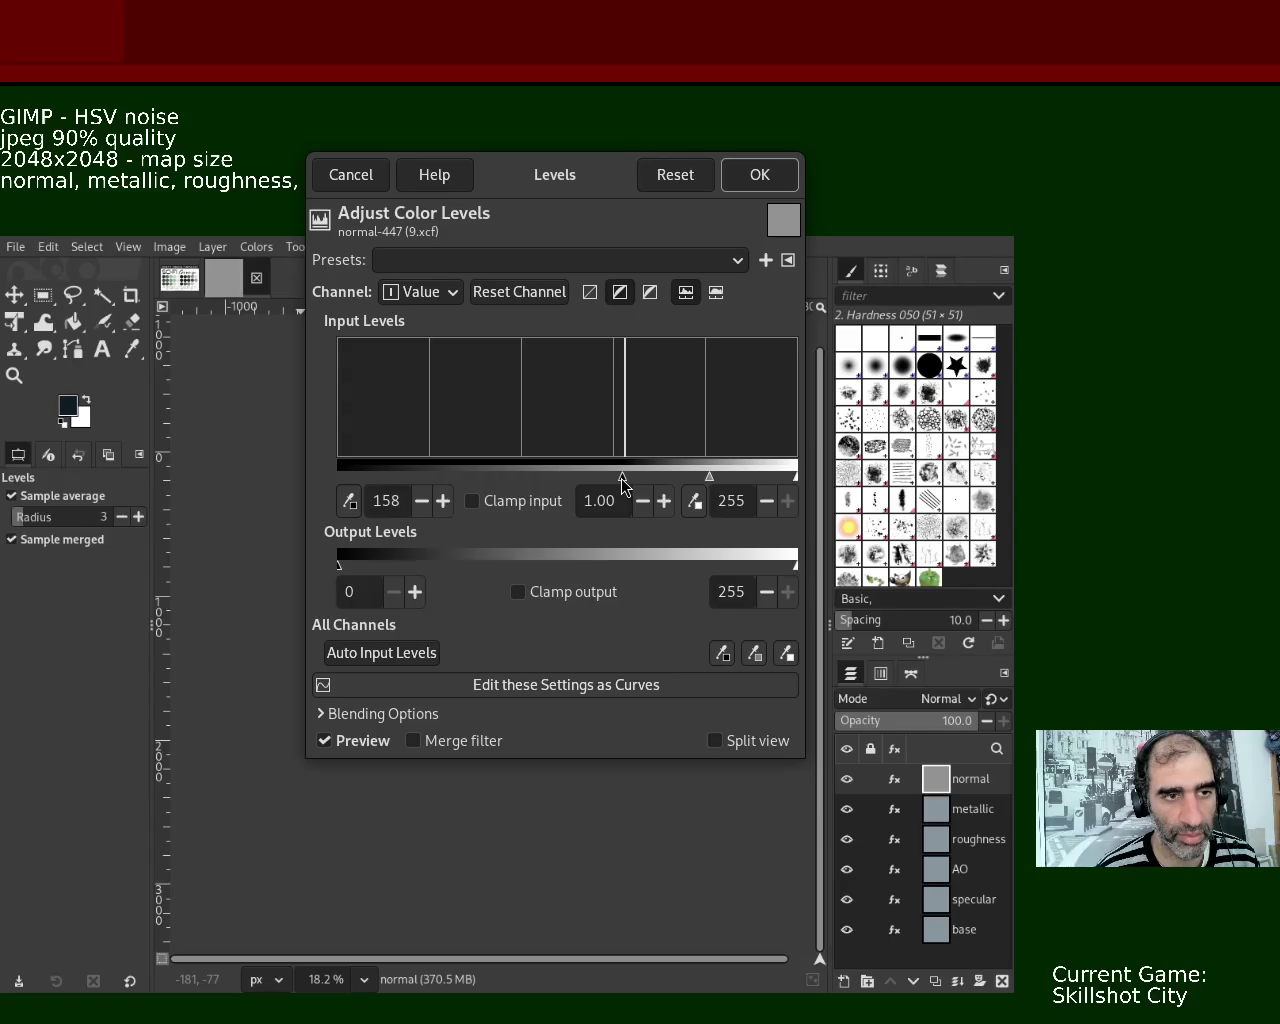
pyautogui.click(760, 175)
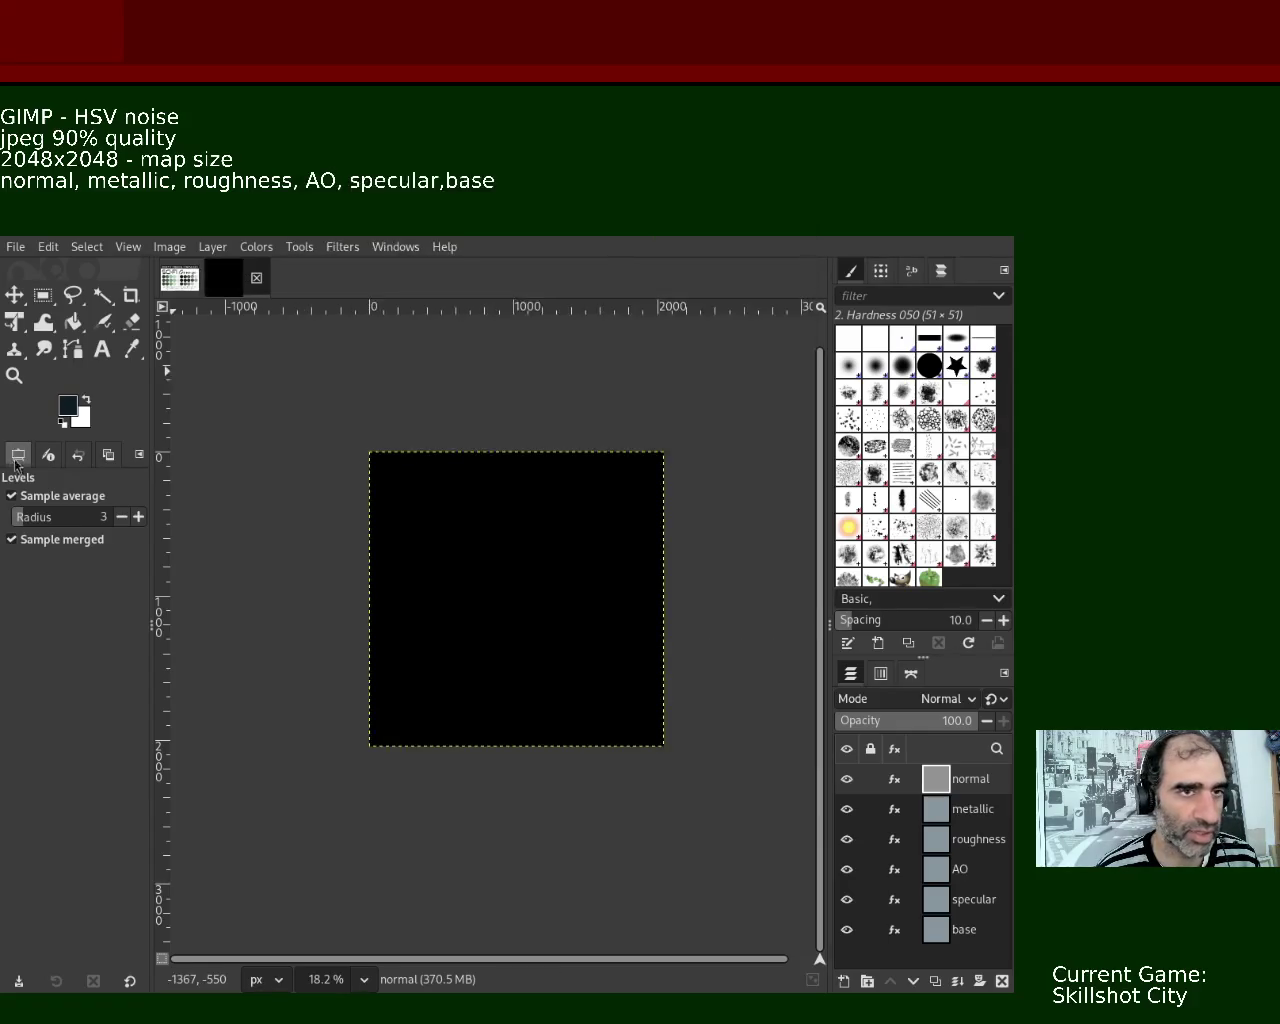
# - Zoom the canvas, then fill and undo back to the grey noise layer
pyautogui.click(14, 375)
pyautogui.keyDown('ctrl'); pyautogui.click(501, 490); pyautogui.keyUp('ctrl')
pyautogui.scroll(2, 501, 490)
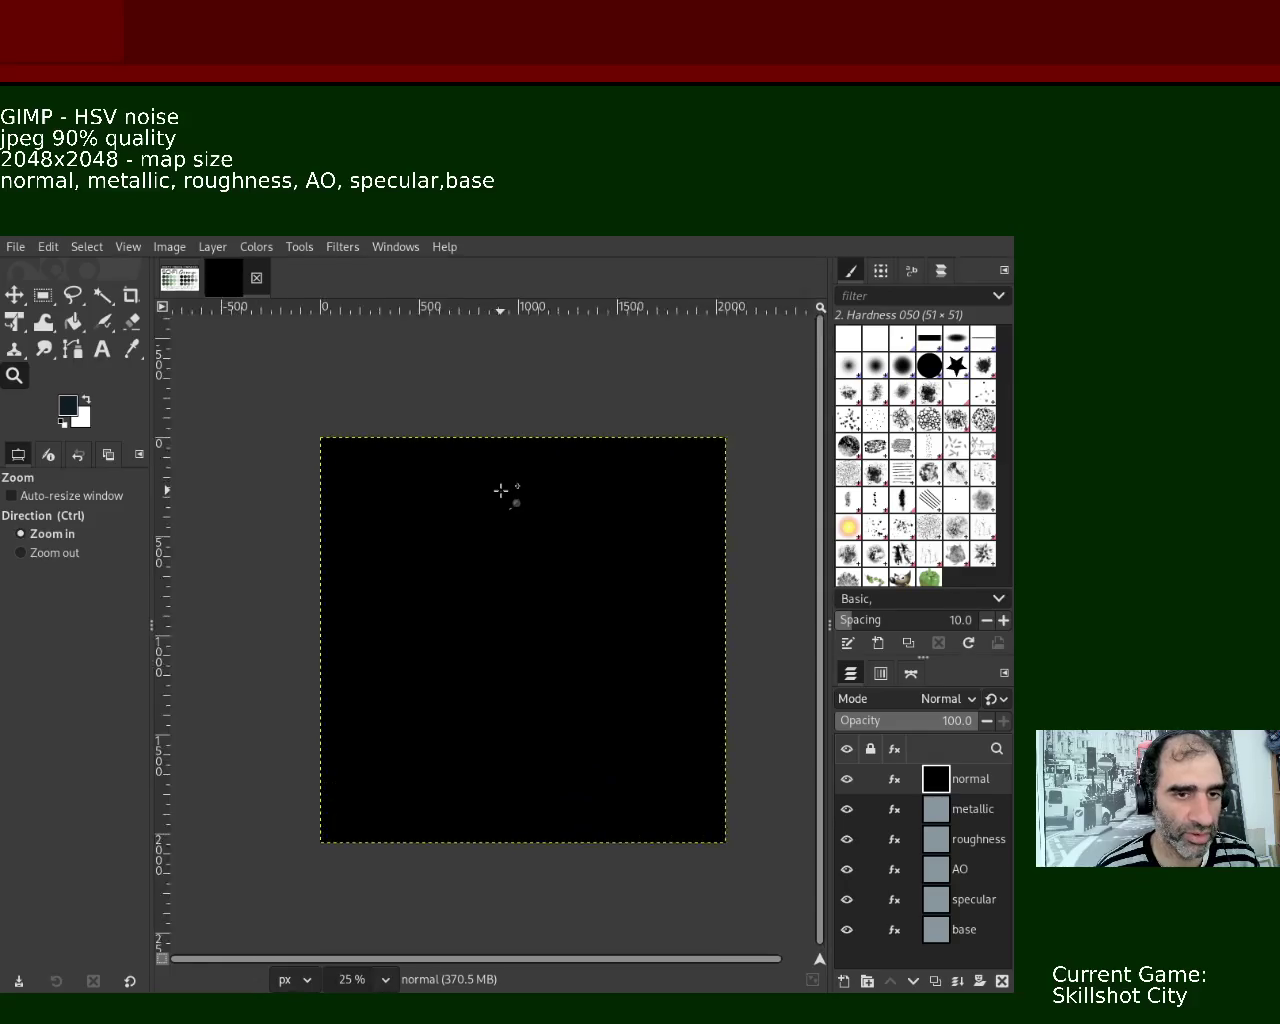
pyautogui.scroll(3, 501, 490)
pyautogui.scroll(2, 501, 490)
pyautogui.scroll(5, 501, 490)
pyautogui.scroll(1, 501, 490)
pyautogui.scroll(1, 501, 490)
pyautogui.scroll(1, 501, 490)
pyautogui.scroll(1, 501, 490)
pyautogui.scroll(-2, 501, 490)
pyautogui.scroll(-2, 501, 490)
pyautogui.scroll(-2, 501, 490)
pyautogui.scroll(-3, 501, 490)
pyautogui.scroll(-2, 501, 490)
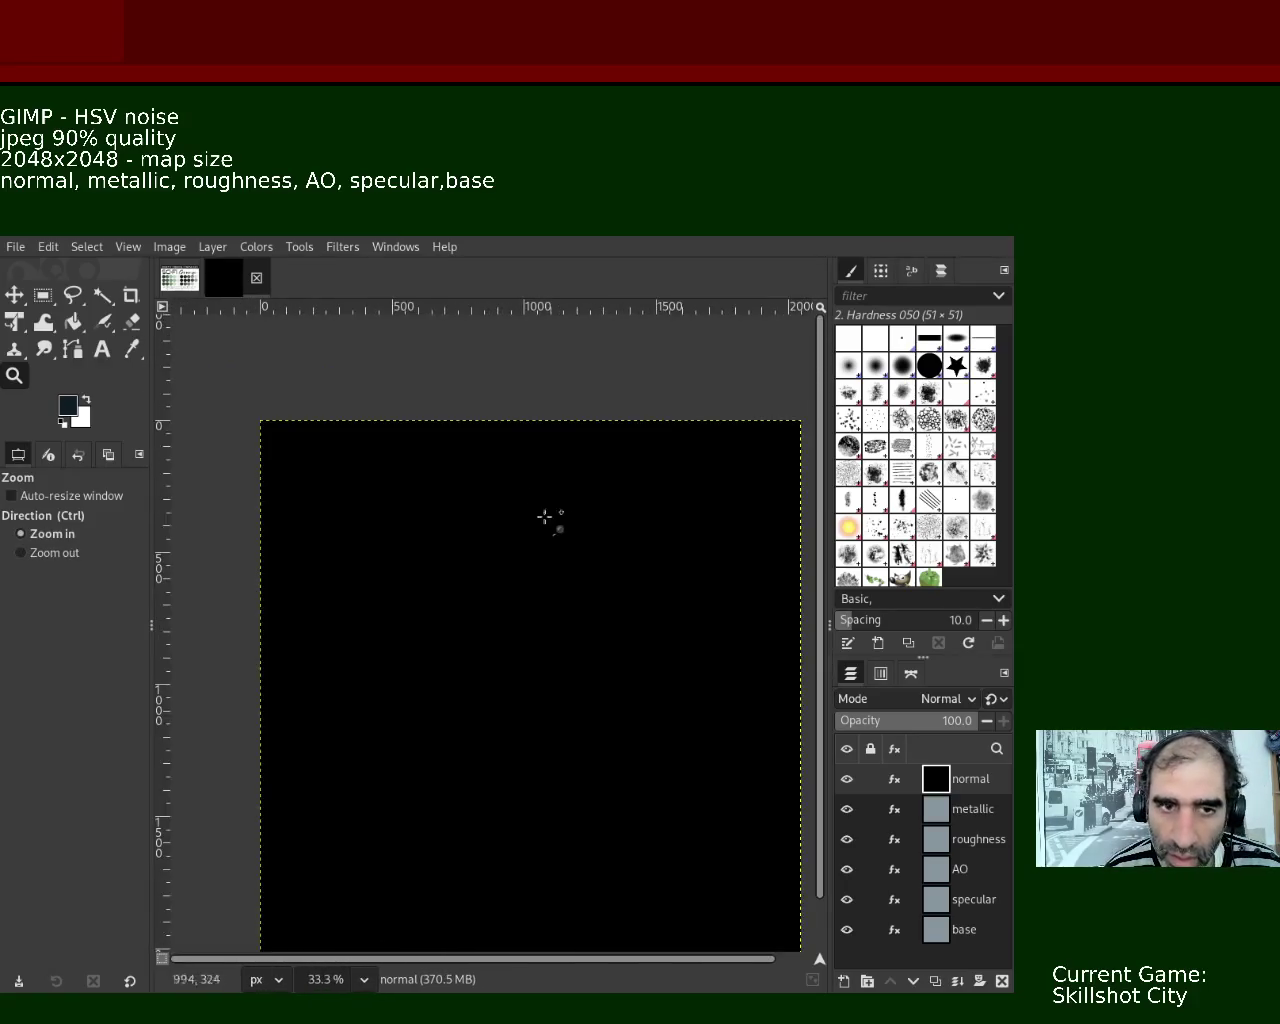
pyautogui.click(73, 321)
pyautogui.click(463, 494)
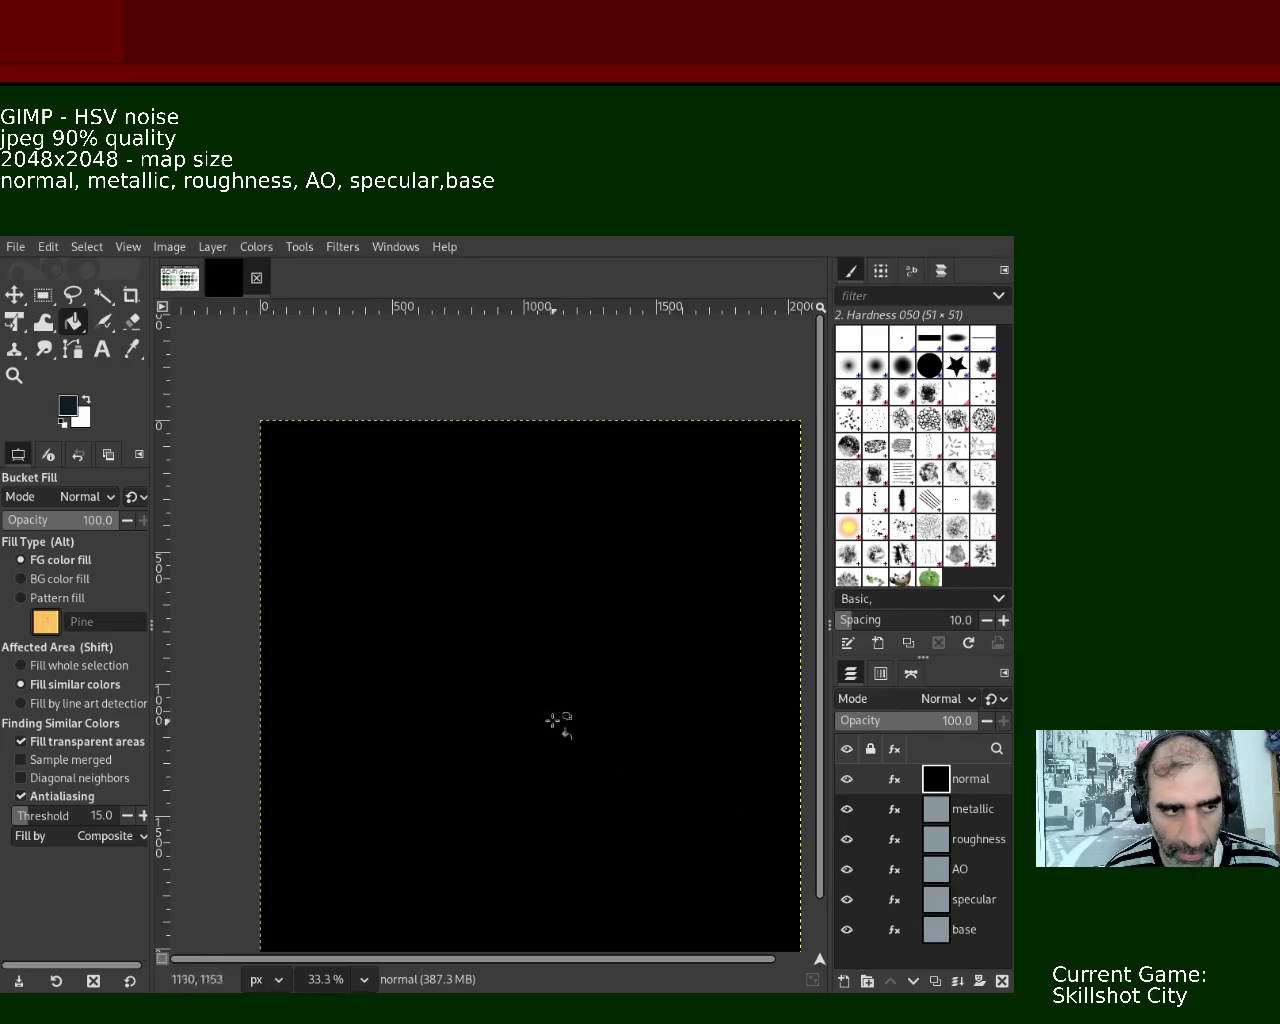
pyautogui.hotkey('ctrl', 'z')
# - Zoom in closely on the noise pixels, then reopen Levels with Ctrl+L
pyautogui.click(14, 375)
pyautogui.keyDown('ctrl'); pyautogui.click(554, 604); pyautogui.keyUp('ctrl')
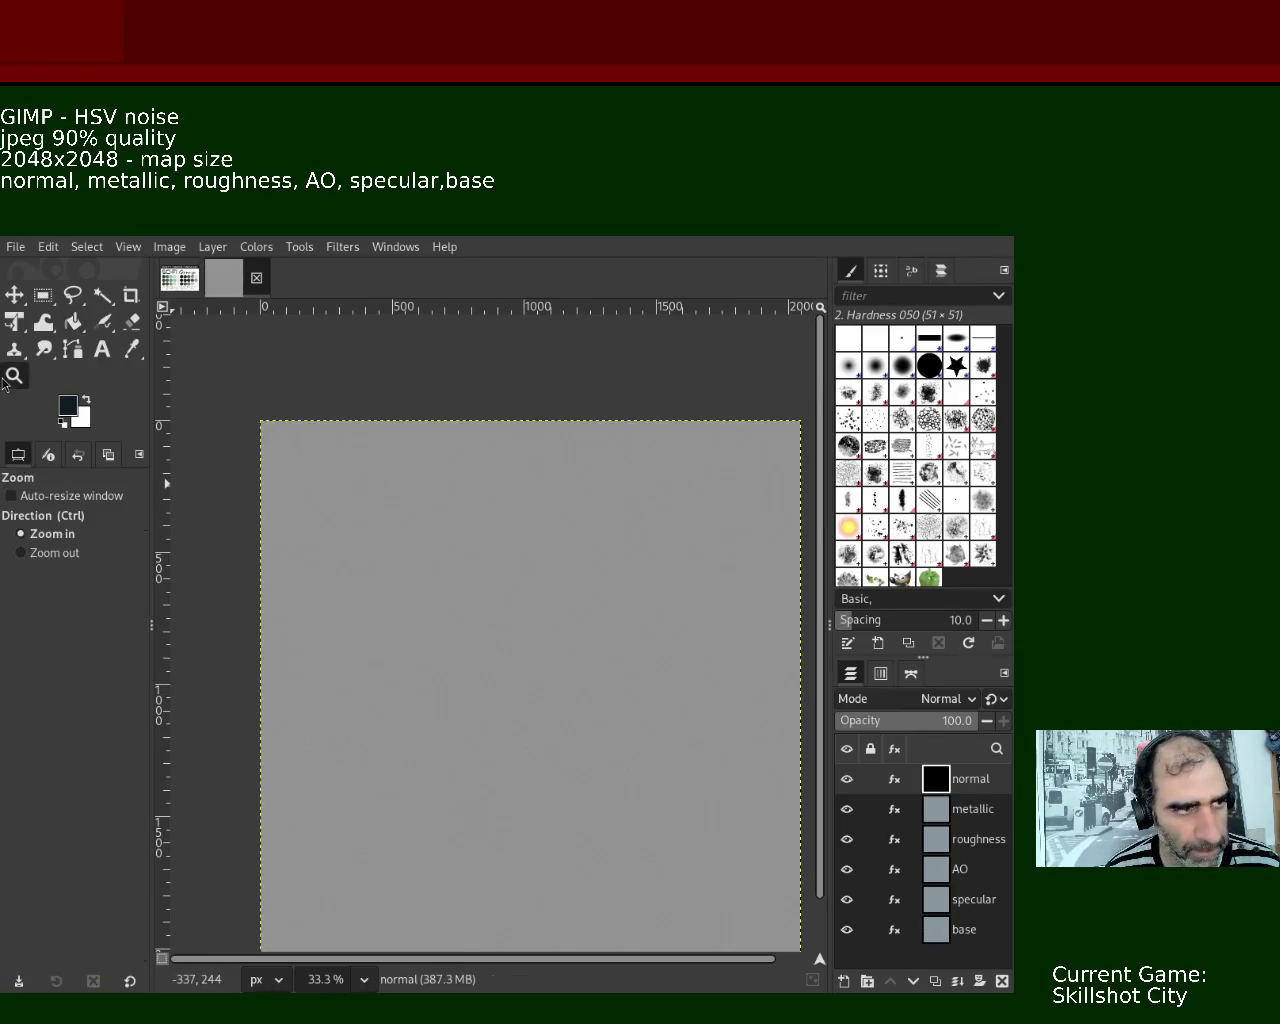
pyautogui.click(552, 607)
pyautogui.keyDown('ctrl'); pyautogui.click(556, 610); pyautogui.keyUp('ctrl')
pyautogui.keyDown('ctrl'); pyautogui.click(563, 614); pyautogui.keyUp('ctrl')
pyautogui.keyDown('ctrl'); pyautogui.click(563, 614); pyautogui.keyUp('ctrl')
pyautogui.keyDown('ctrl'); pyautogui.click(563, 616); pyautogui.keyUp('ctrl')
pyautogui.click(640, 650)
pyautogui.keyDown('ctrl'); pyautogui.click(534, 511); pyautogui.keyUp('ctrl')
pyautogui.click(540, 608)
pyautogui.click(538, 606)
pyautogui.click(540, 607)
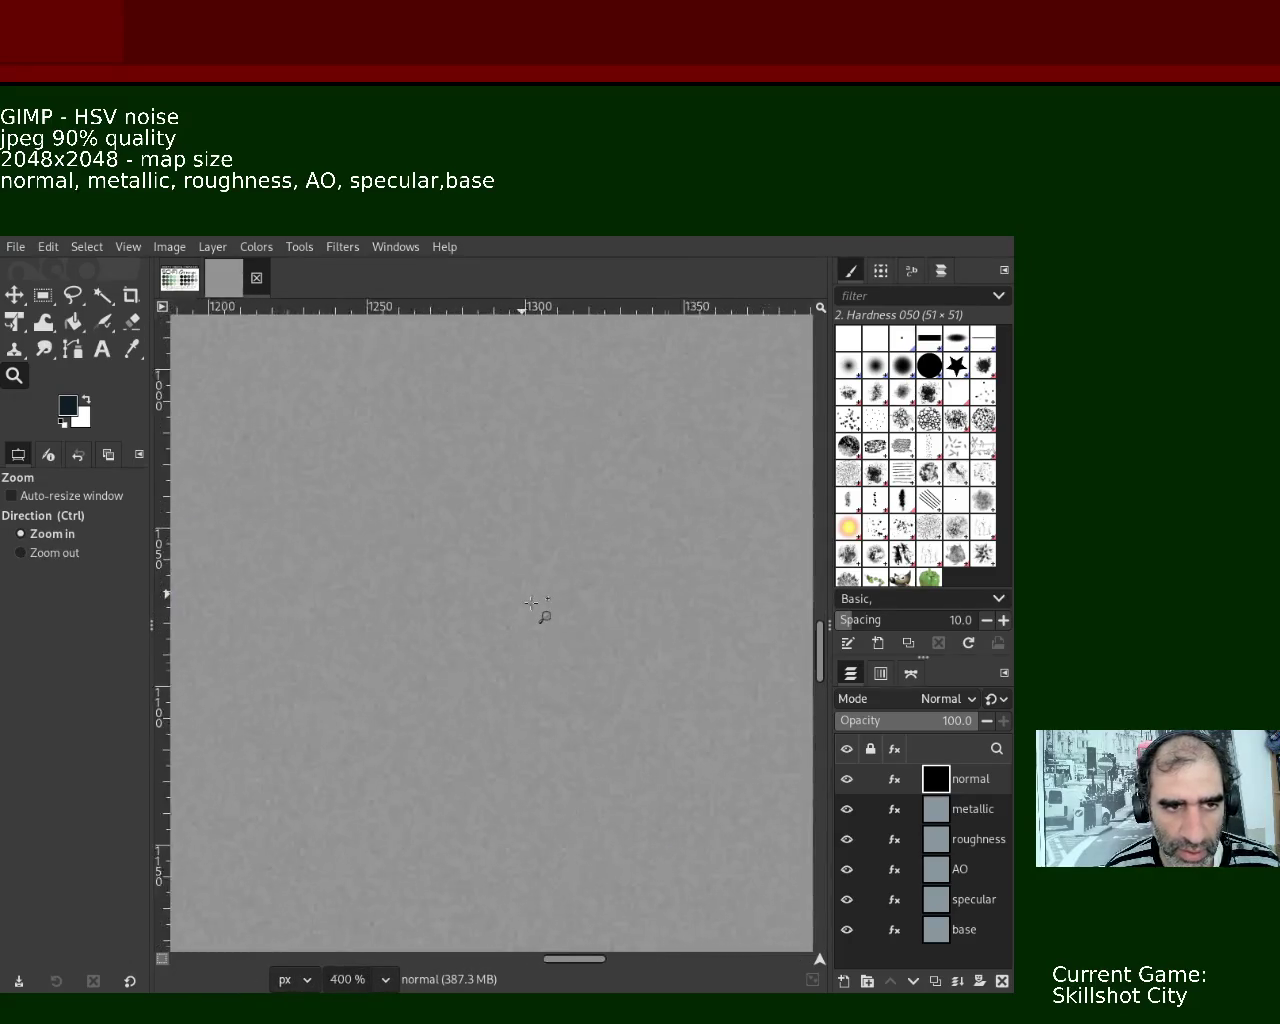
pyautogui.click(437, 429)
pyautogui.click(437, 429)
pyautogui.click(350, 380)
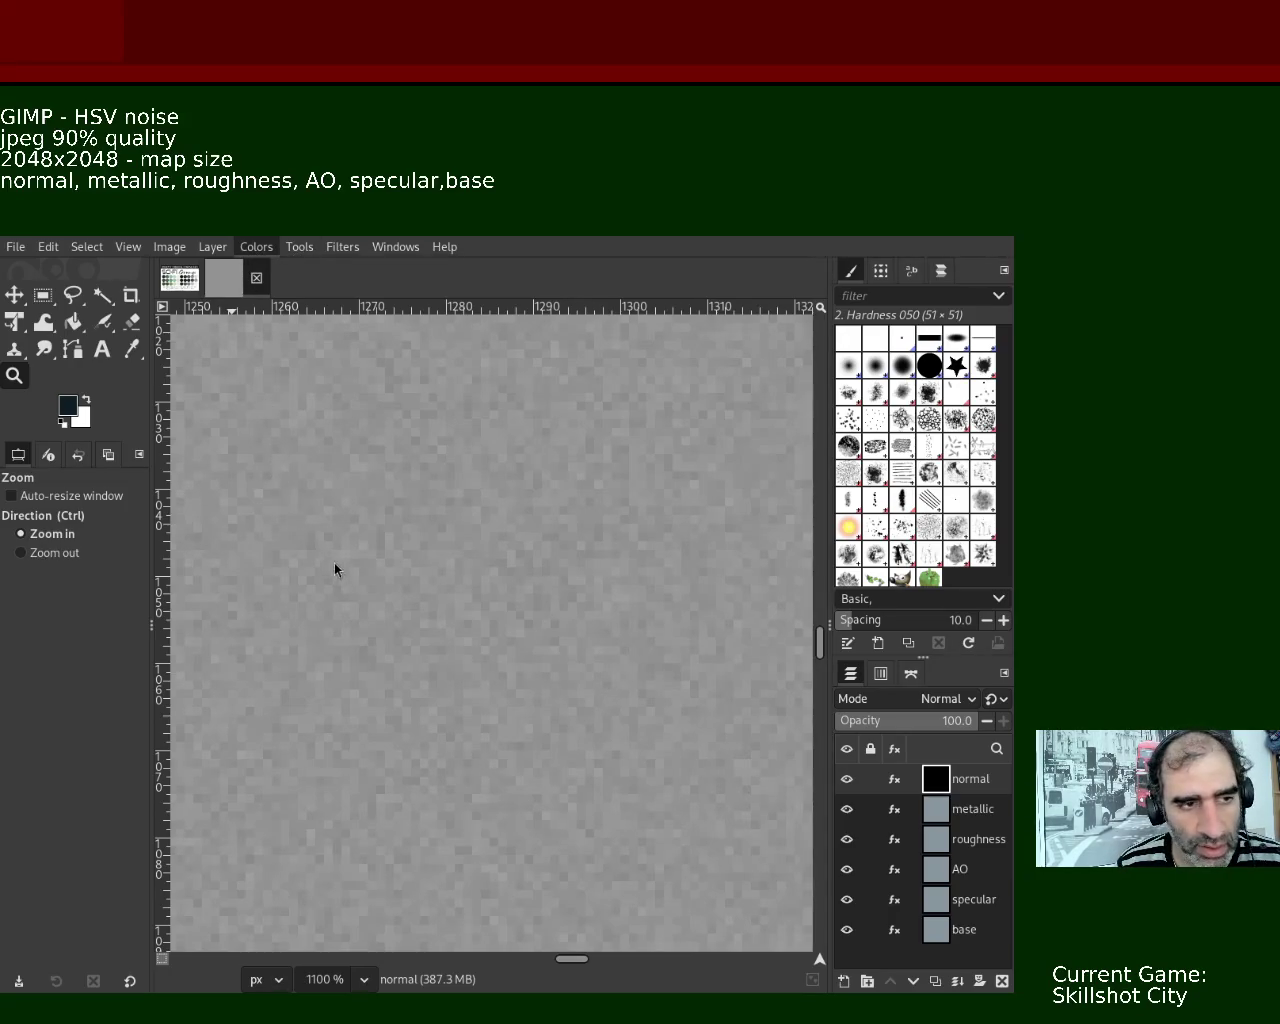
pyautogui.hotkey('ctrl', 'l')
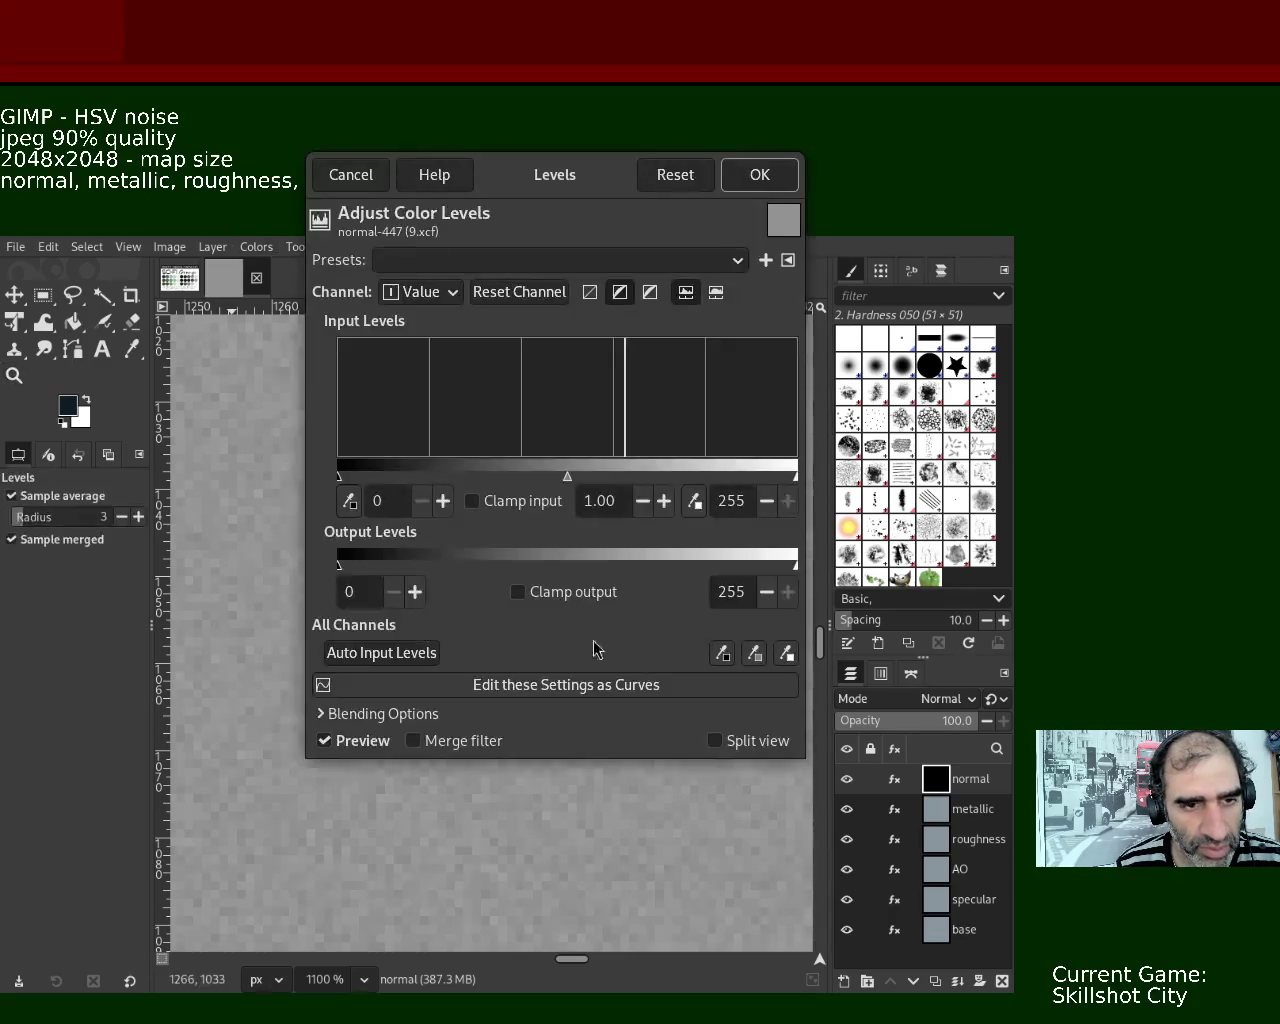
# - Drag the Levels black input slider up to 156 to darken the normal layer
pyautogui.moveTo(340, 477)
pyautogui.mouseDown()
pyautogui.moveTo(618, 477)
pyautogui.moveTo(627, 490)
pyautogui.moveTo(588, 497)
pyautogui.moveTo(627, 497)
pyautogui.moveTo(609, 494)
pyautogui.mouseUp()
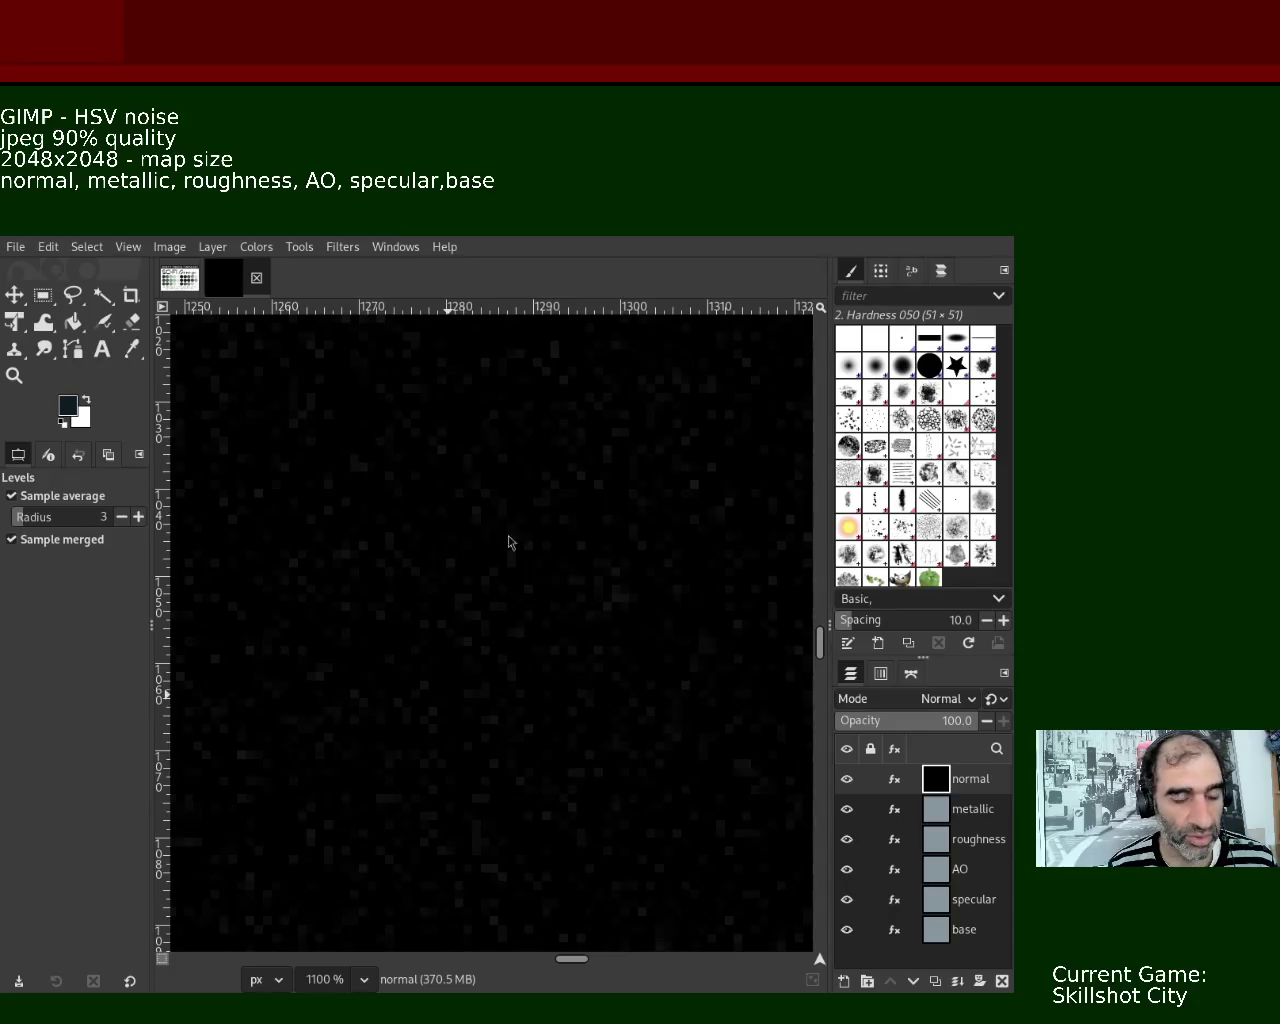
# - Hide the normal layer and apply Levels with white input 161 to the metallic layer
pyautogui.click(847, 778)
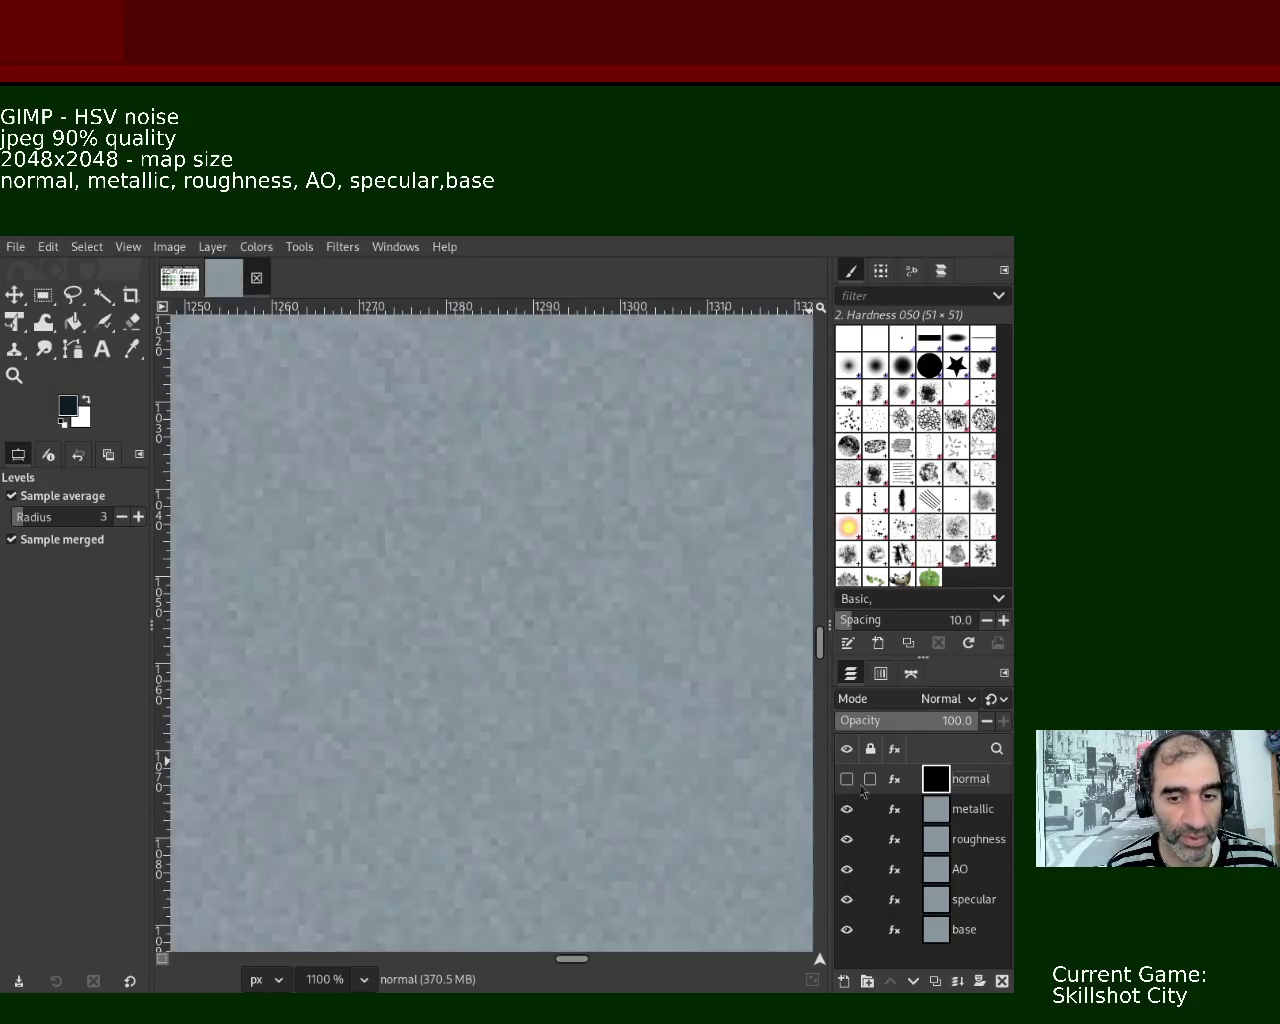
pyautogui.click(954, 816)
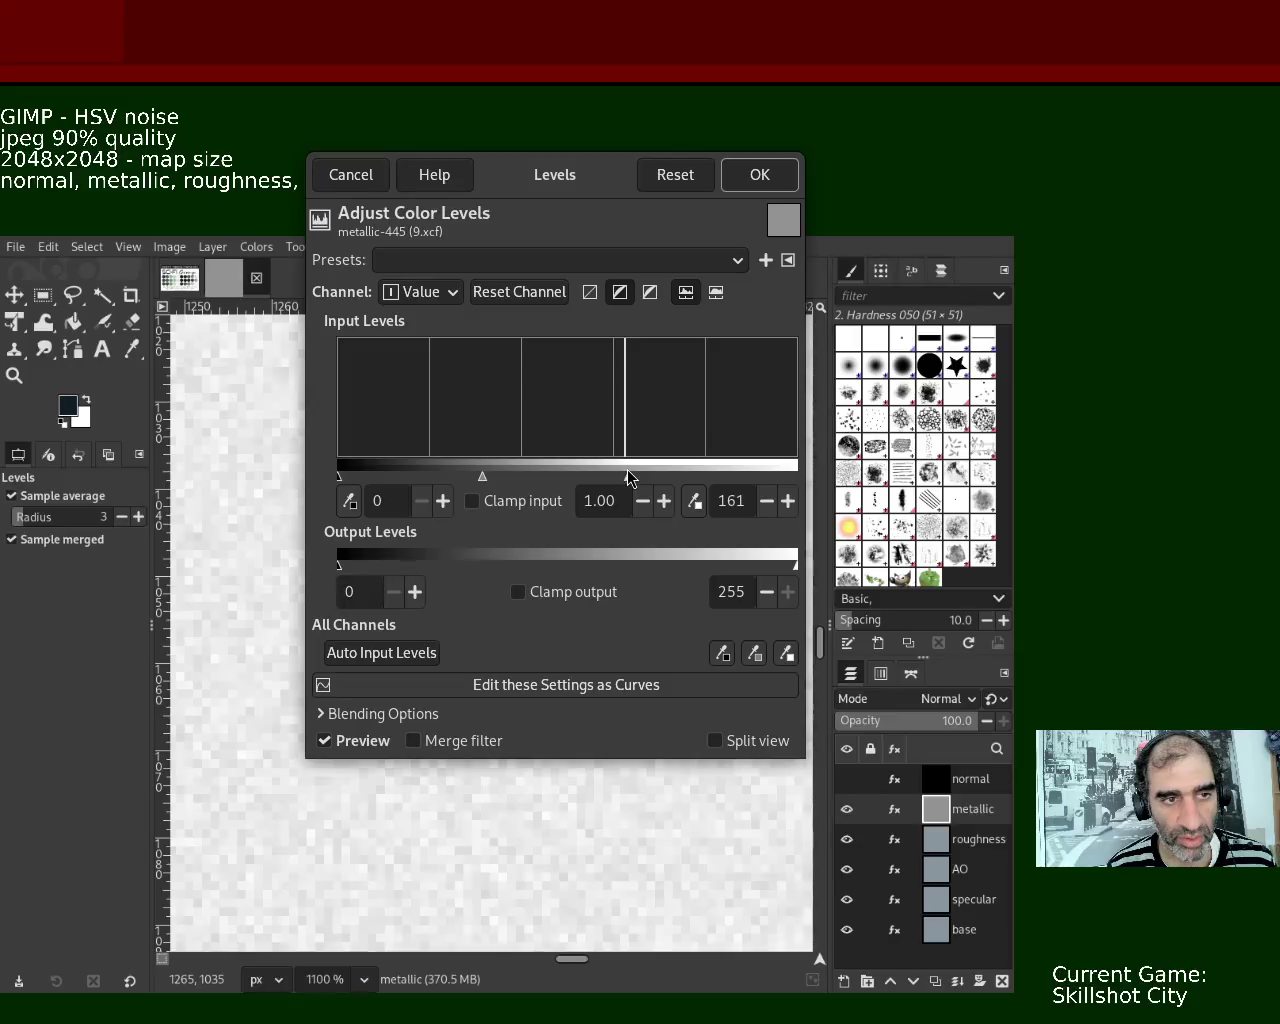
pyautogui.click(759, 175)
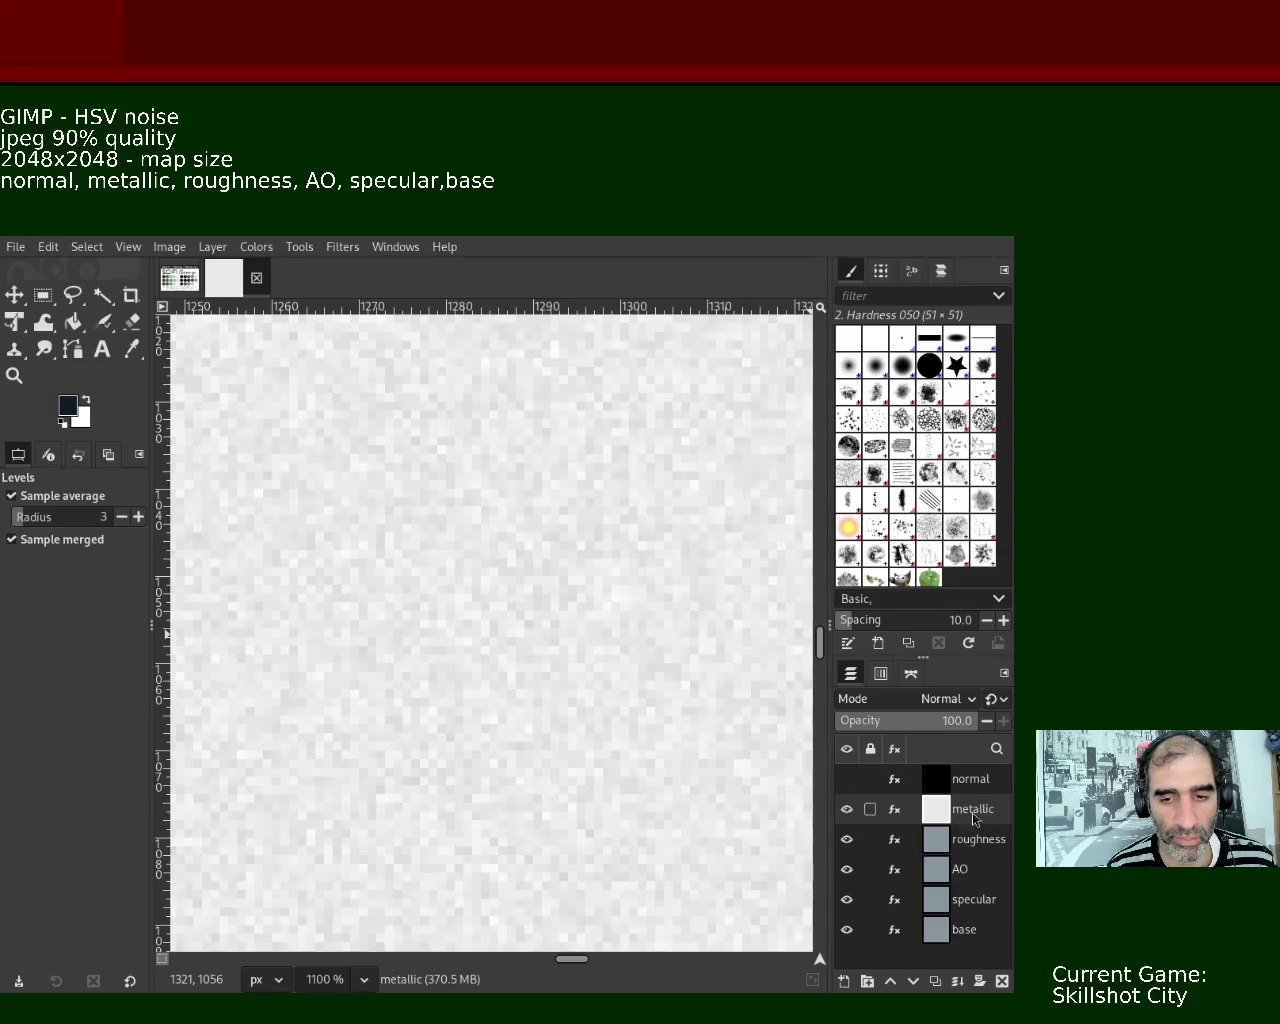
pyautogui.doubleClick(972, 779)
# - Rename the black layer metallic and the bright layer roughness
pyautogui.write('m')
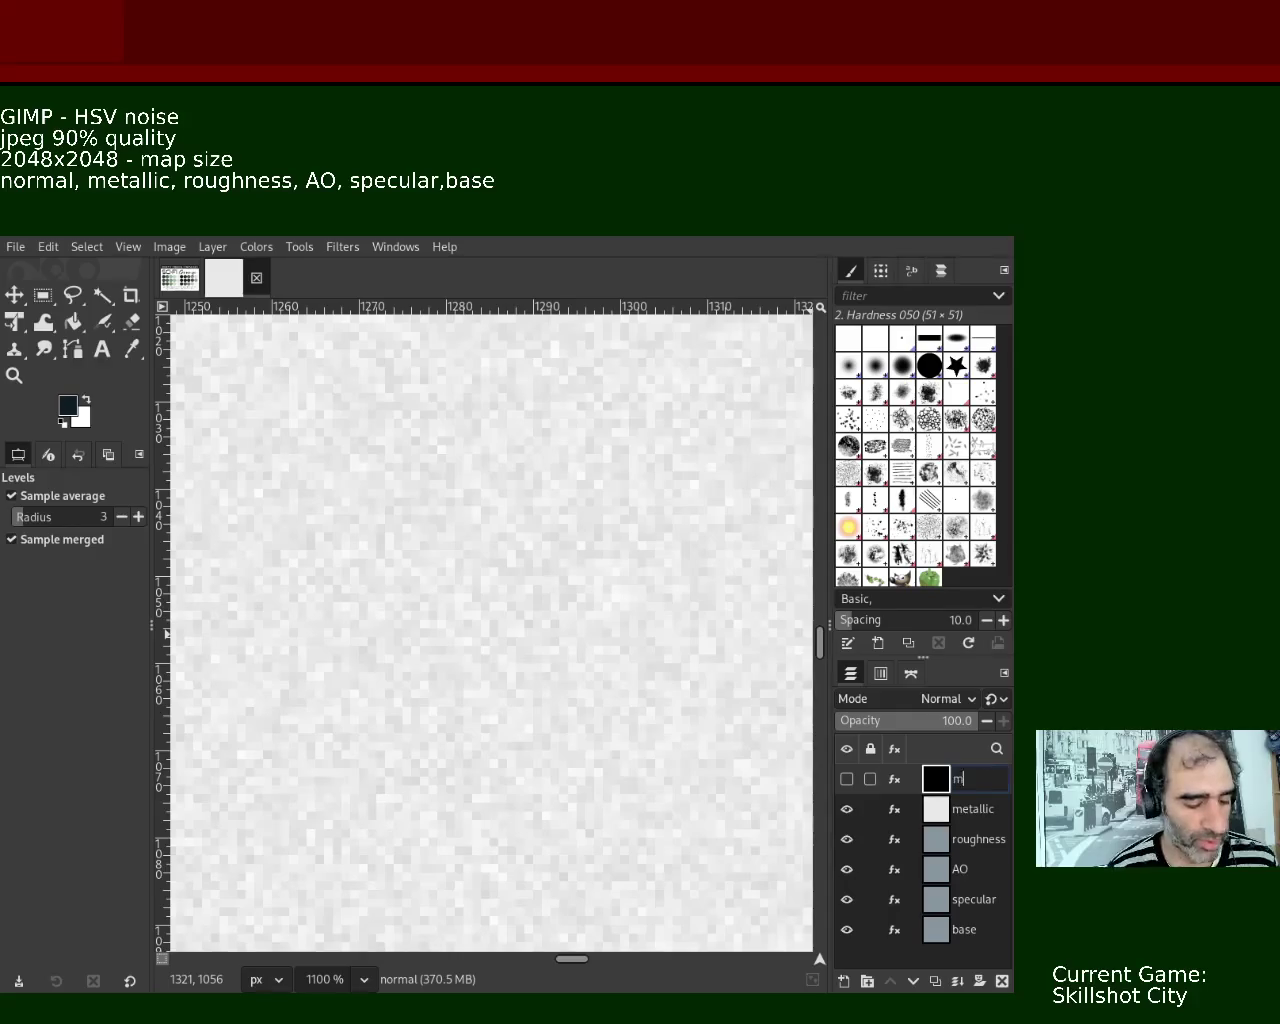
pyautogui.write('etallic')
pyautogui.press('Return')
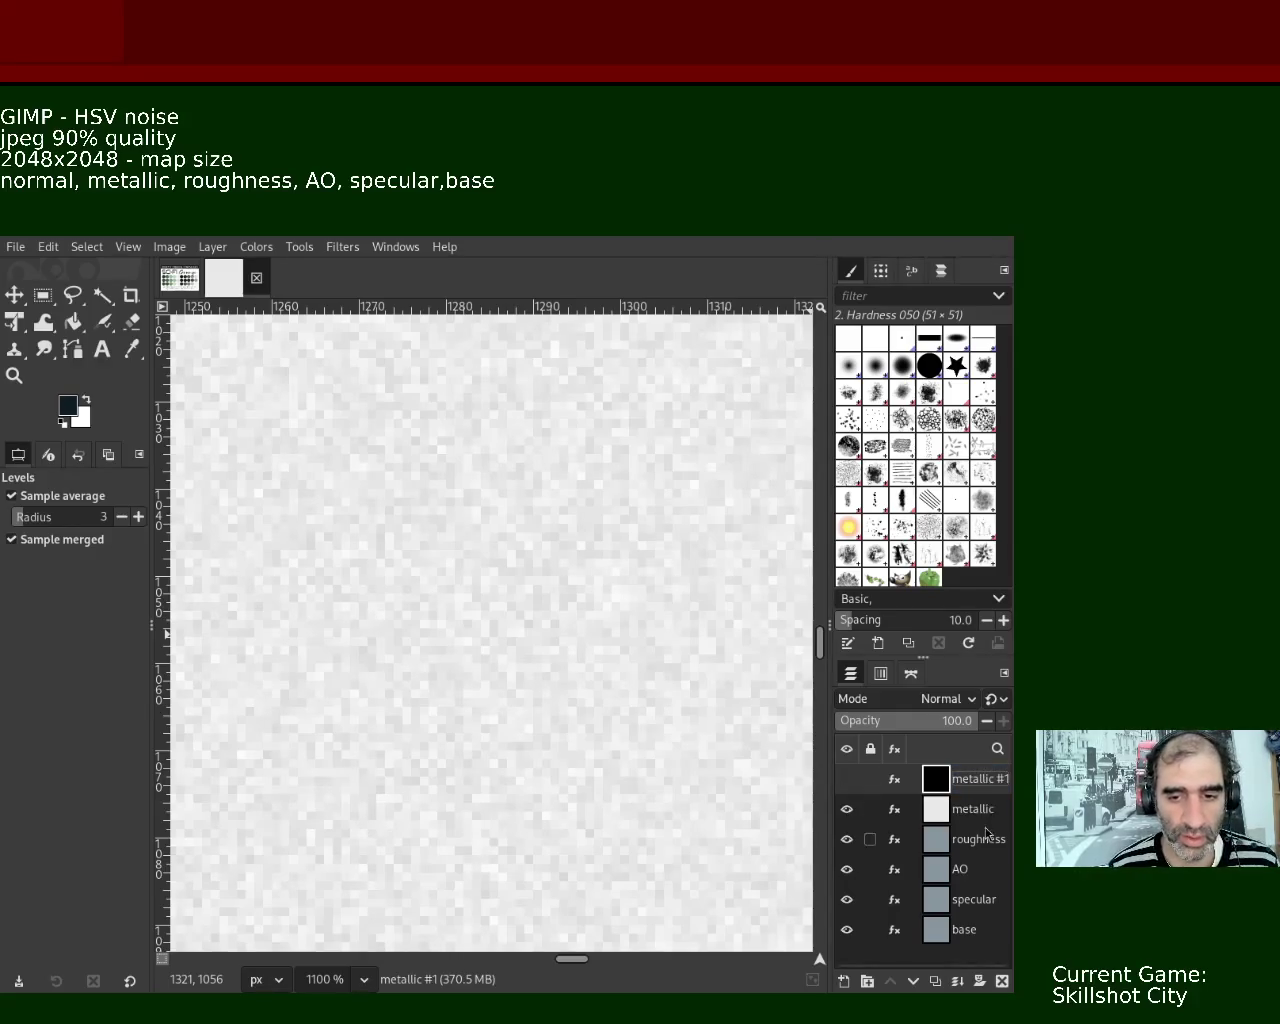
pyautogui.doubleClick(972, 809)
pyautogui.write('roughne')
pyautogui.press('Return')
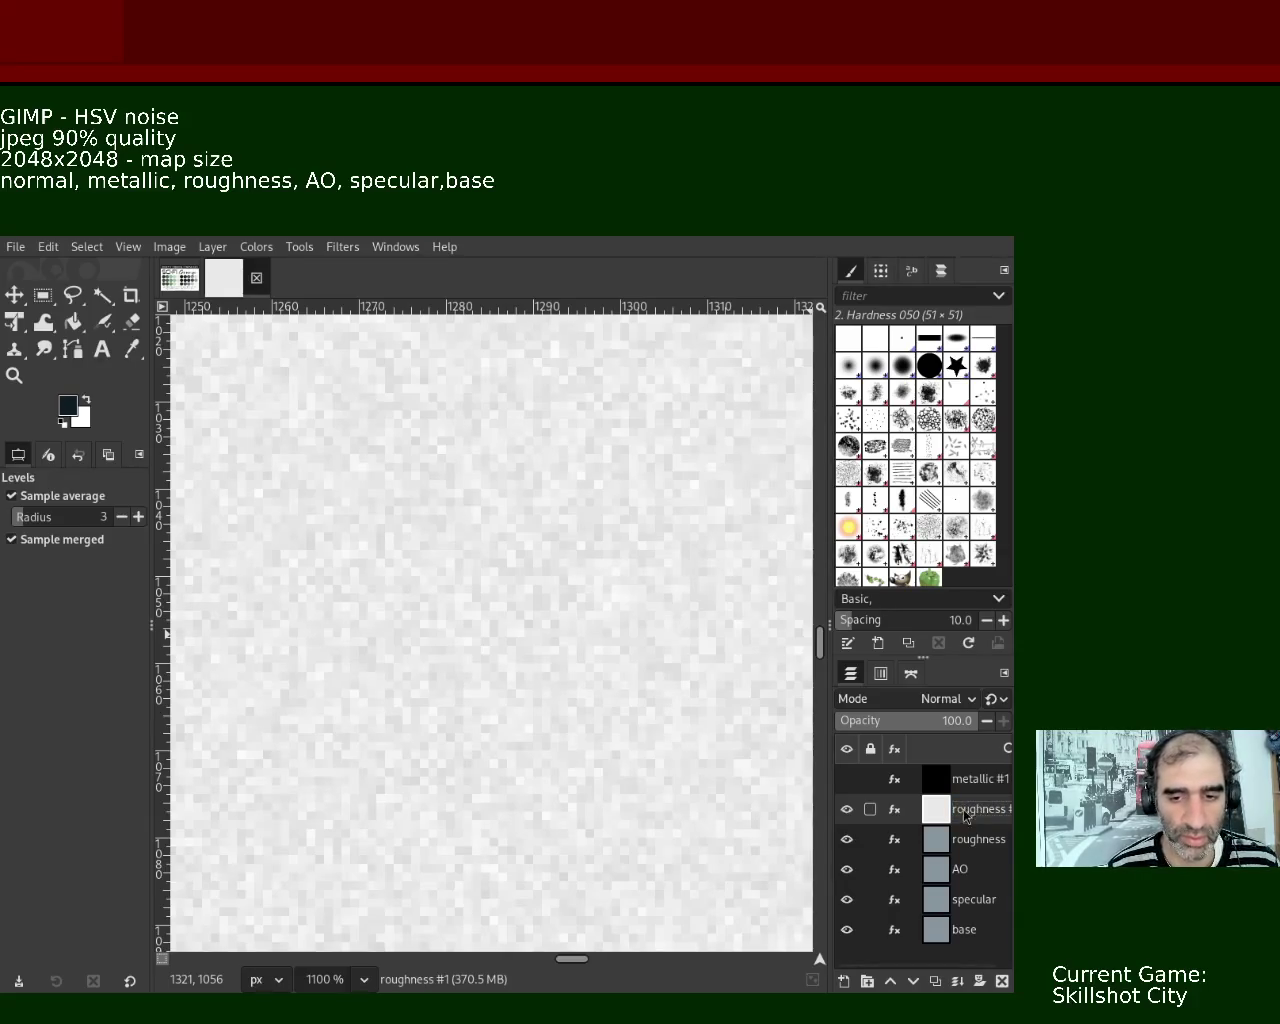
# - Rename the old roughness layer normal and drag it to the top of the stack
pyautogui.doubleClick(968, 839)
pyautogui.write('normal')
pyautogui.press('Return')
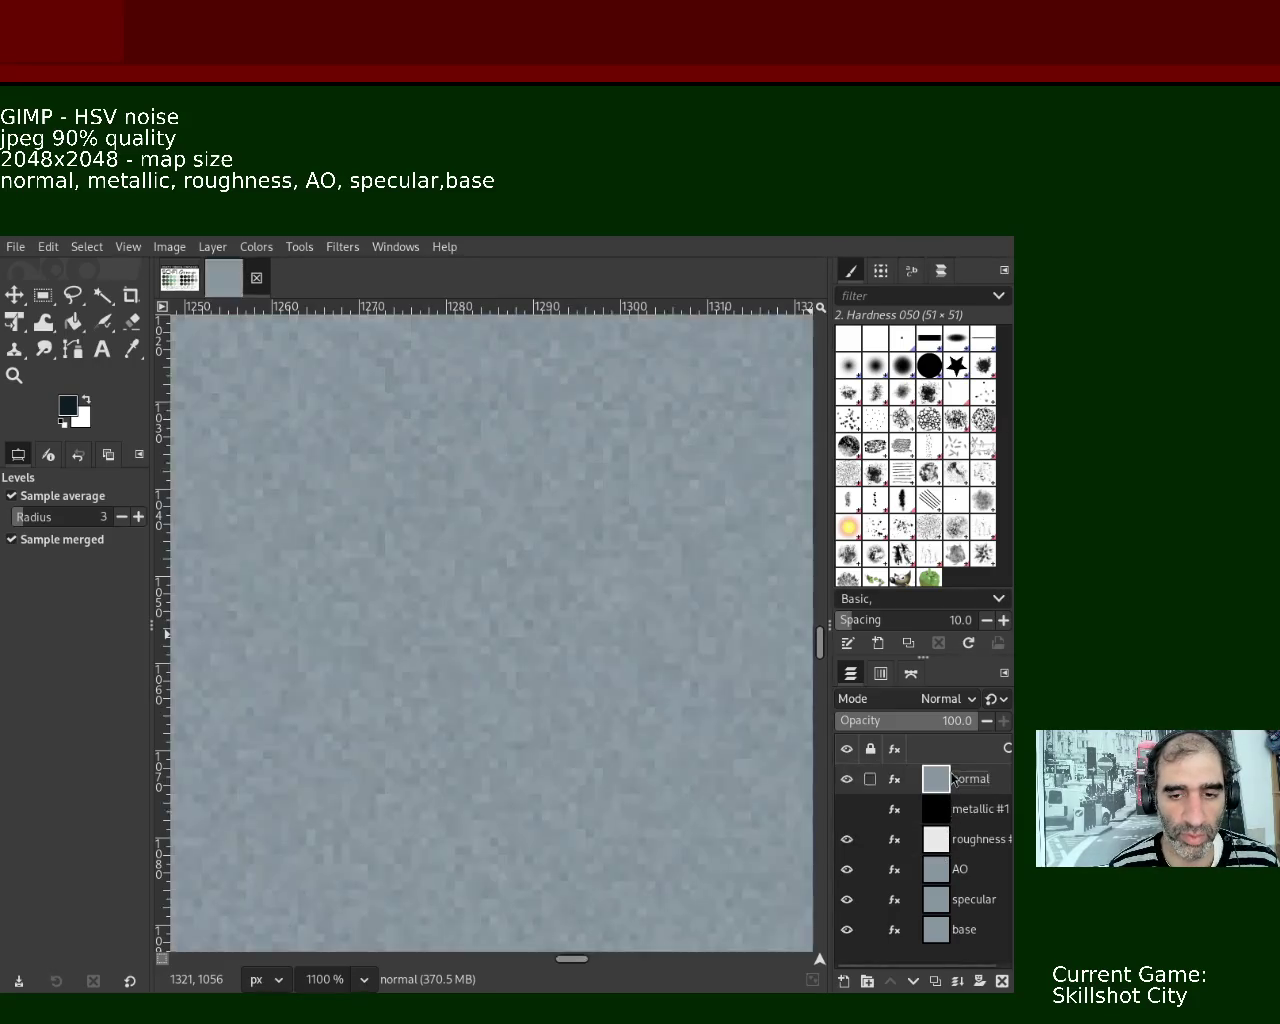
pyautogui.moveTo(958, 847); pyautogui.dragTo(955, 772)
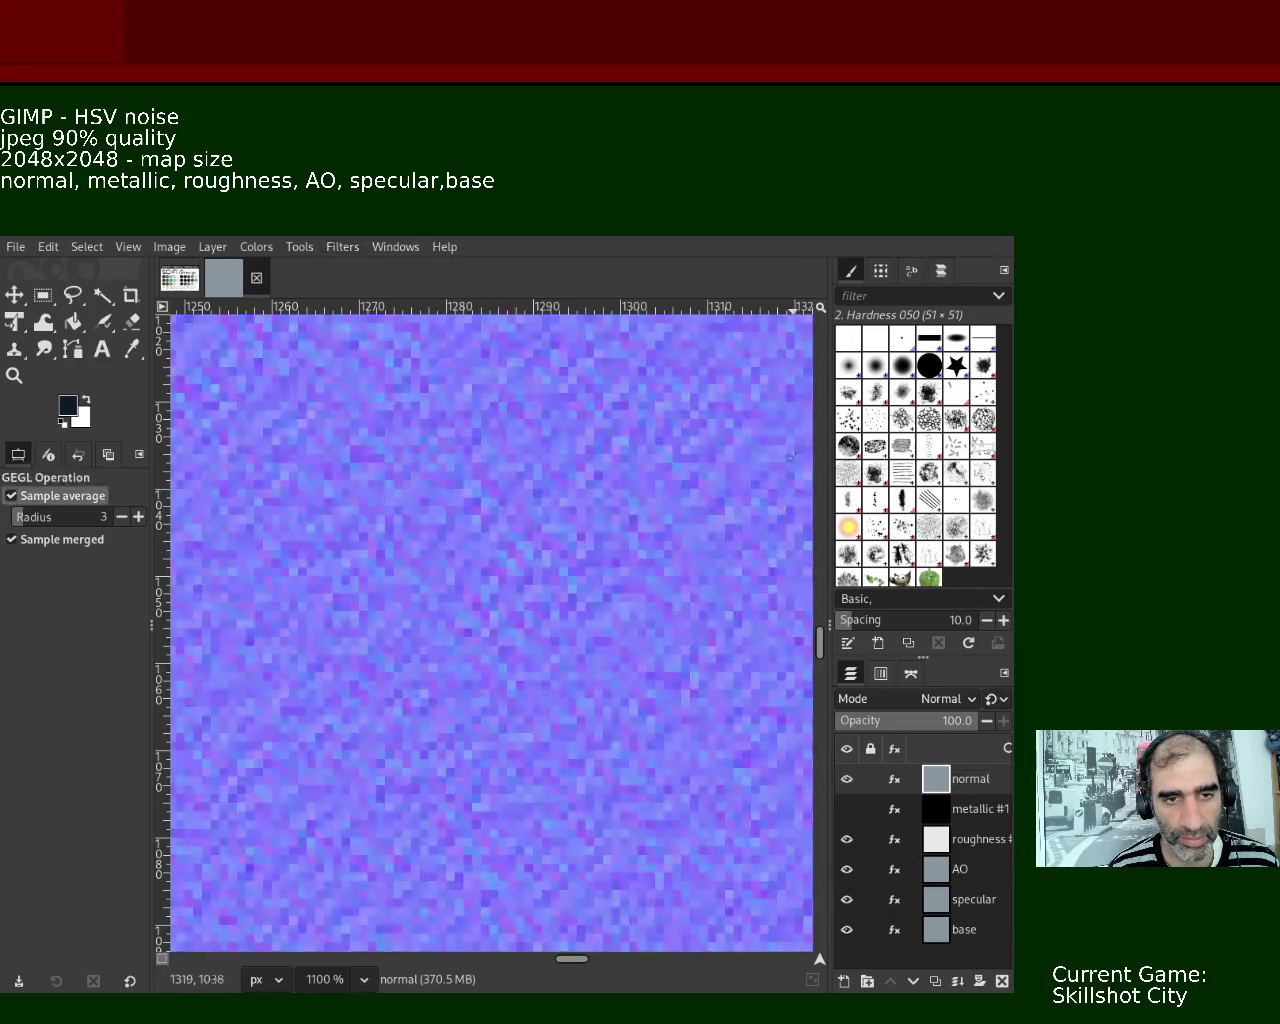
pyautogui.click(14, 376)
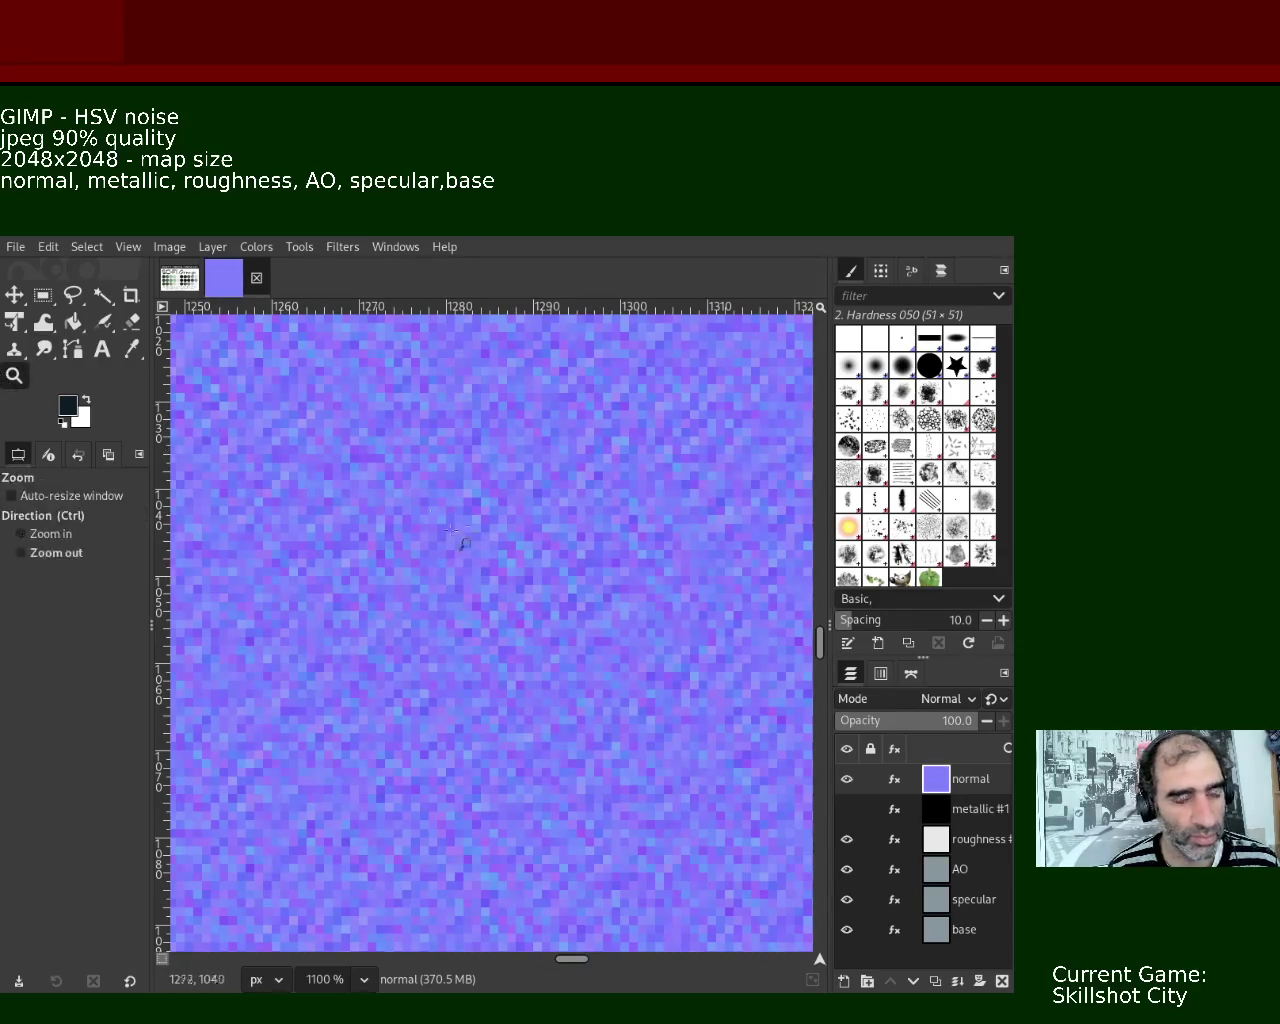
pyautogui.click(462, 542)
pyautogui.click(462, 542)
pyautogui.click(460, 540)
pyautogui.click(520, 665)
pyautogui.keyDown('ctrl'); pyautogui.click(520, 665); pyautogui.keyUp('ctrl')
pyautogui.keyDown('ctrl'); pyautogui.click(518, 662); pyautogui.keyUp('ctrl')
pyautogui.keyDown('ctrl'); pyautogui.click(517, 660); pyautogui.keyUp('ctrl')
pyautogui.keyDown('ctrl'); pyautogui.click(517, 660); pyautogui.keyUp('ctrl')
pyautogui.keyDown('ctrl'); pyautogui.click(517, 660); pyautogui.keyUp('ctrl')
pyautogui.keyDown('ctrl'); pyautogui.click(517, 660); pyautogui.keyUp('ctrl')
pyautogui.keyDown('ctrl'); pyautogui.click(517, 661); pyautogui.keyUp('ctrl')
pyautogui.keyDown('ctrl'); pyautogui.click(517, 661); pyautogui.keyUp('ctrl')
pyautogui.keyDown('ctrl'); pyautogui.click(517, 662); pyautogui.keyUp('ctrl')
pyautogui.keyDown('ctrl'); pyautogui.click(517, 660); pyautogui.keyUp('ctrl')
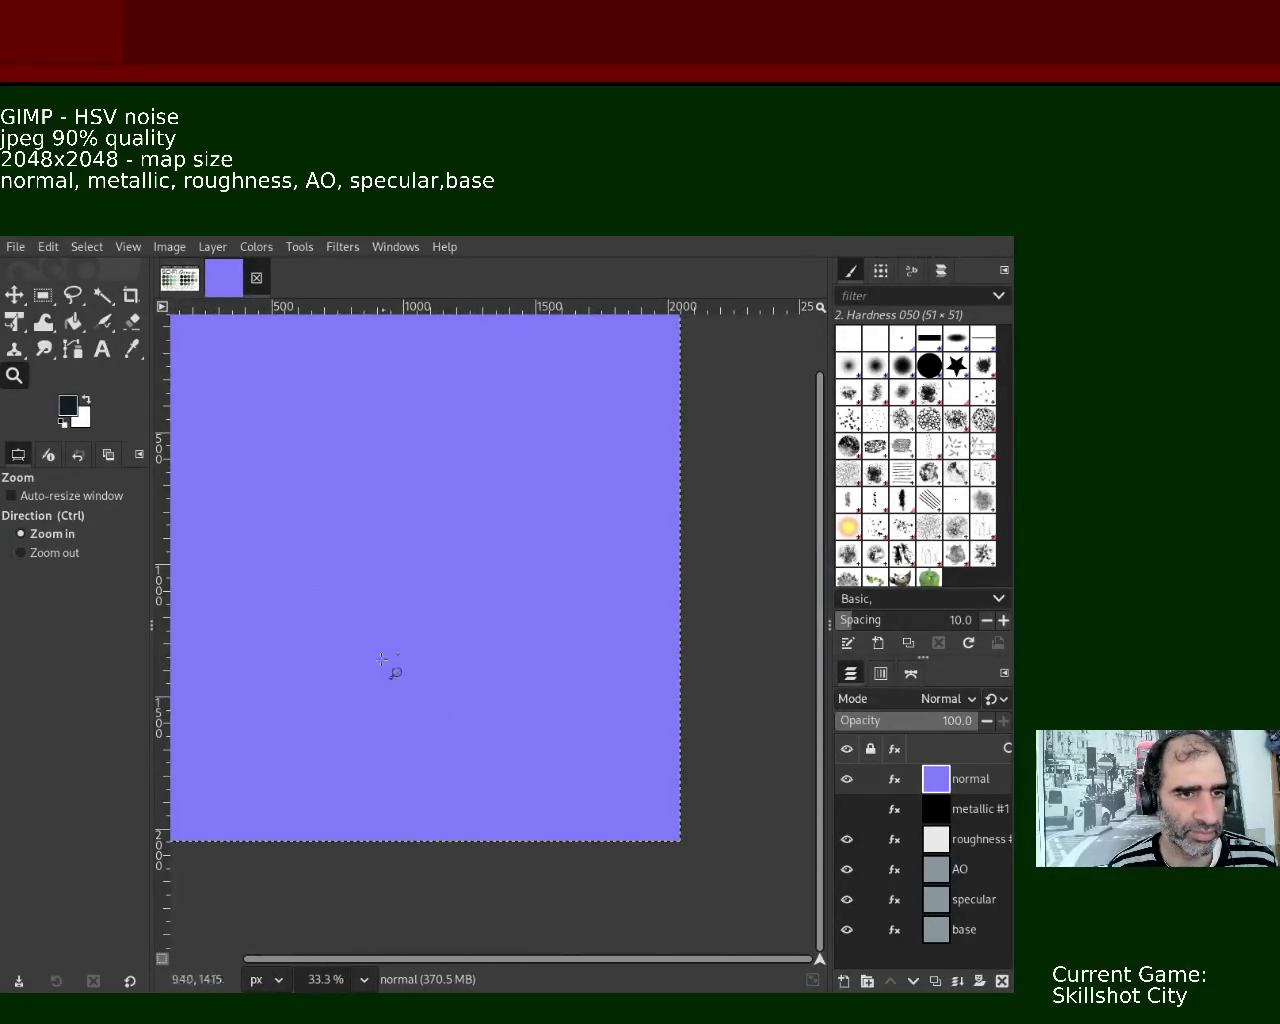
pyautogui.click(323, 480)
pyautogui.click(323, 480)
pyautogui.click(323, 480)
pyautogui.click(316, 478)
pyautogui.click(314, 477)
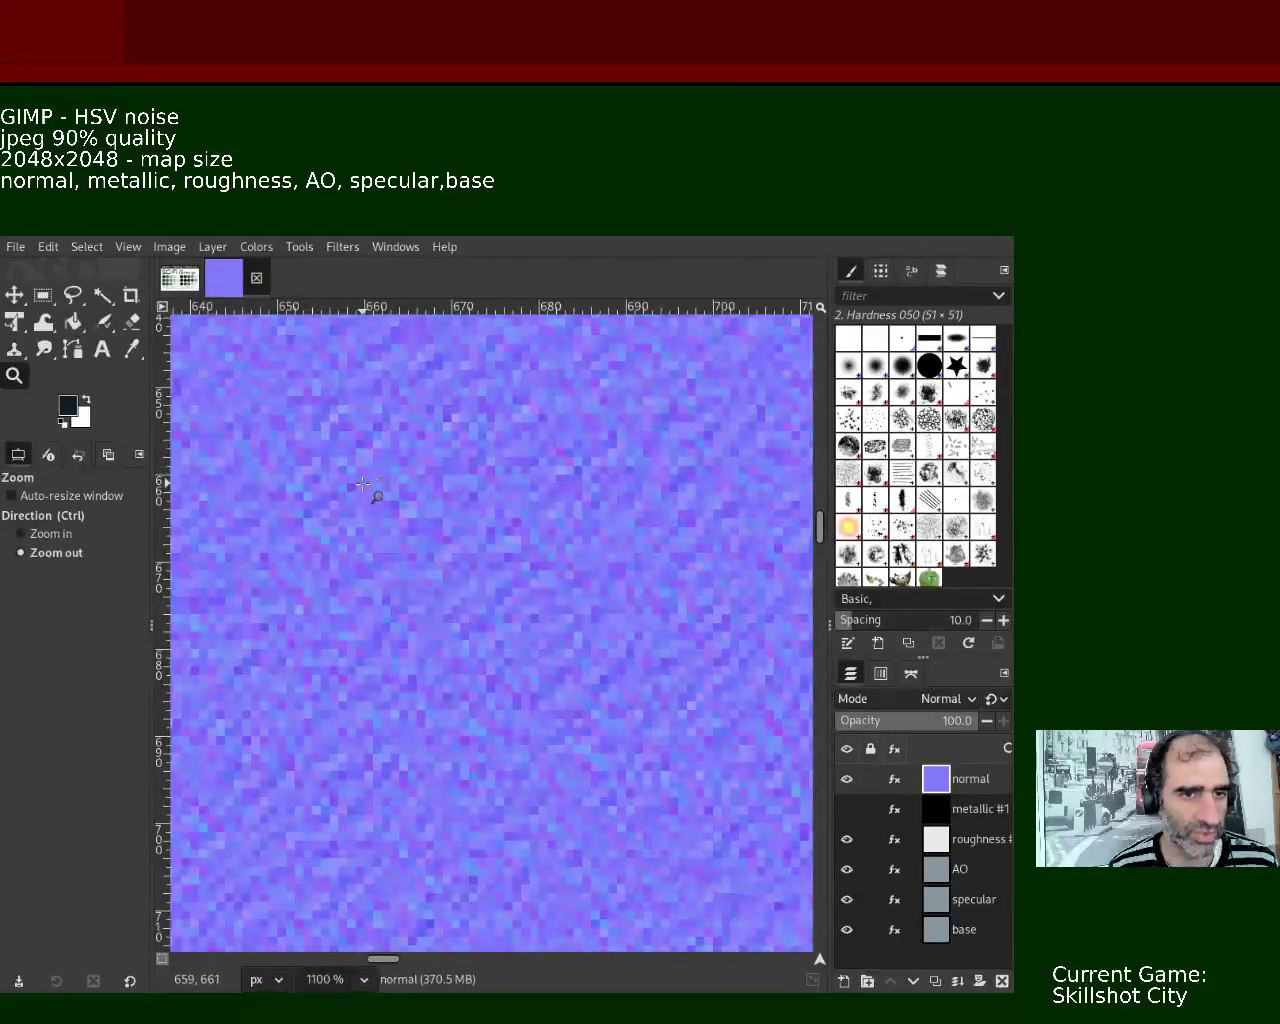
pyautogui.keyDown('ctrl'); pyautogui.click(371, 492); pyautogui.keyUp('ctrl')
pyautogui.keyDown('ctrl'); pyautogui.click(371, 493); pyautogui.keyUp('ctrl')
pyautogui.keyDown('ctrl'); pyautogui.click(371, 494); pyautogui.keyUp('ctrl')
pyautogui.keyDown('ctrl'); pyautogui.click(371, 495); pyautogui.keyUp('ctrl')
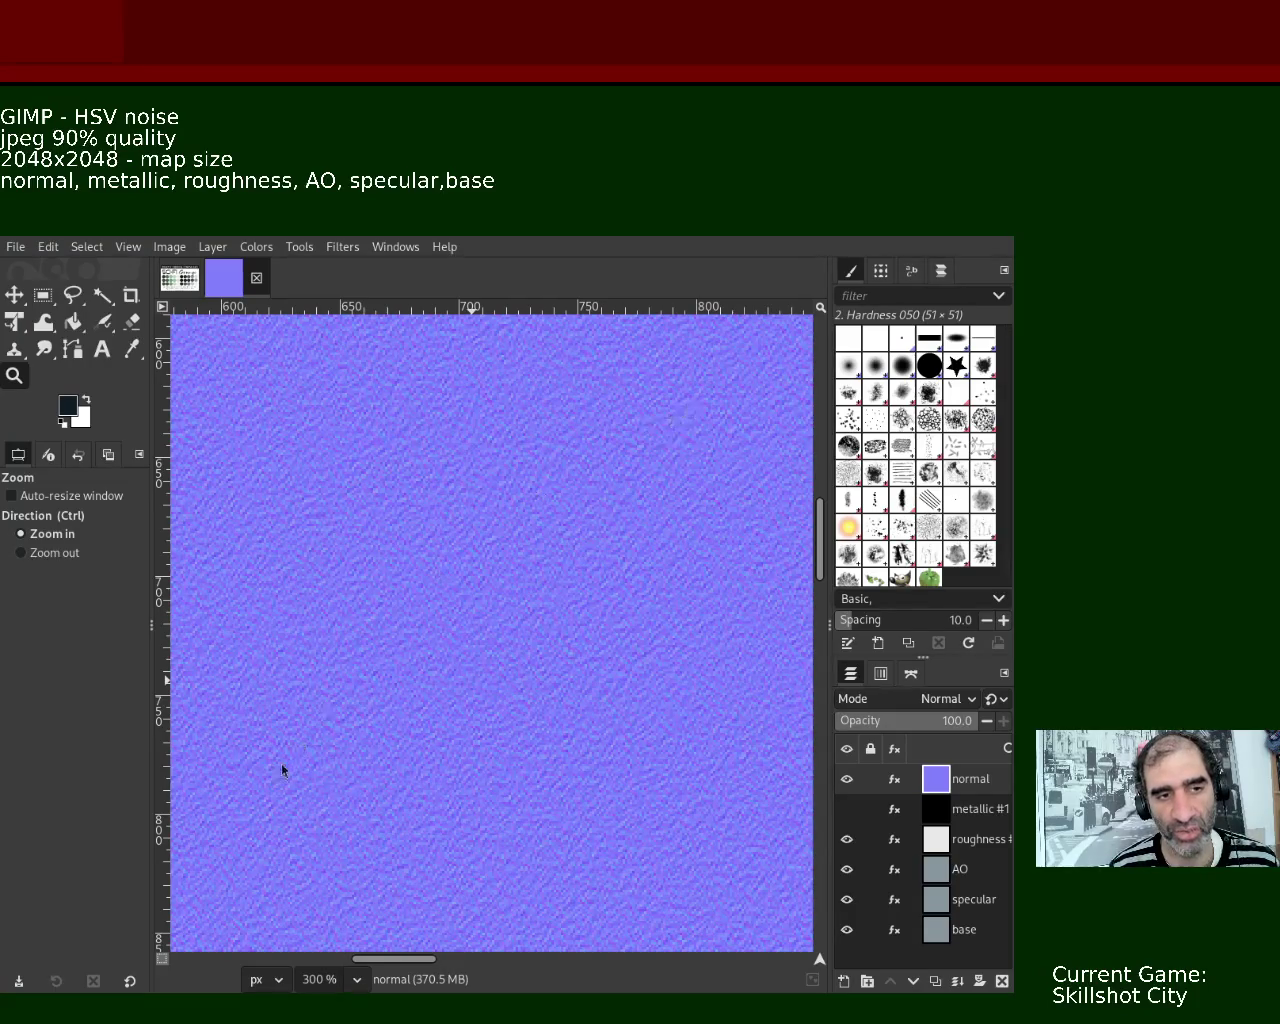
pyautogui.click(457, 529)
pyautogui.click(457, 529)
pyautogui.click(457, 529)
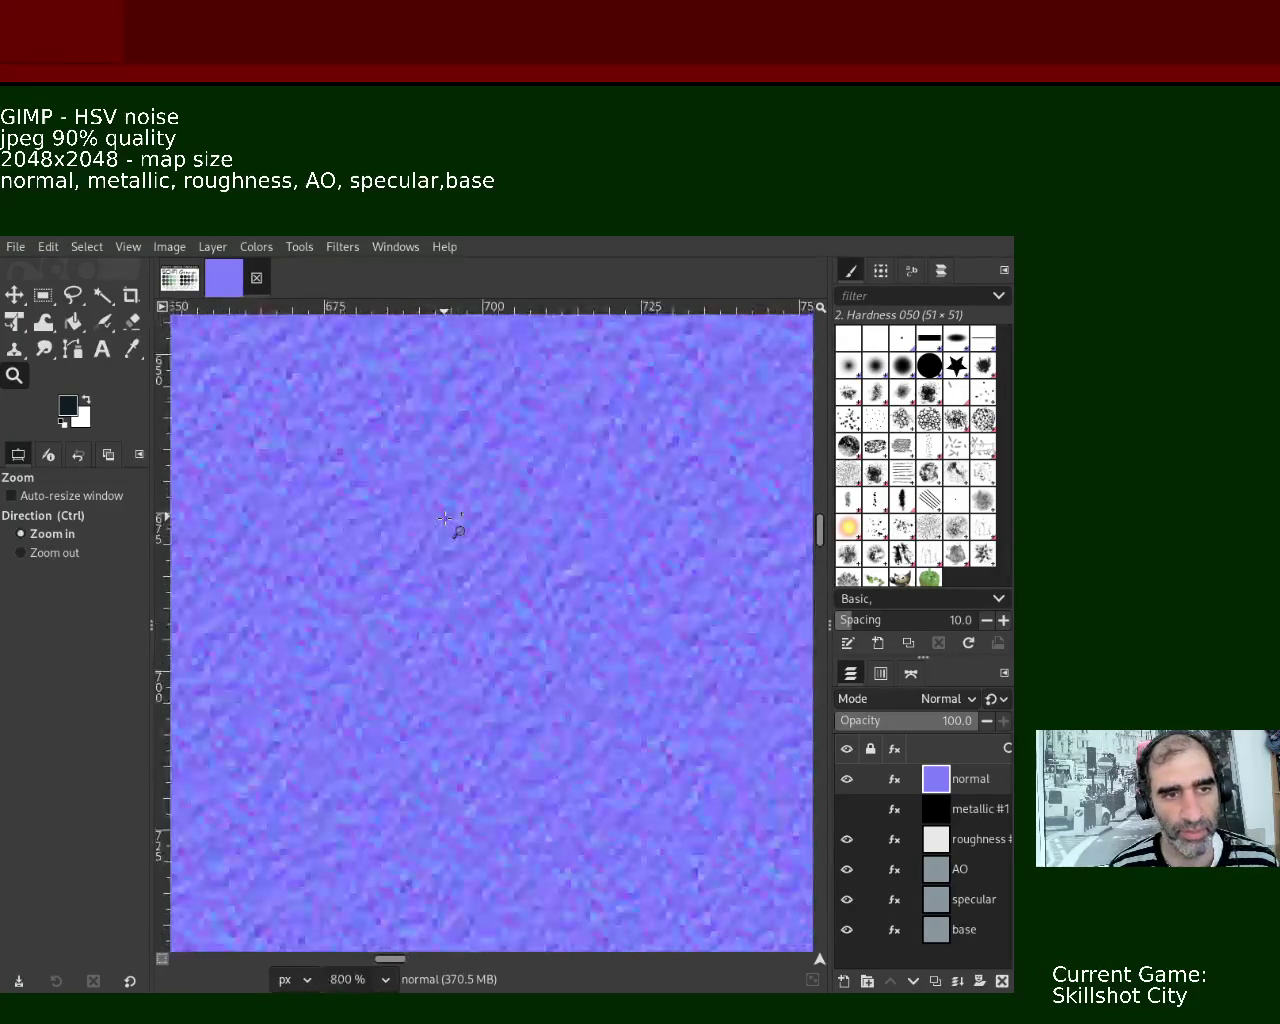
pyautogui.keyDown('ctrl'); pyautogui.click(580, 560); pyautogui.keyUp('ctrl')
pyautogui.keyDown('ctrl'); pyautogui.click(581, 520); pyautogui.keyUp('ctrl')
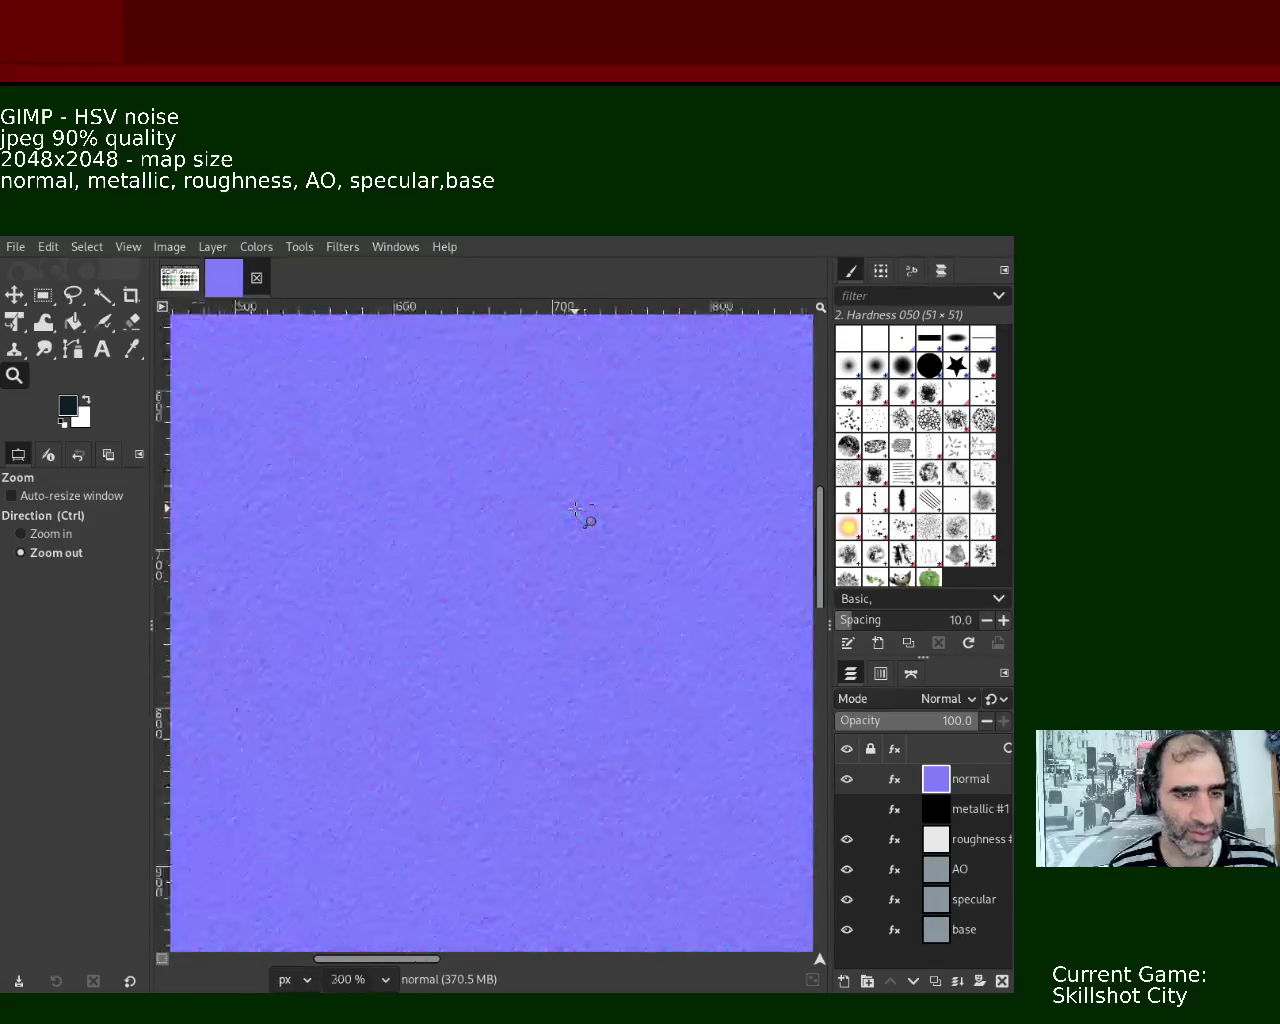
pyautogui.keyDown('ctrl'); pyautogui.click(581, 520); pyautogui.keyUp('ctrl')
pyautogui.keyDown('ctrl'); pyautogui.click(583, 533); pyautogui.keyUp('ctrl')
pyautogui.keyDown('ctrl'); pyautogui.click(357, 531); pyautogui.keyUp('ctrl')
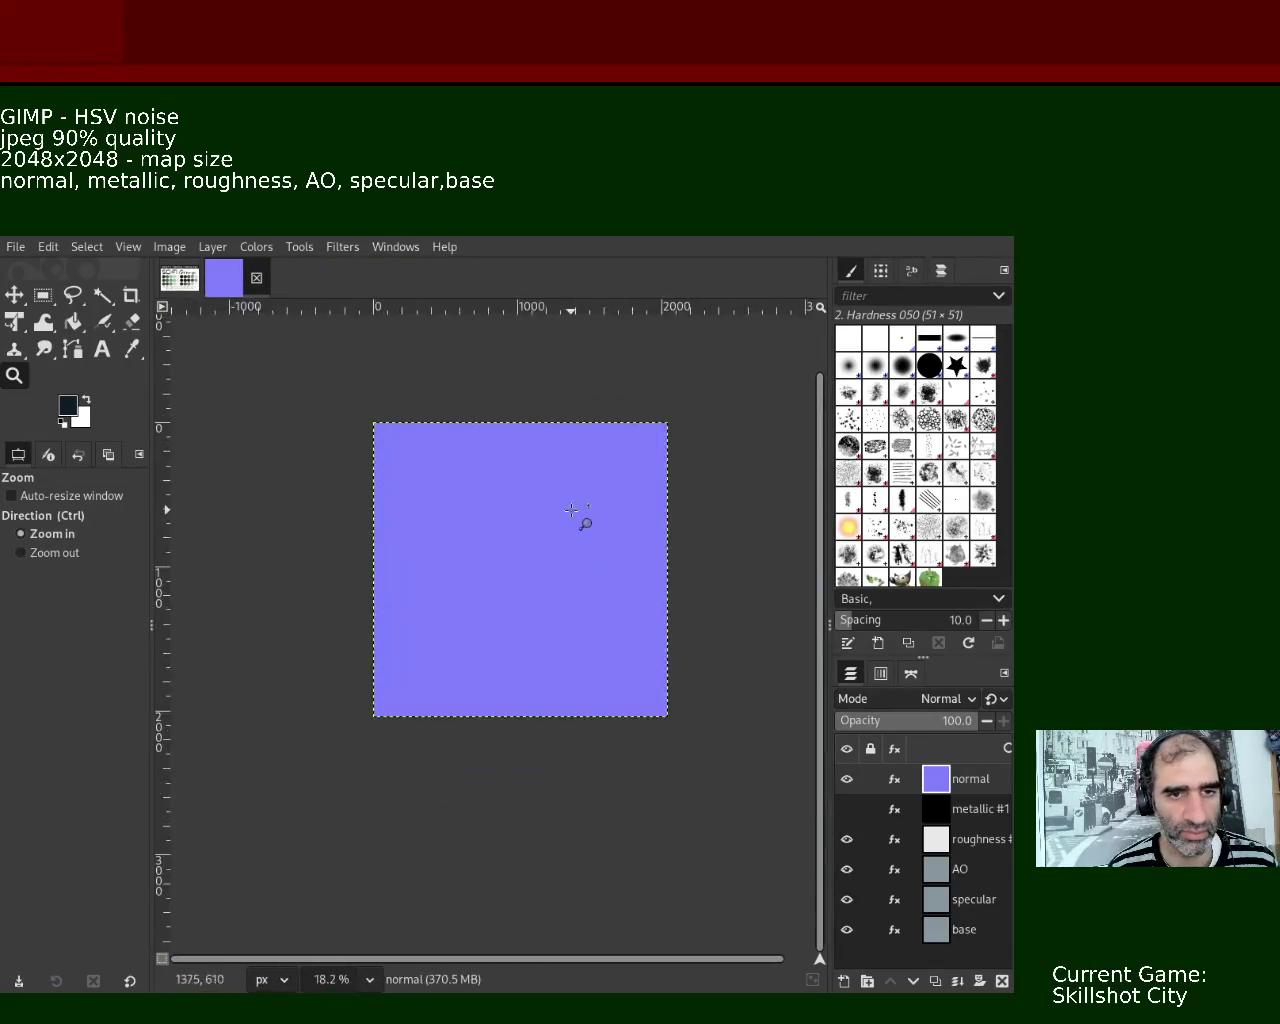
pyautogui.click(595, 505)
pyautogui.keyDown('ctrl'); pyautogui.click(651, 441); pyautogui.keyUp('ctrl')
pyautogui.click(626, 466)
pyautogui.keyDown('ctrl'); pyautogui.click(626, 466); pyautogui.keyUp('ctrl')
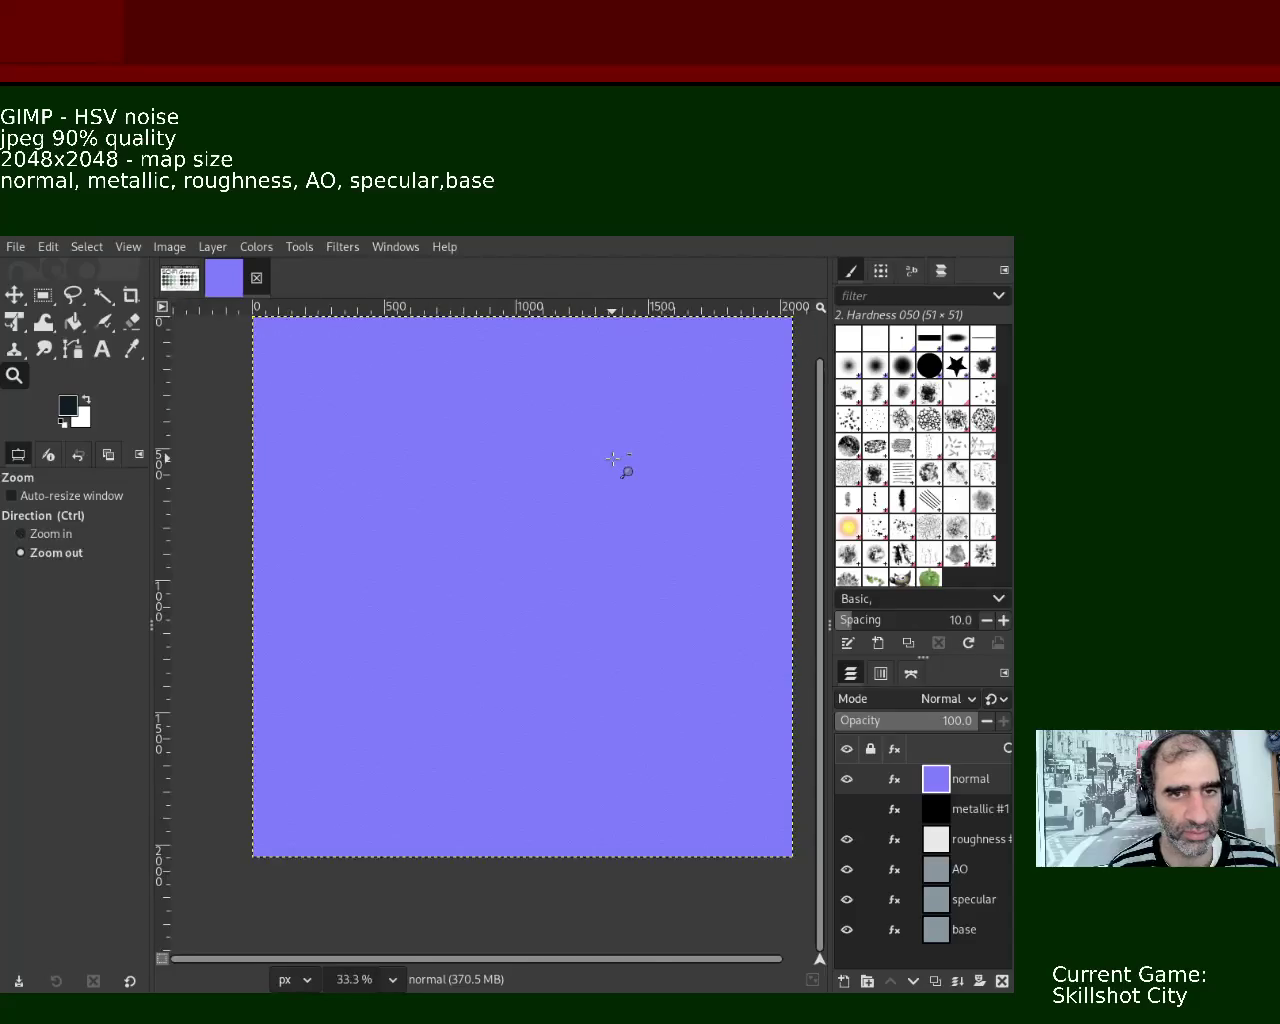
pyautogui.keyDown('ctrl'); pyautogui.click(626, 466); pyautogui.keyUp('ctrl')
pyautogui.click(603, 423)
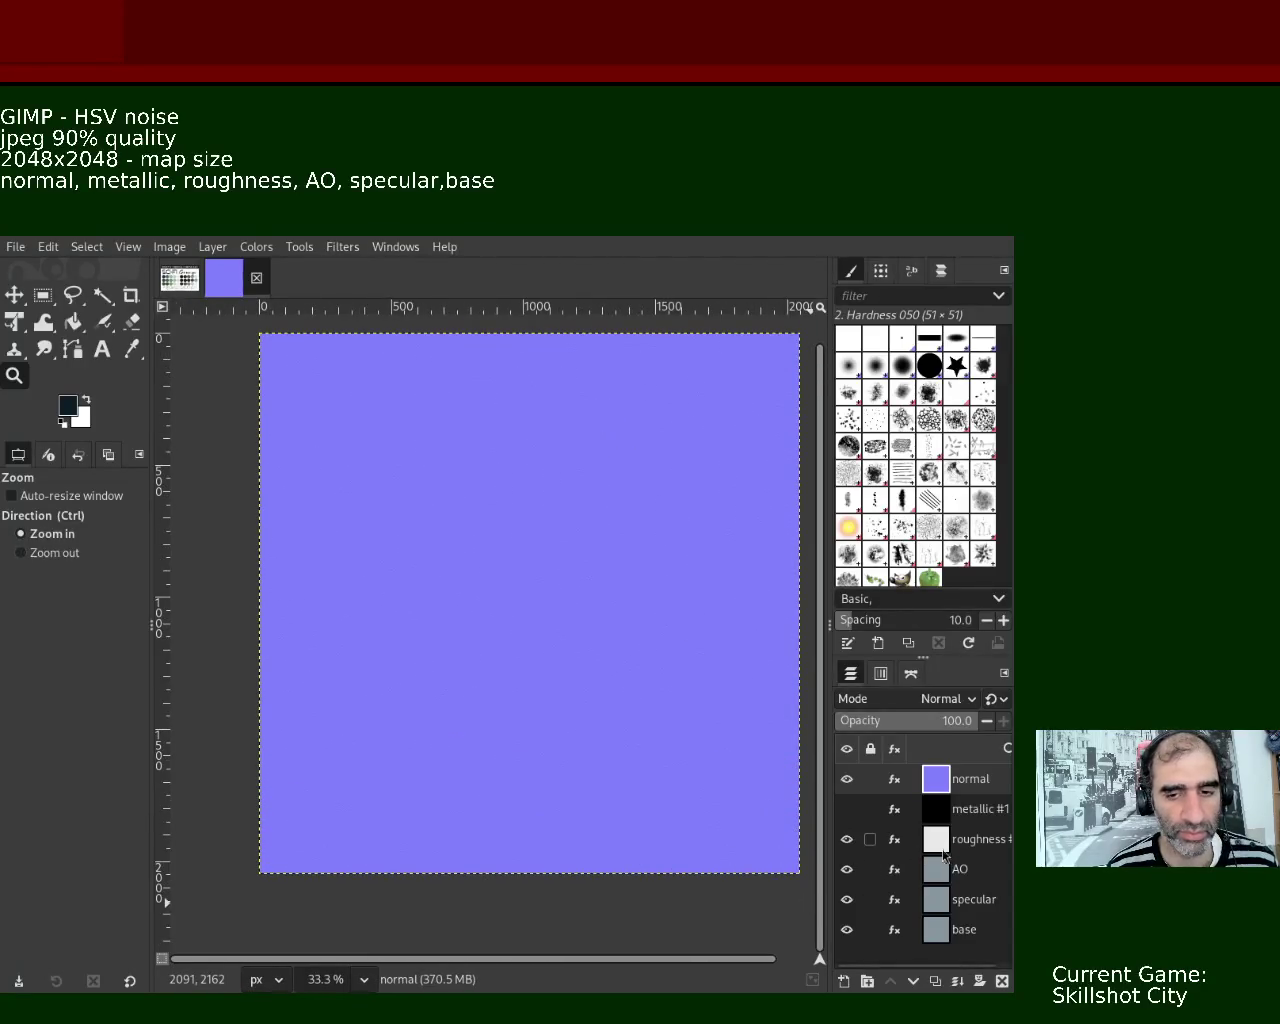
# - Rename metallic #1 to metallic and hide the normal, roughness and AO layers
pyautogui.doubleClick(975, 809)
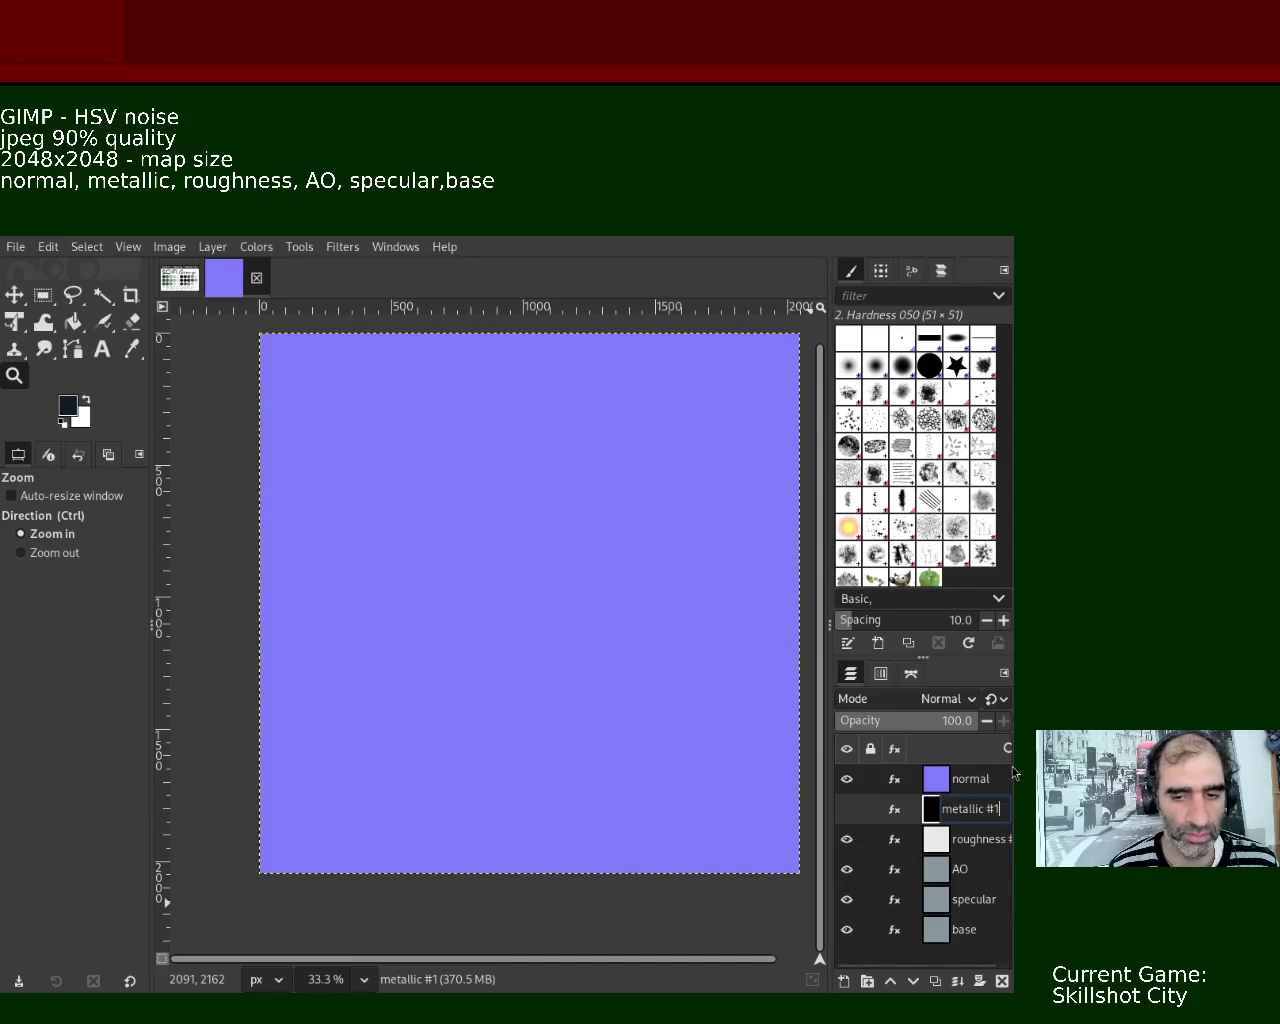
pyautogui.press('Return')
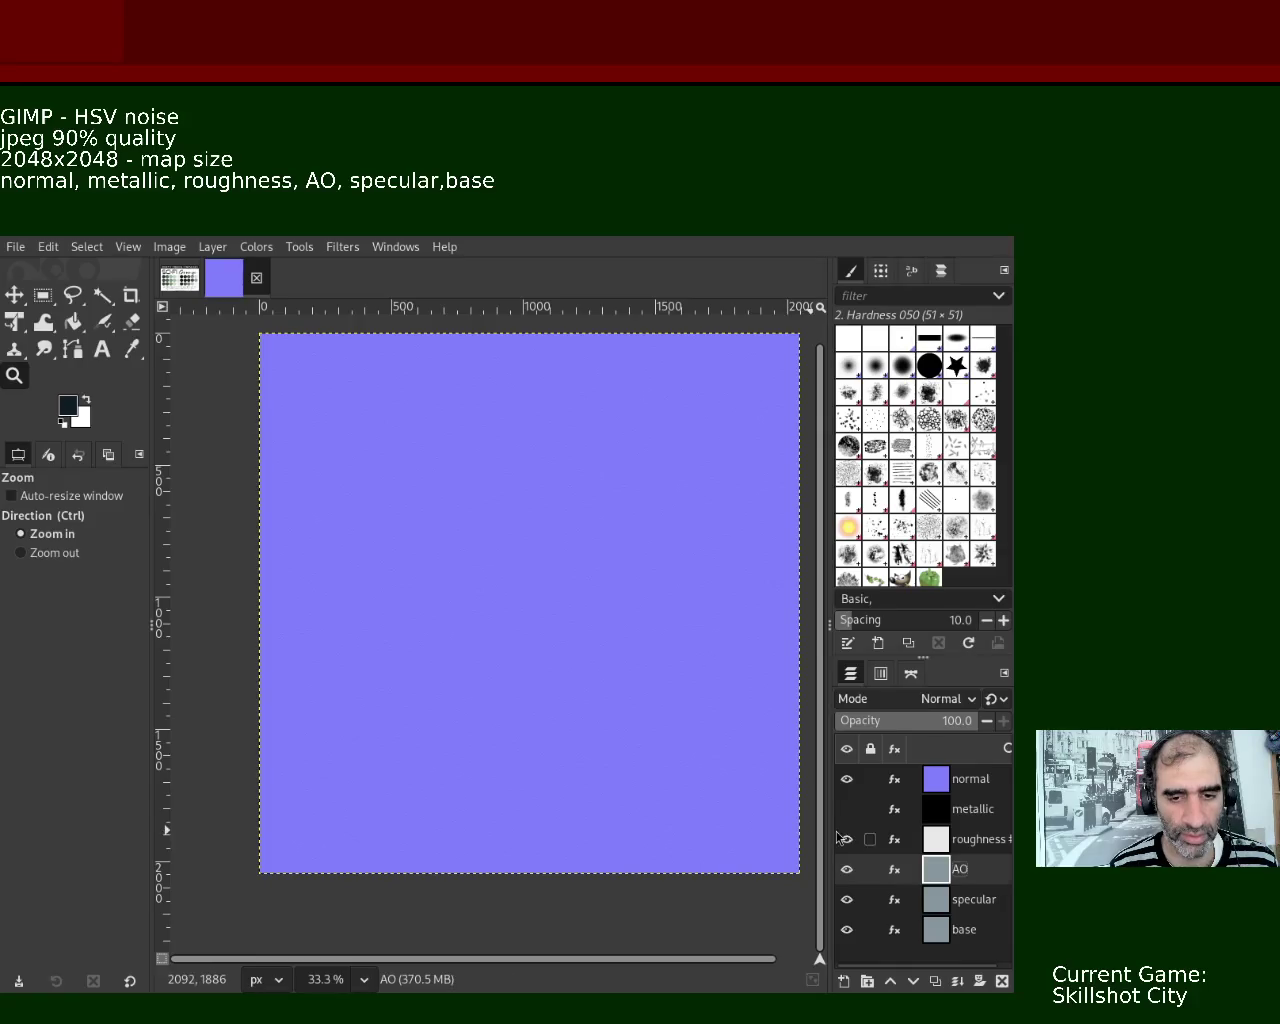
pyautogui.click(930, 839)
pyautogui.click(847, 779)
pyautogui.click(846, 839)
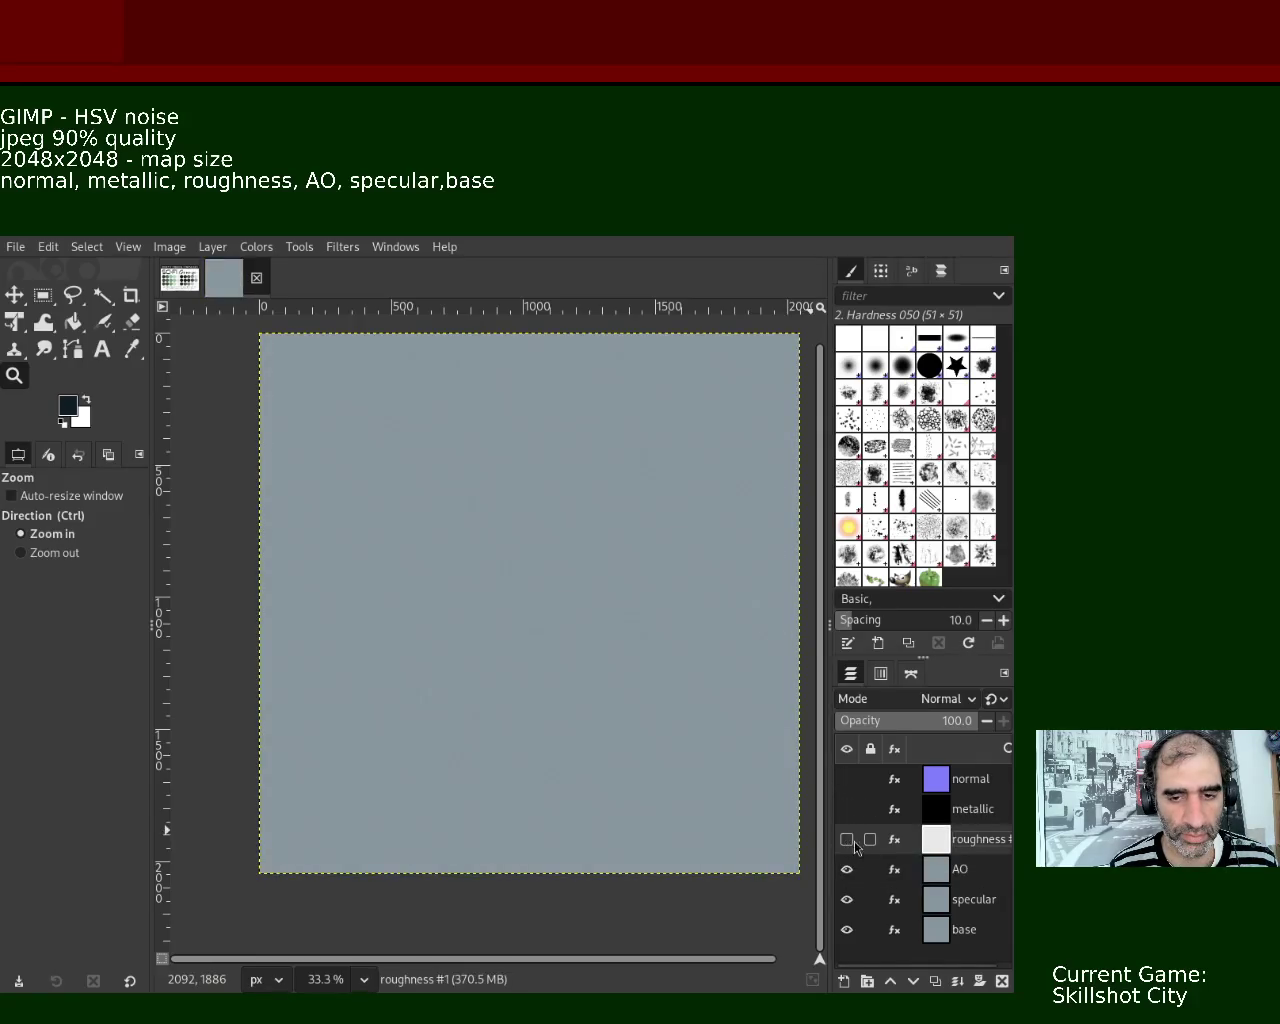
pyautogui.click(950, 872)
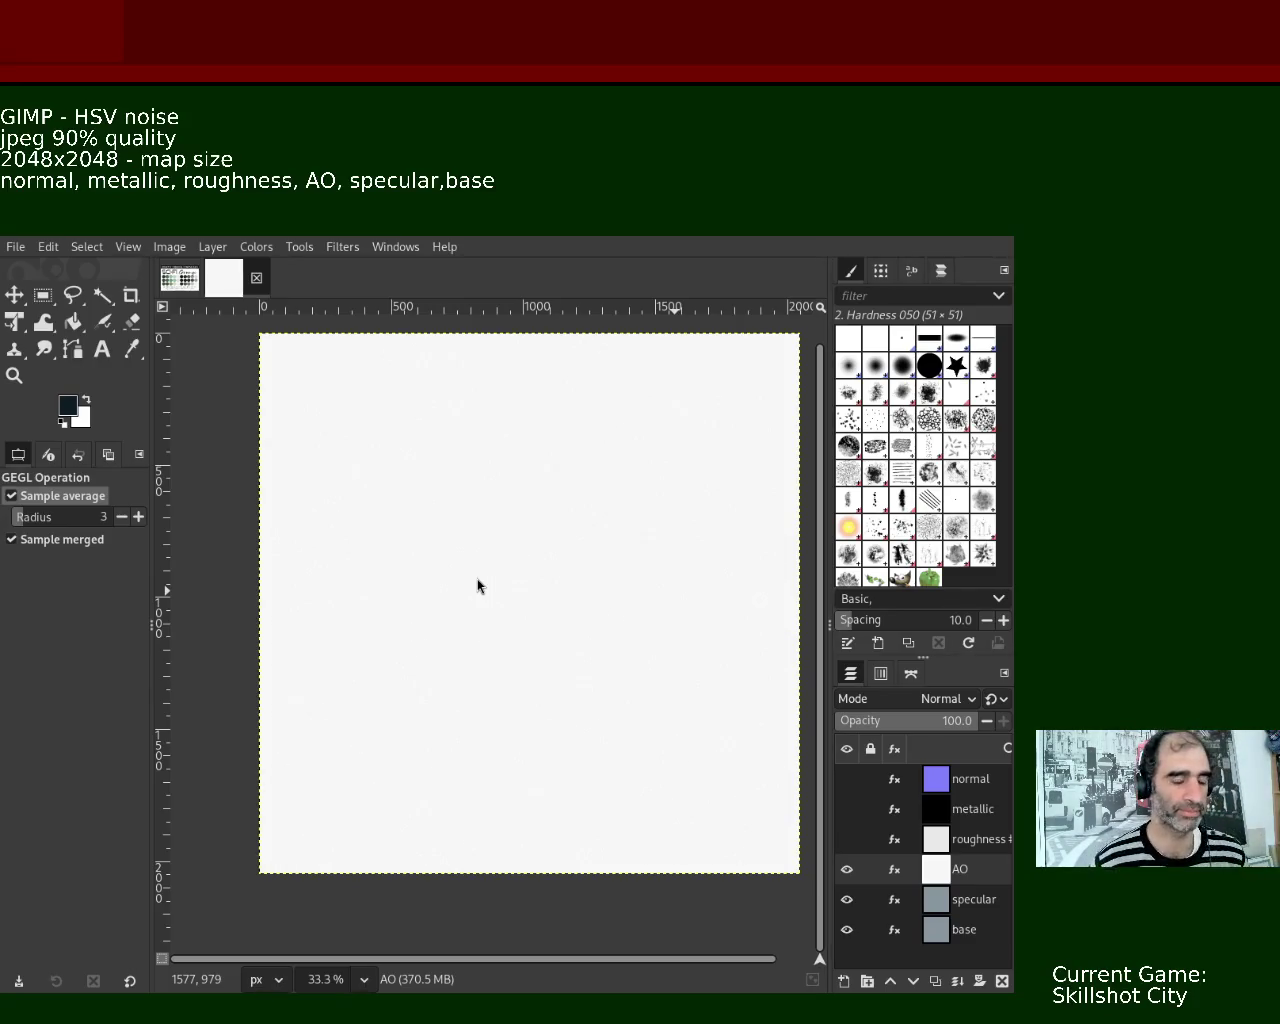
pyautogui.click(847, 869)
# - Give the specular layer dark HSV noise and zoom in to check the near-black result
pyautogui.click(944, 903)
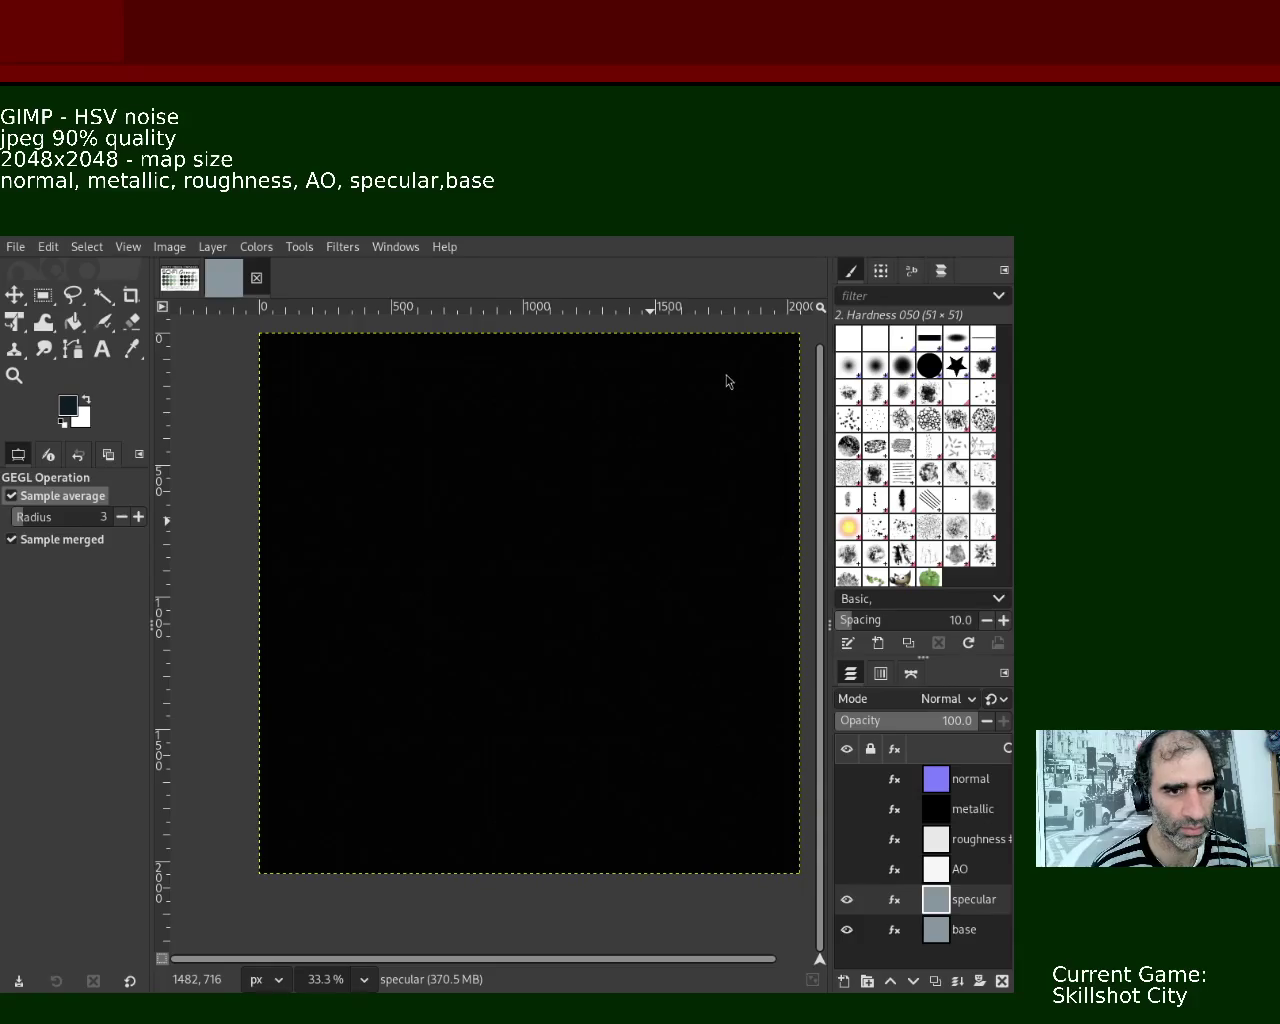
pyautogui.press('z')
pyautogui.keyDown('ctrl'); pyautogui.click(494, 514); pyautogui.keyUp('ctrl')
pyautogui.click(490, 514)
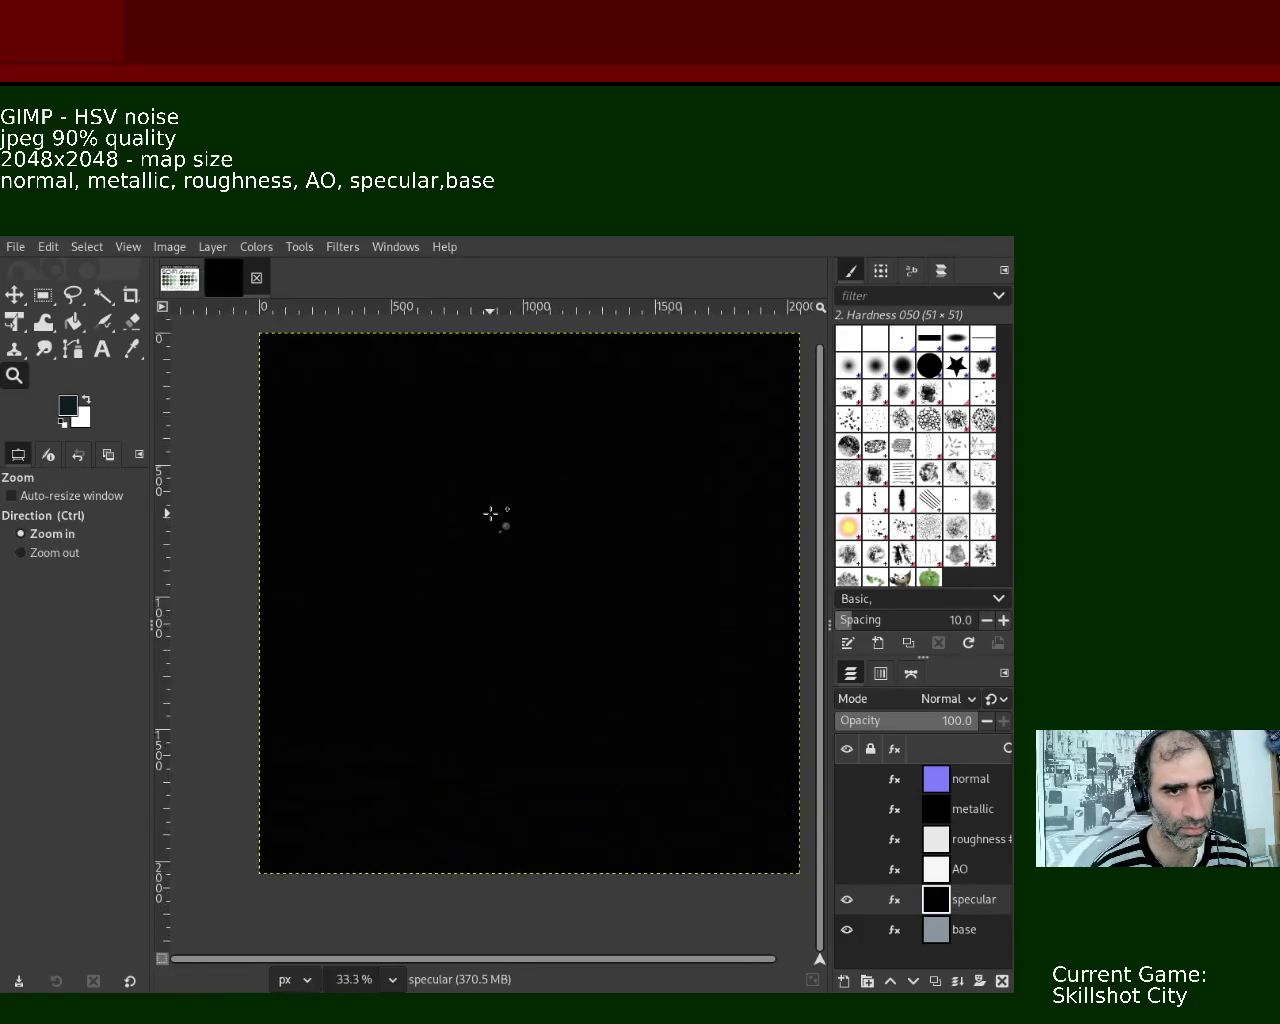
pyautogui.scroll(2, 490, 514)
pyautogui.scroll(3, 490, 514)
pyautogui.scroll(1, 490, 514)
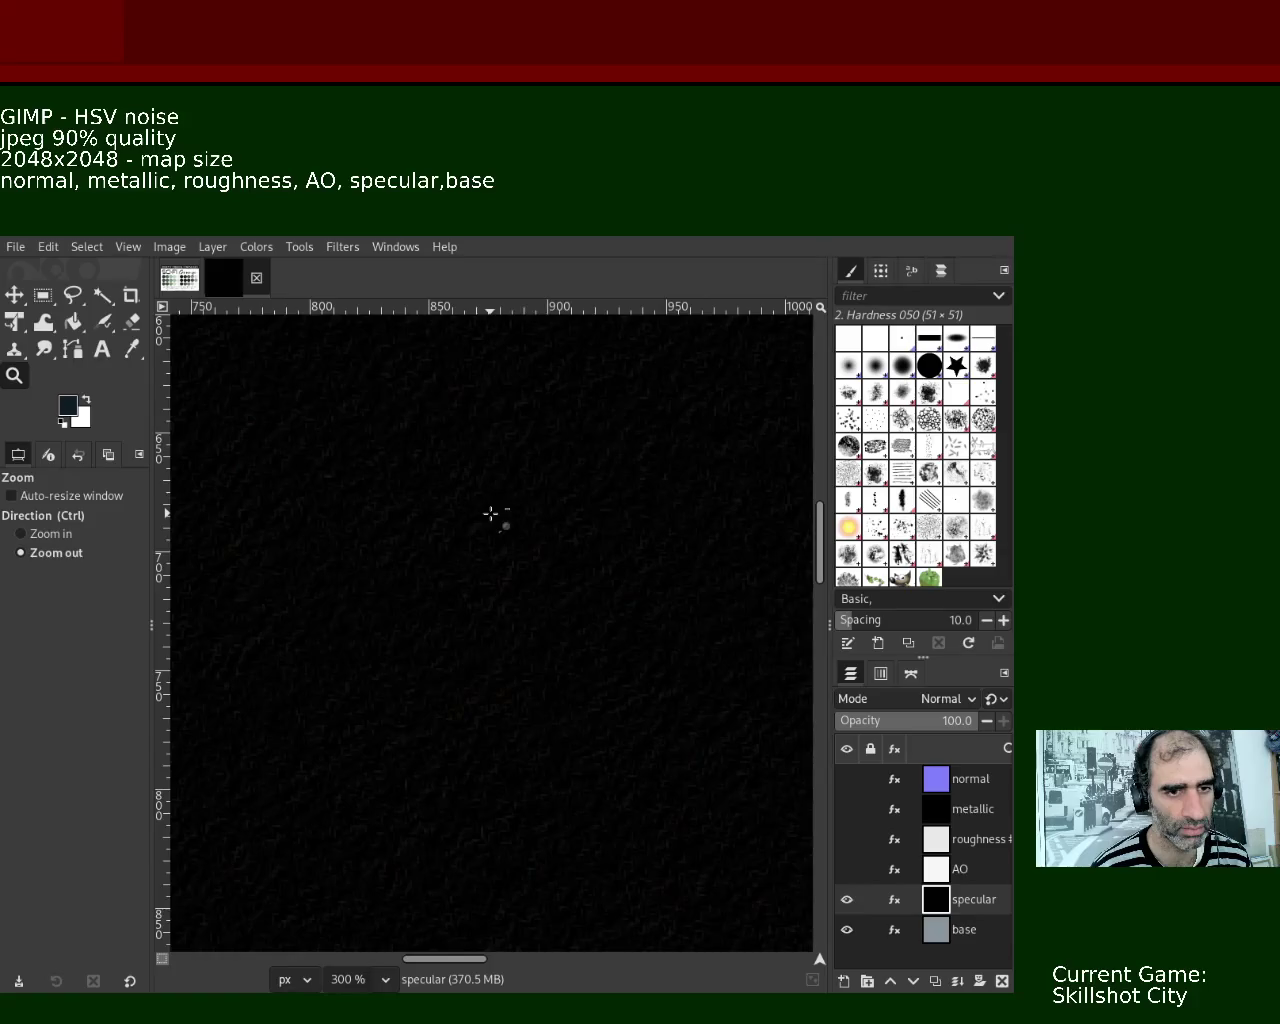
pyautogui.scroll(-7, 490, 514)
# - Make specular, AO, roughness, metallic and normal layers visible again, with normal active
pyautogui.click(847, 899)
pyautogui.click(847, 899)
pyautogui.click(847, 869)
pyautogui.click(847, 839)
pyautogui.click(847, 809)
pyautogui.click(847, 779)
pyautogui.click(932, 788)
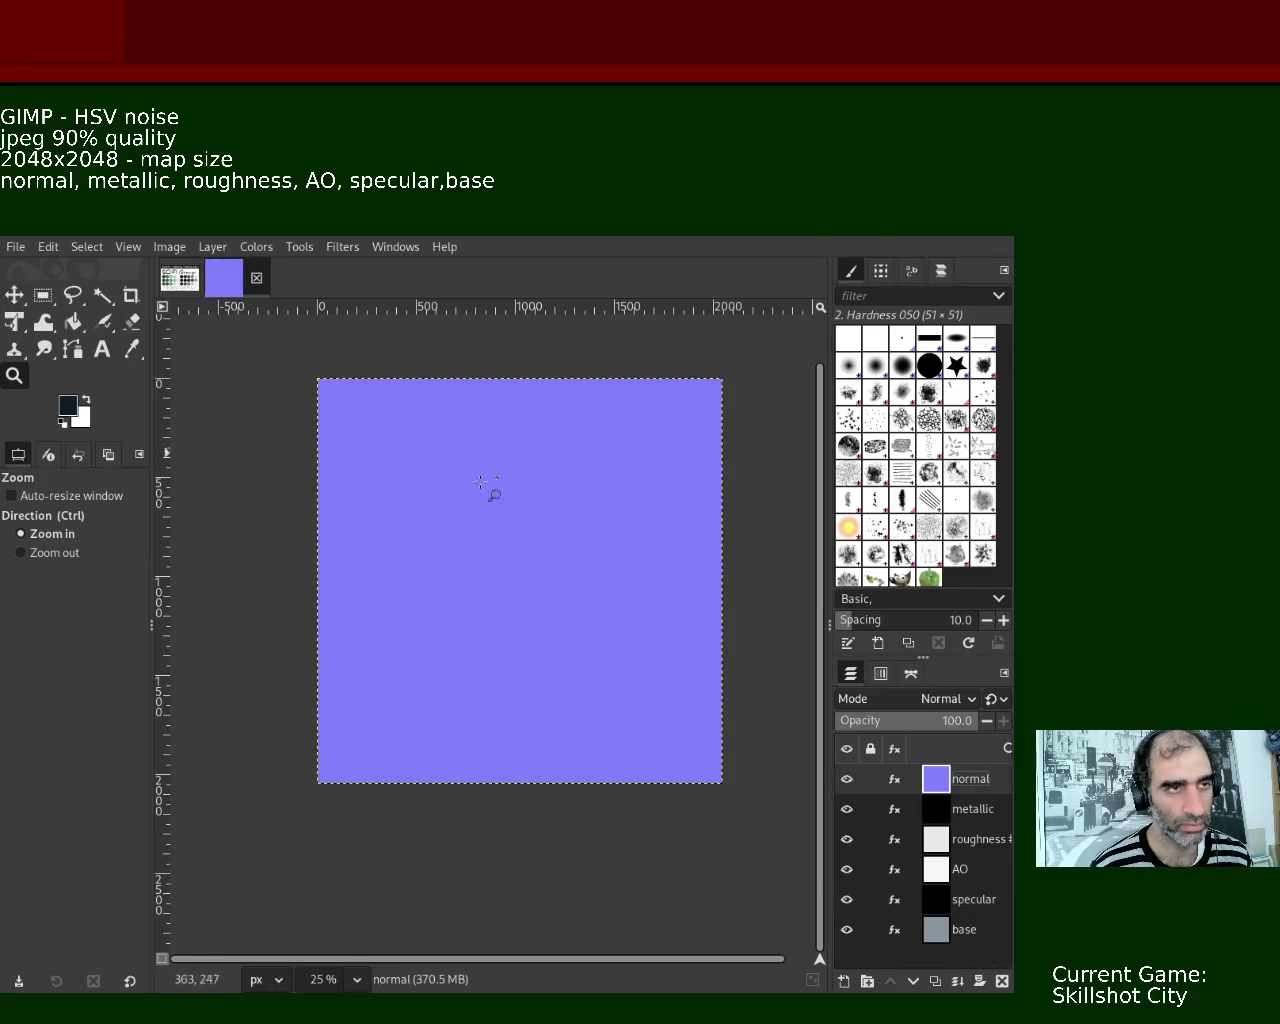
# - Zoom in and out to inspect the normal map, then save the document as 9.xcf
pyautogui.scroll(-1, 531, 576)
pyautogui.scroll(3, 531, 576)
pyautogui.scroll(4, 531, 576)
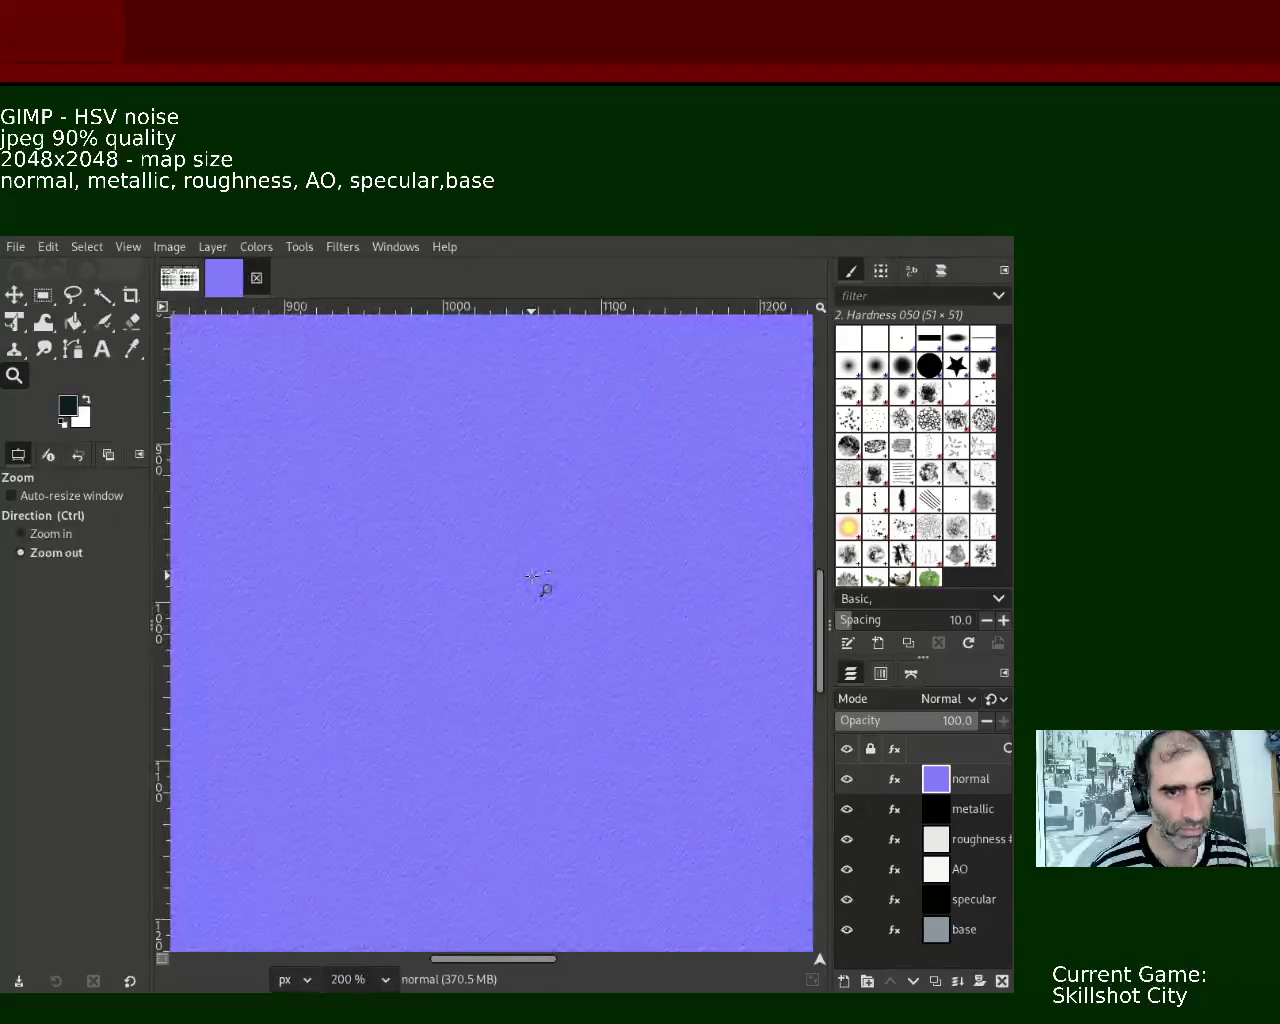
pyautogui.scroll(-3, 537, 580)
pyautogui.scroll(-2, 540, 582)
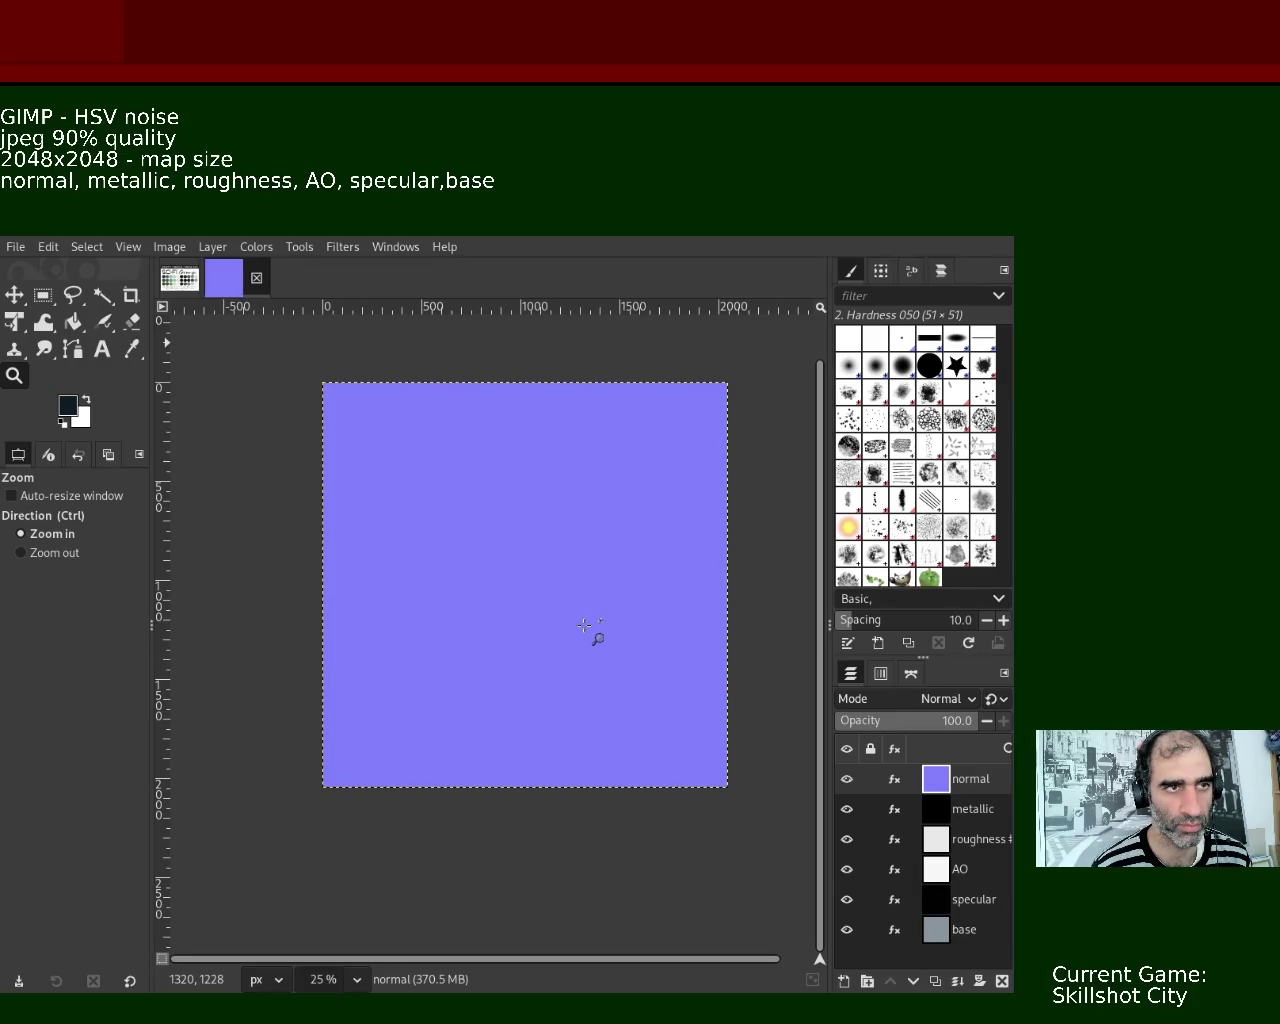
pyautogui.hotkey('ctrl', 's')
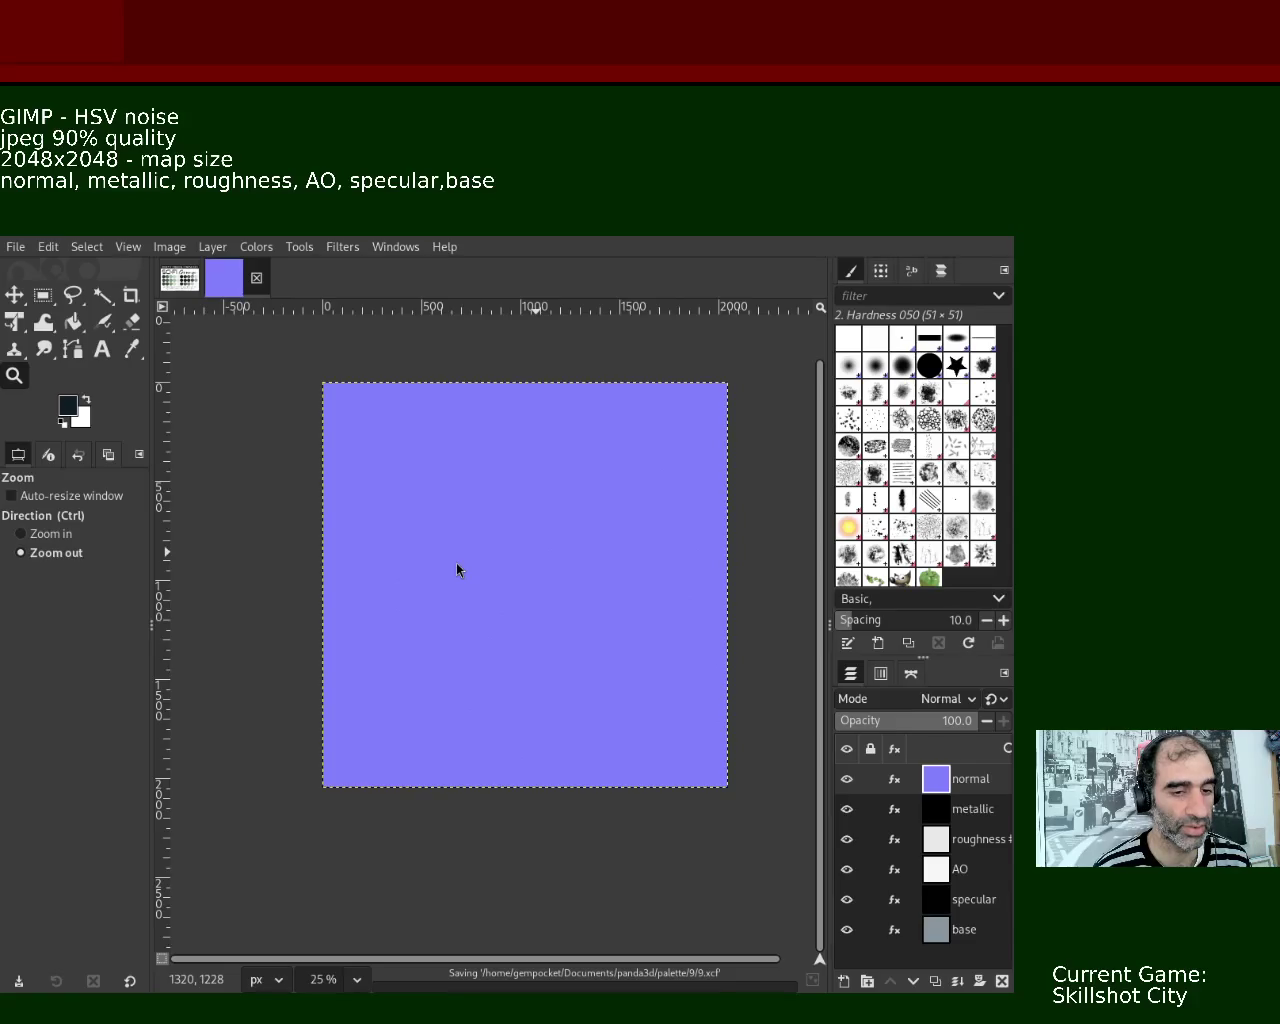
# - Export the Sci-Fi Grunge palette image as a quality-90 JPEG, then return to the map document
pyautogui.hotkey('alt', '1')
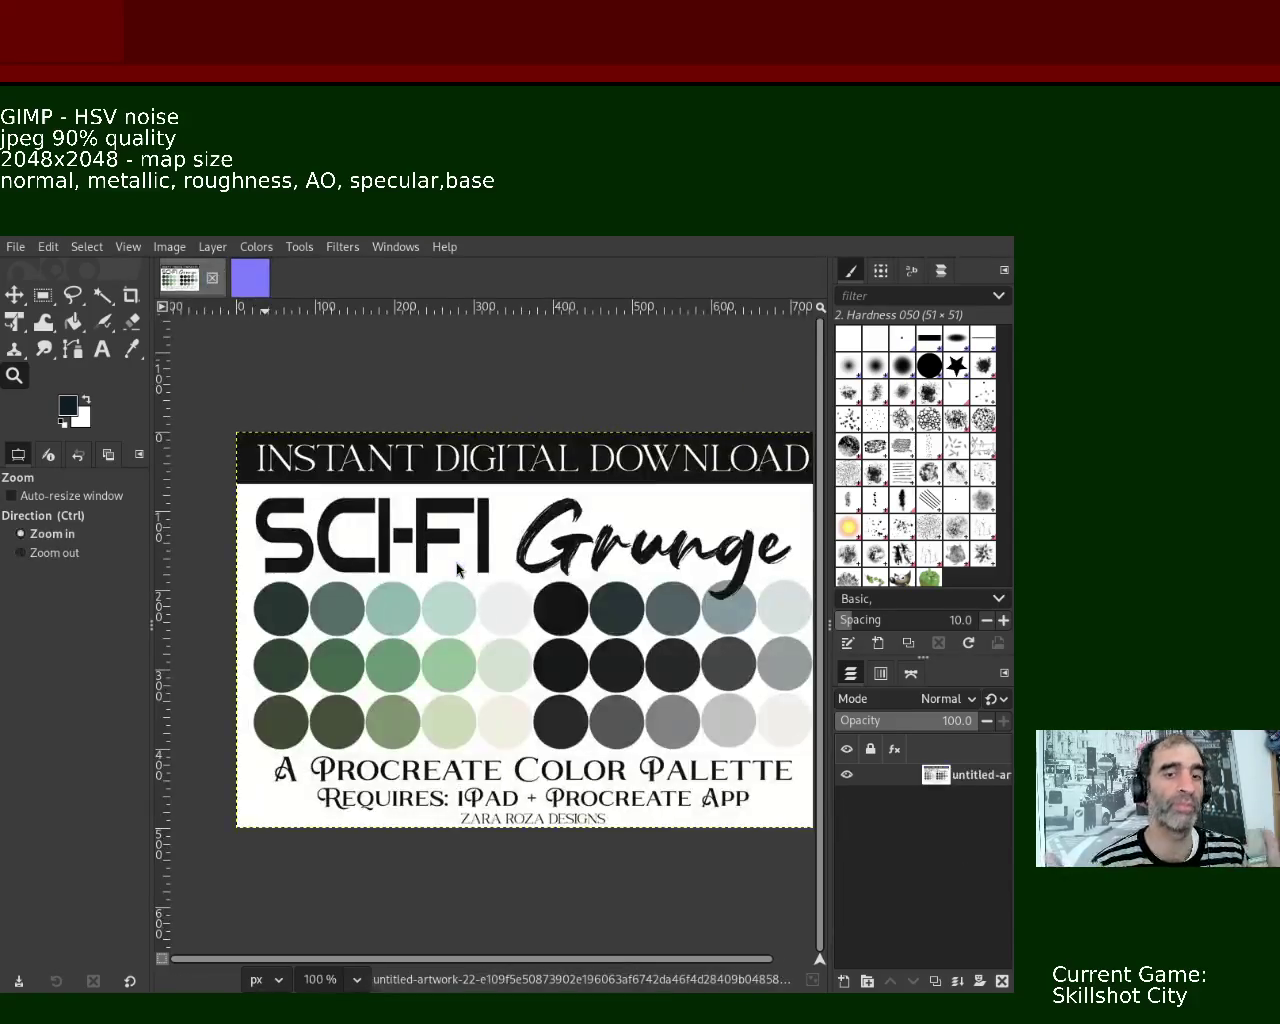
pyautogui.hotkey('ctrl', 'e')
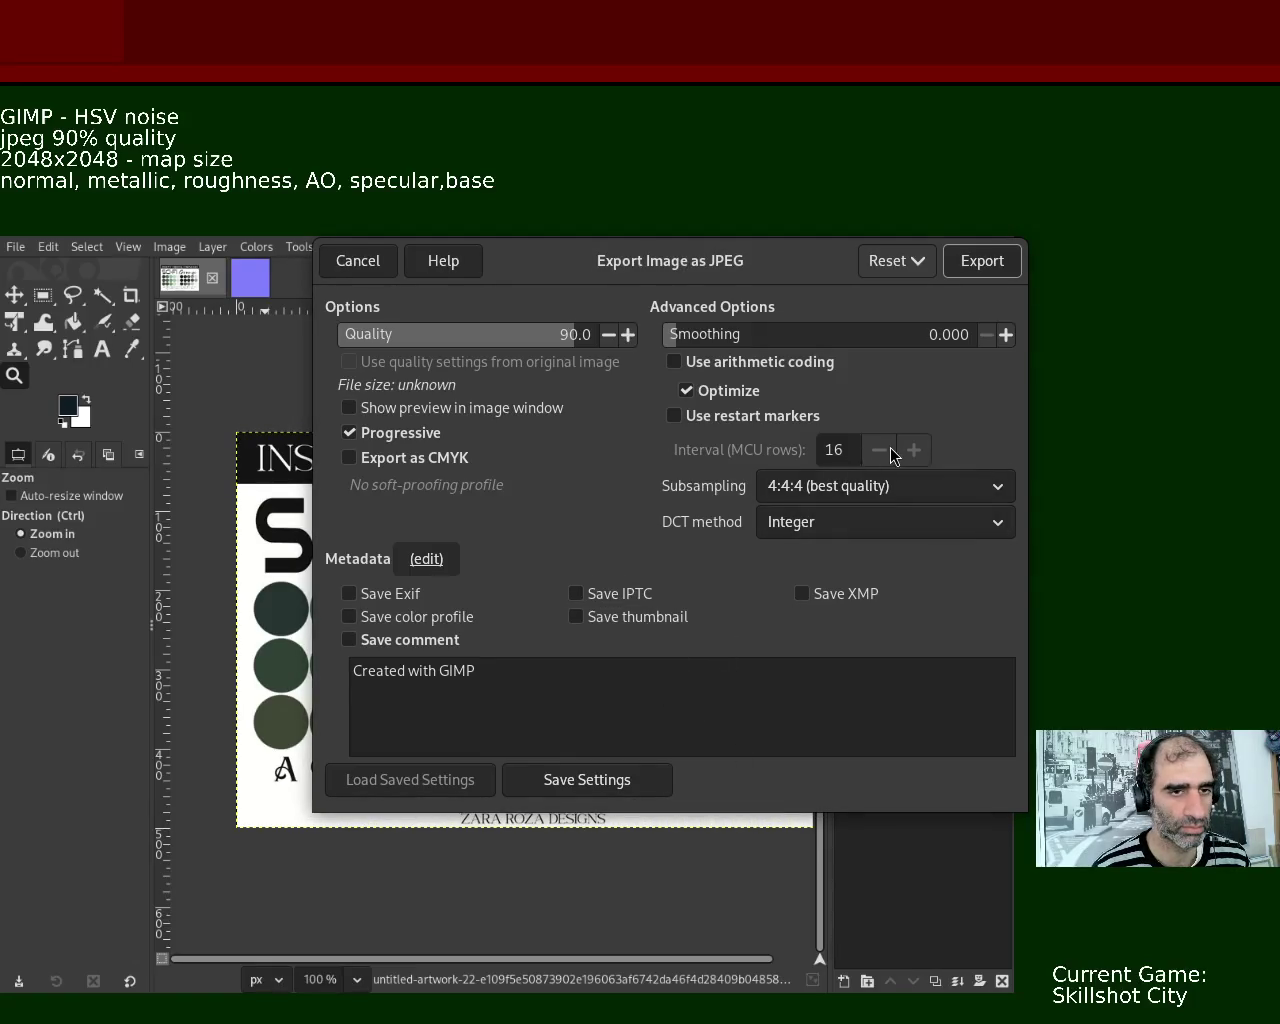
pyautogui.click(982, 260)
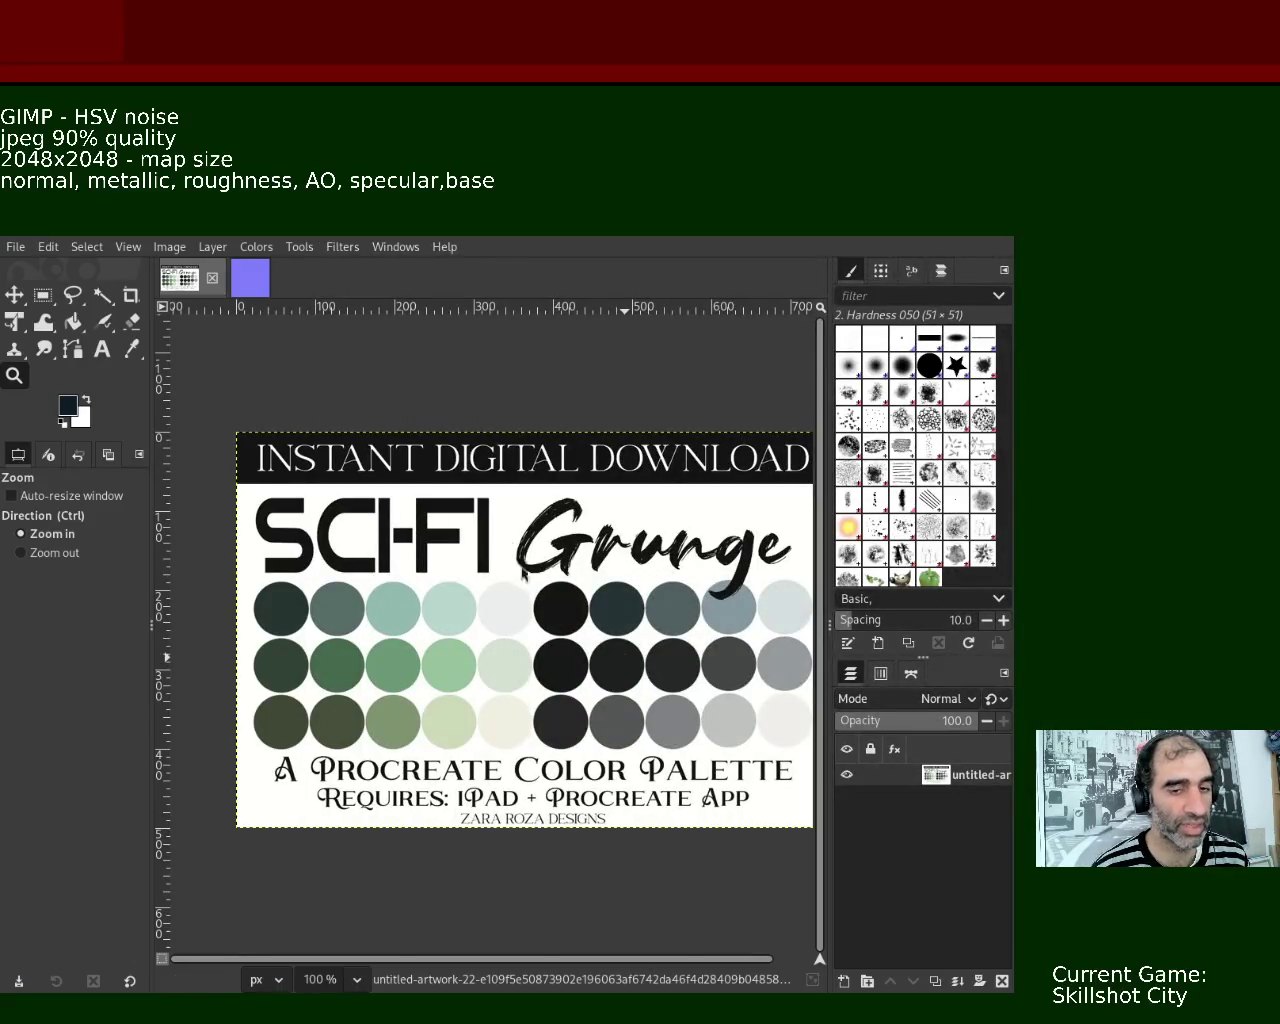
pyautogui.click(248, 287)
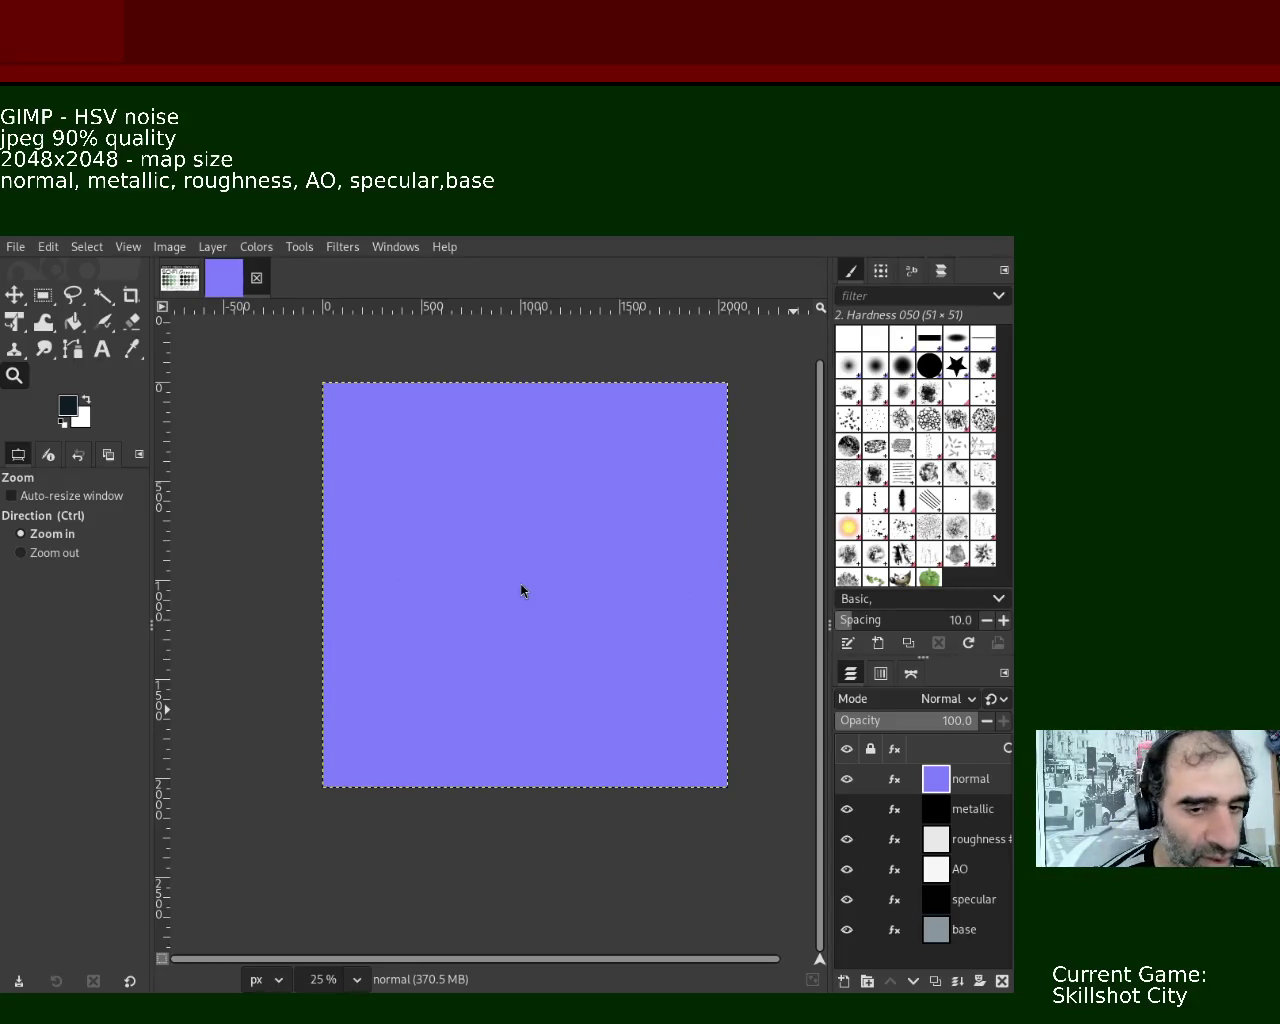
# - Magnify the normal map from 25% to 550% to inspect its noise, then switch to the Sci-Fi Grunge palette
pyautogui.keyDown('ctrl'); pyautogui.click(468, 558); pyautogui.keyUp('ctrl')
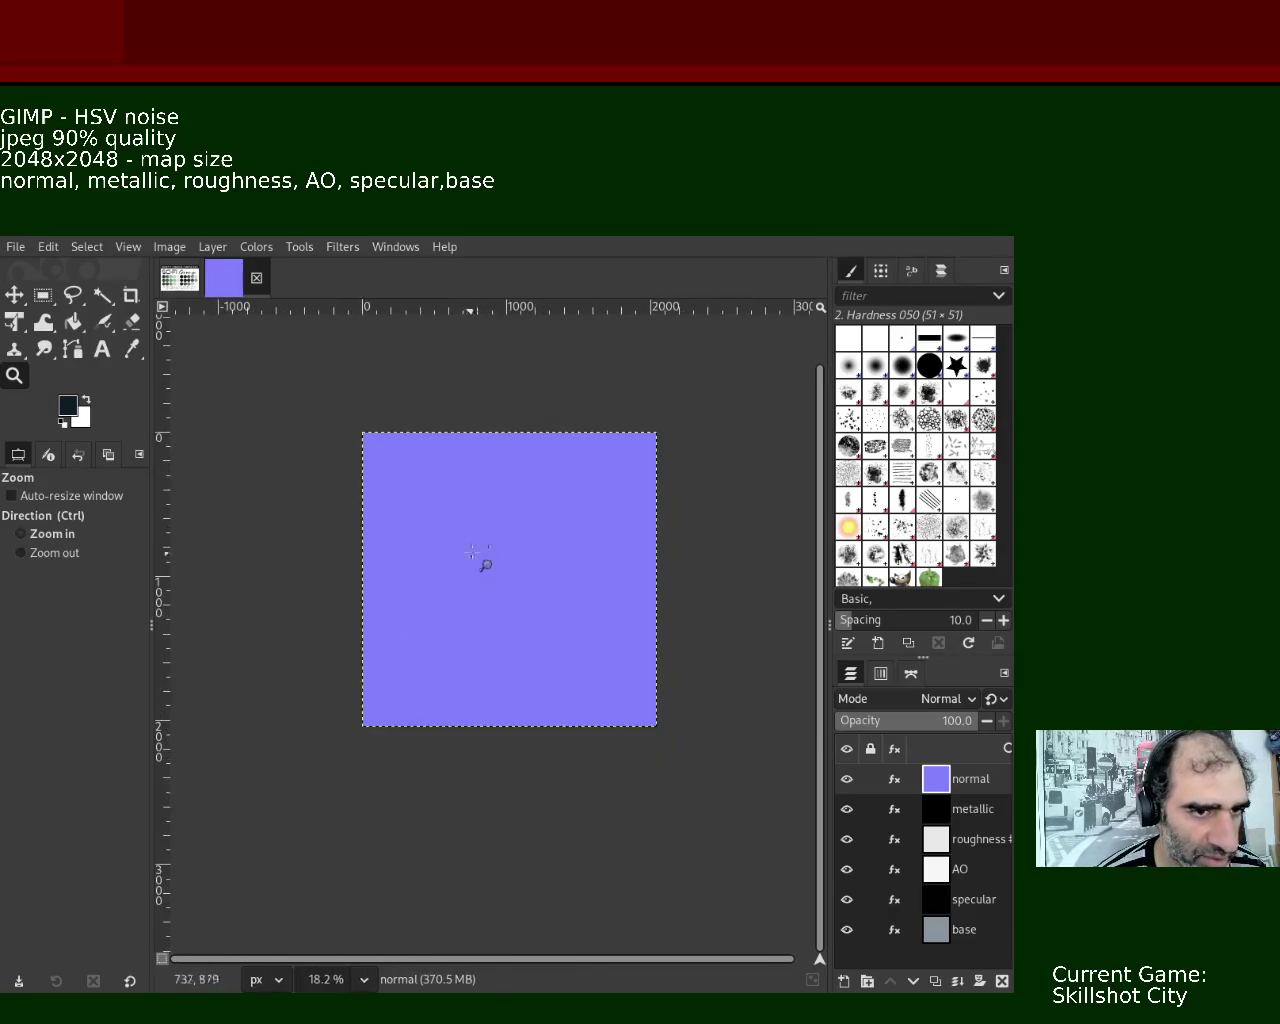
pyautogui.scroll(2, 500, 491)
pyautogui.scroll(4, 500, 491)
pyautogui.scroll(2, 500, 491)
pyautogui.scroll(2, 761, 433)
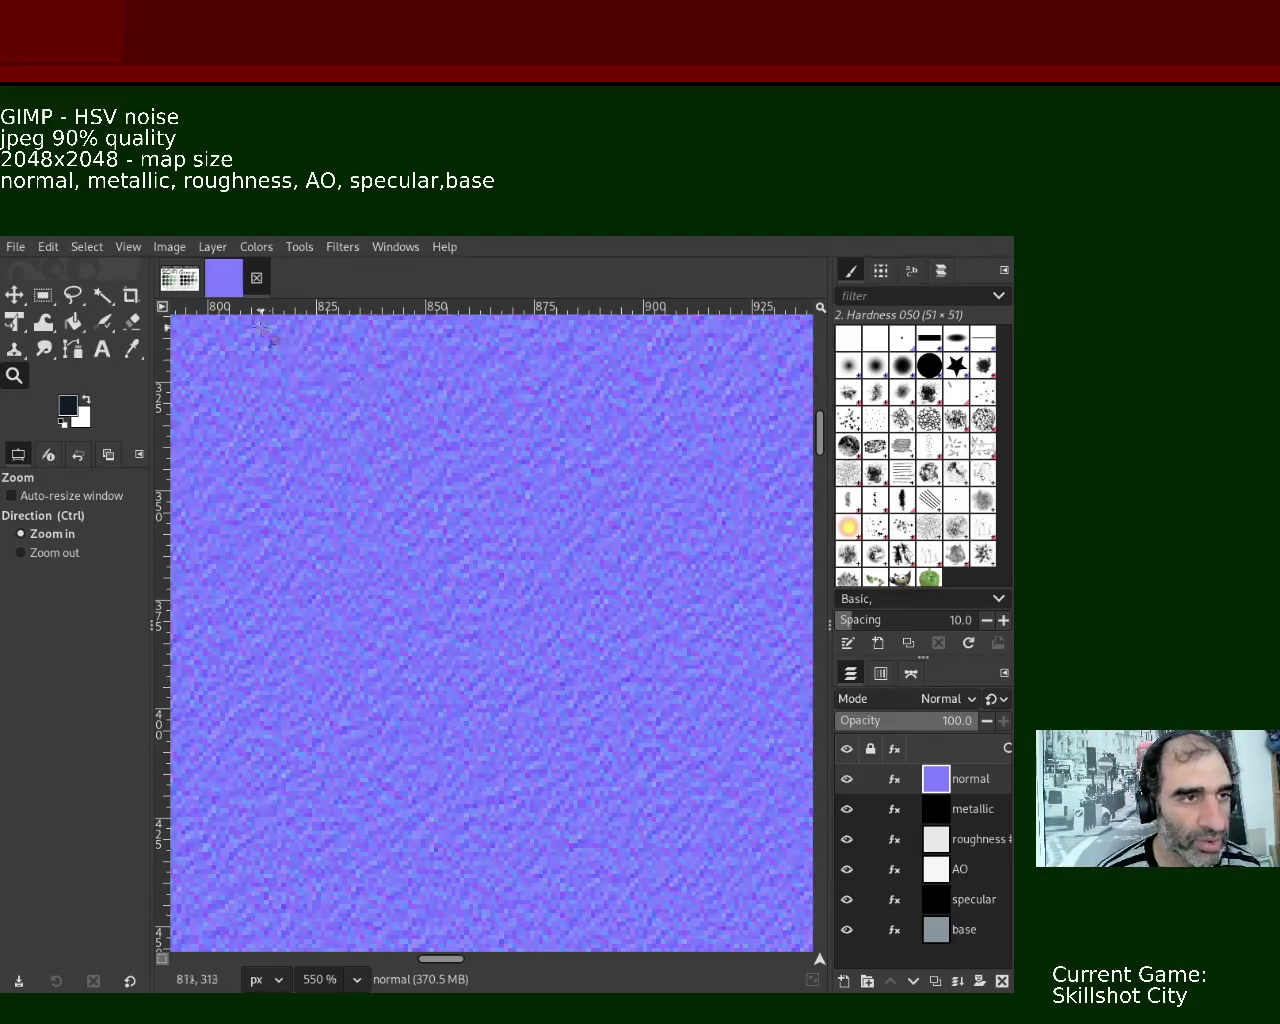
pyautogui.click(180, 279)
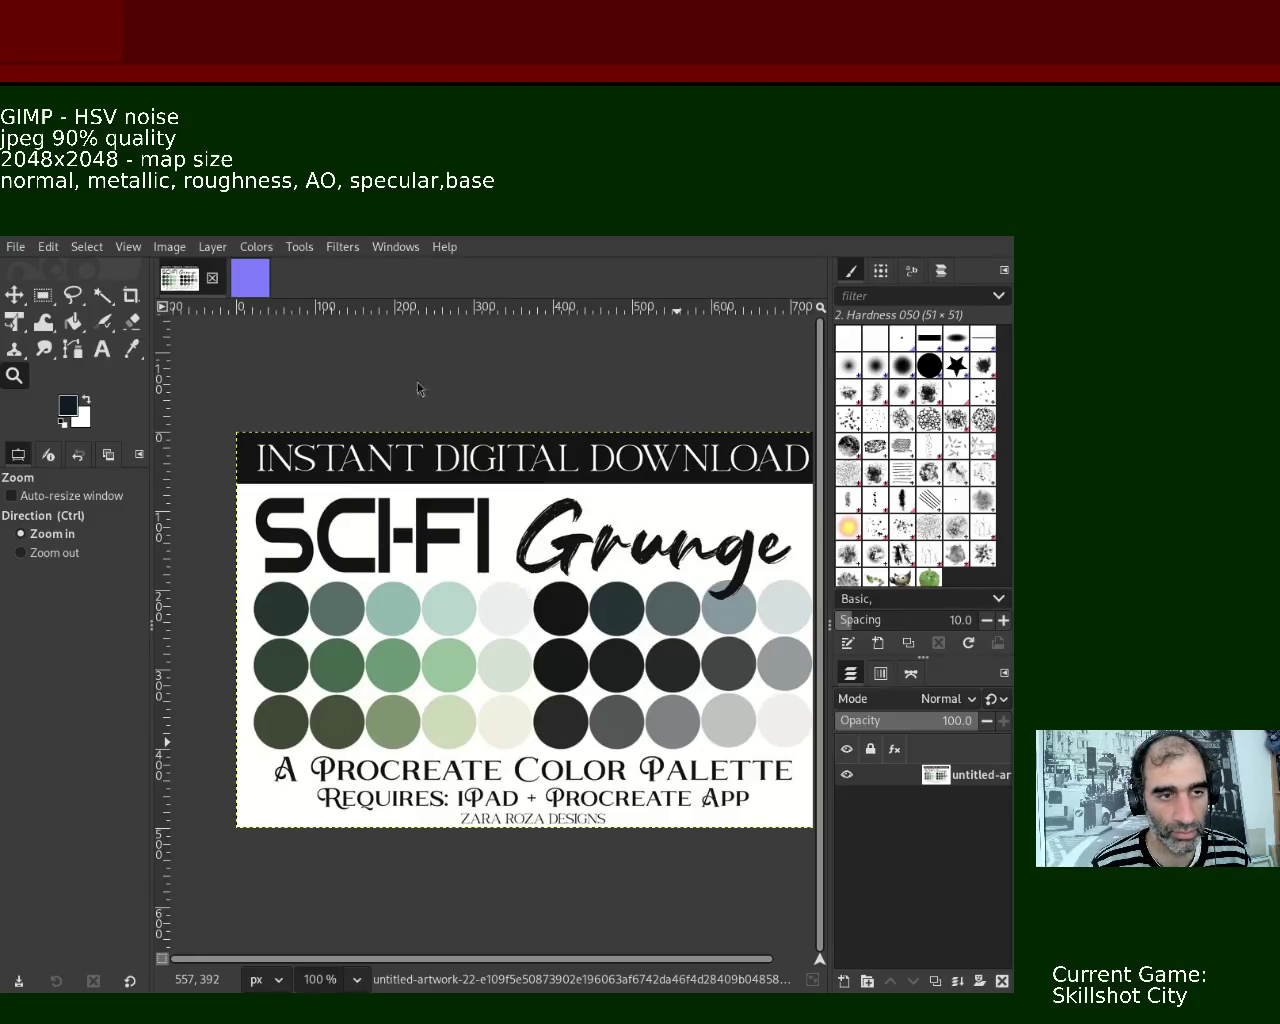
# - Back in the PBR maps document, select the base layer and hide all five map layers
pyautogui.click(251, 283)
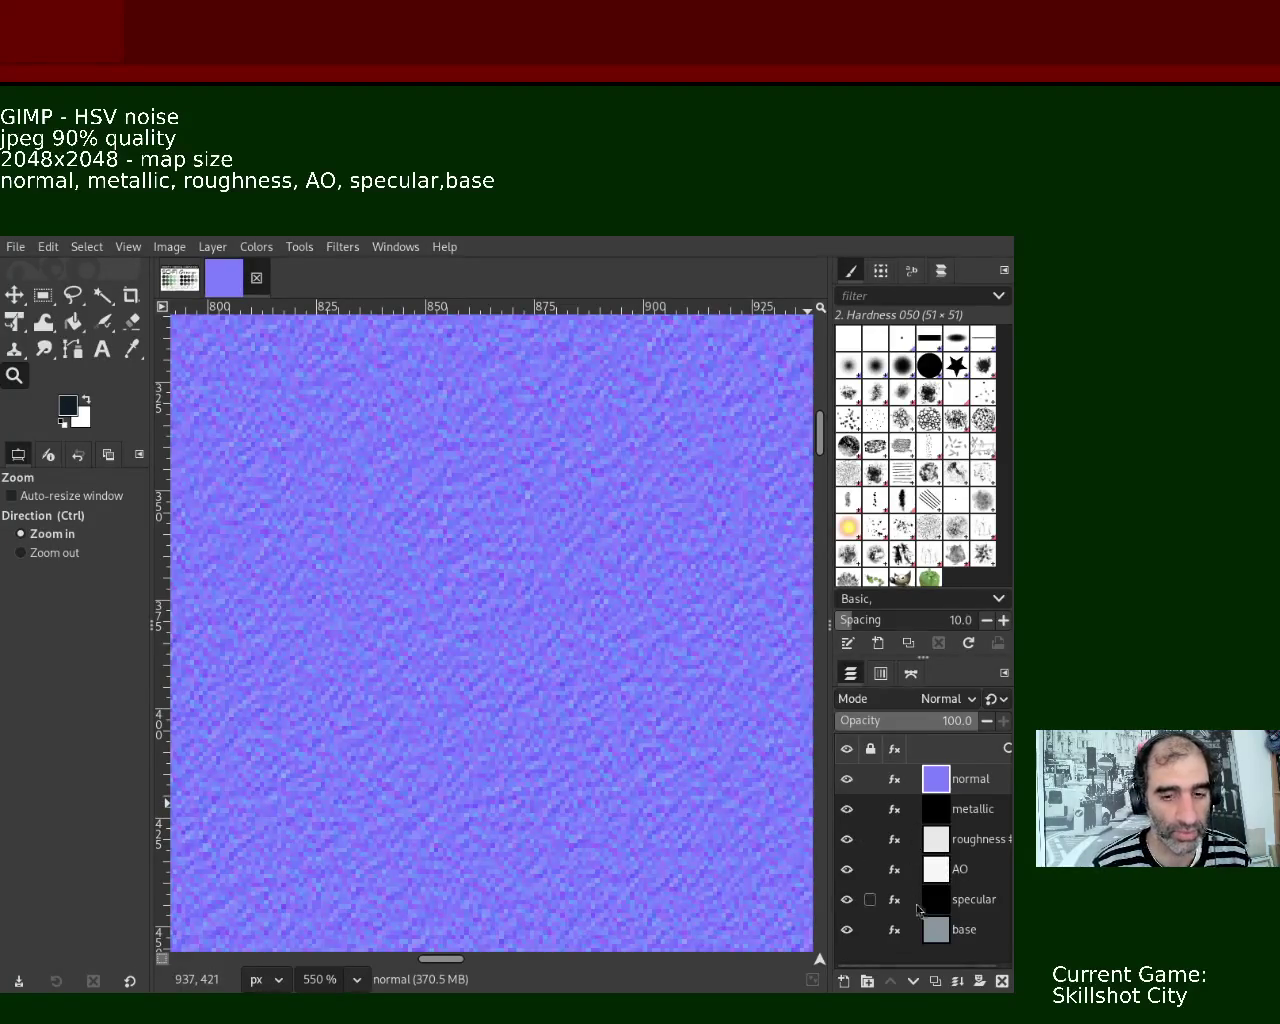
pyautogui.click(960, 930)
pyautogui.click(847, 778)
pyautogui.moveTo(920, 779)
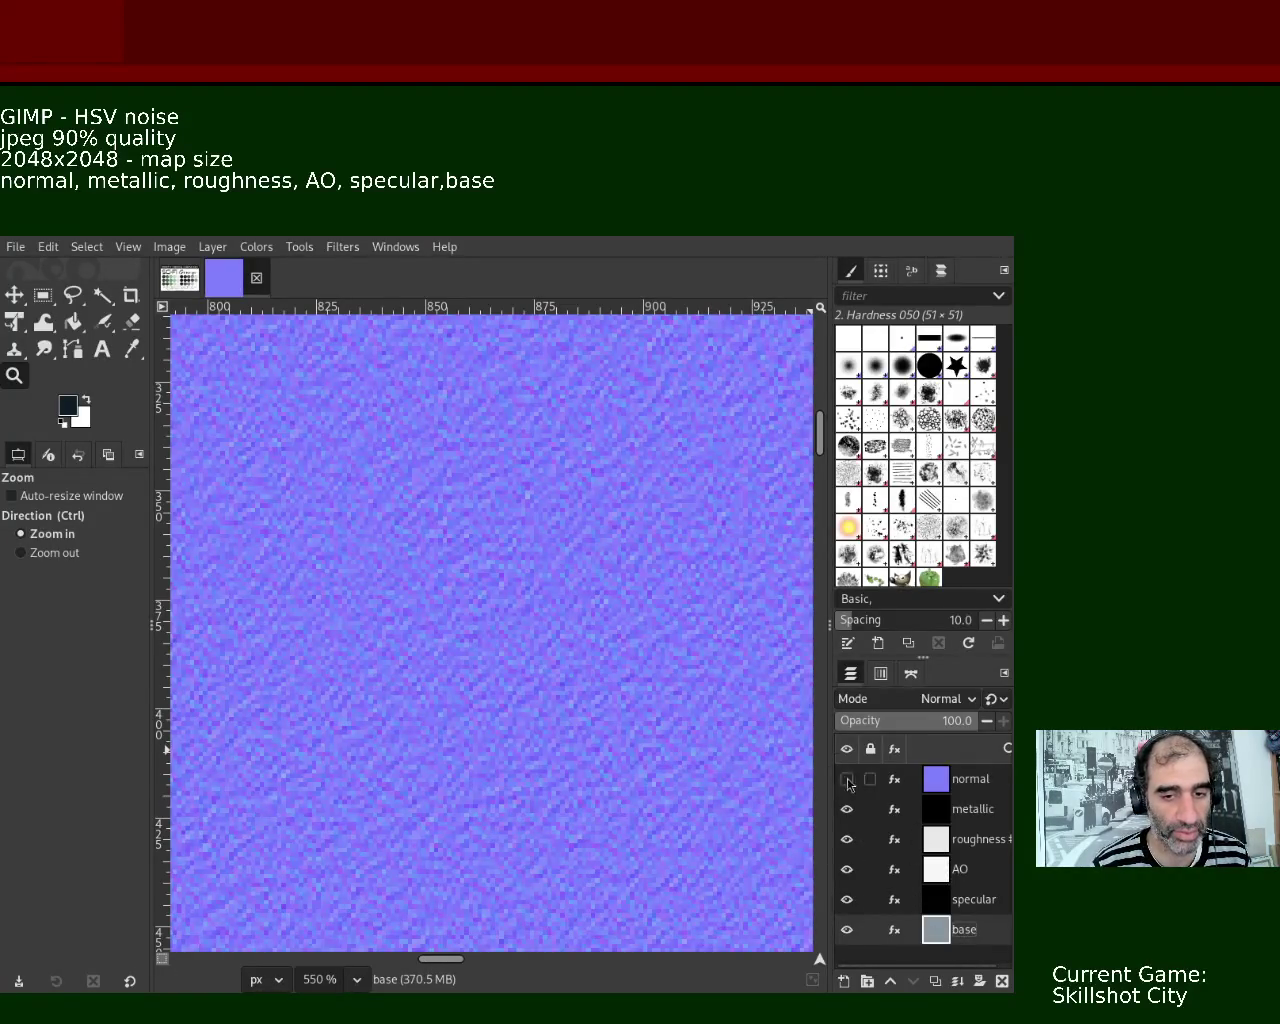
pyautogui.click(847, 809)
pyautogui.click(847, 839)
pyautogui.click(847, 869)
pyautogui.click(847, 899)
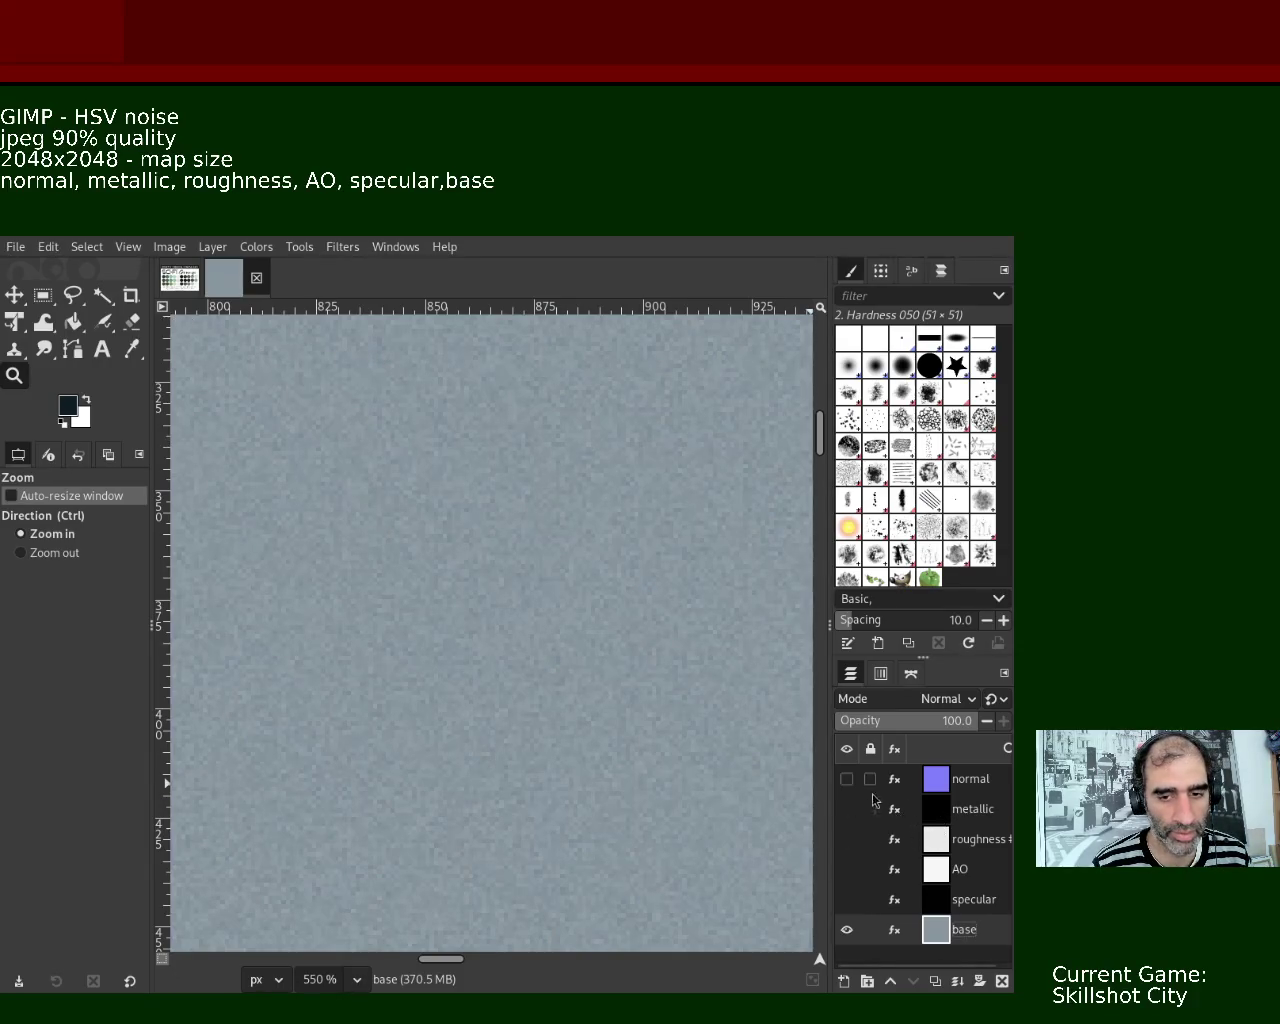
# - Preview normal and metallic, then show roughness and specular with roughness as the active layer
pyautogui.click(846, 779)
pyautogui.click(846, 779)
pyautogui.click(846, 809)
pyautogui.click(846, 809)
pyautogui.click(846, 839)
pyautogui.click(849, 901)
pyautogui.click(936, 845)
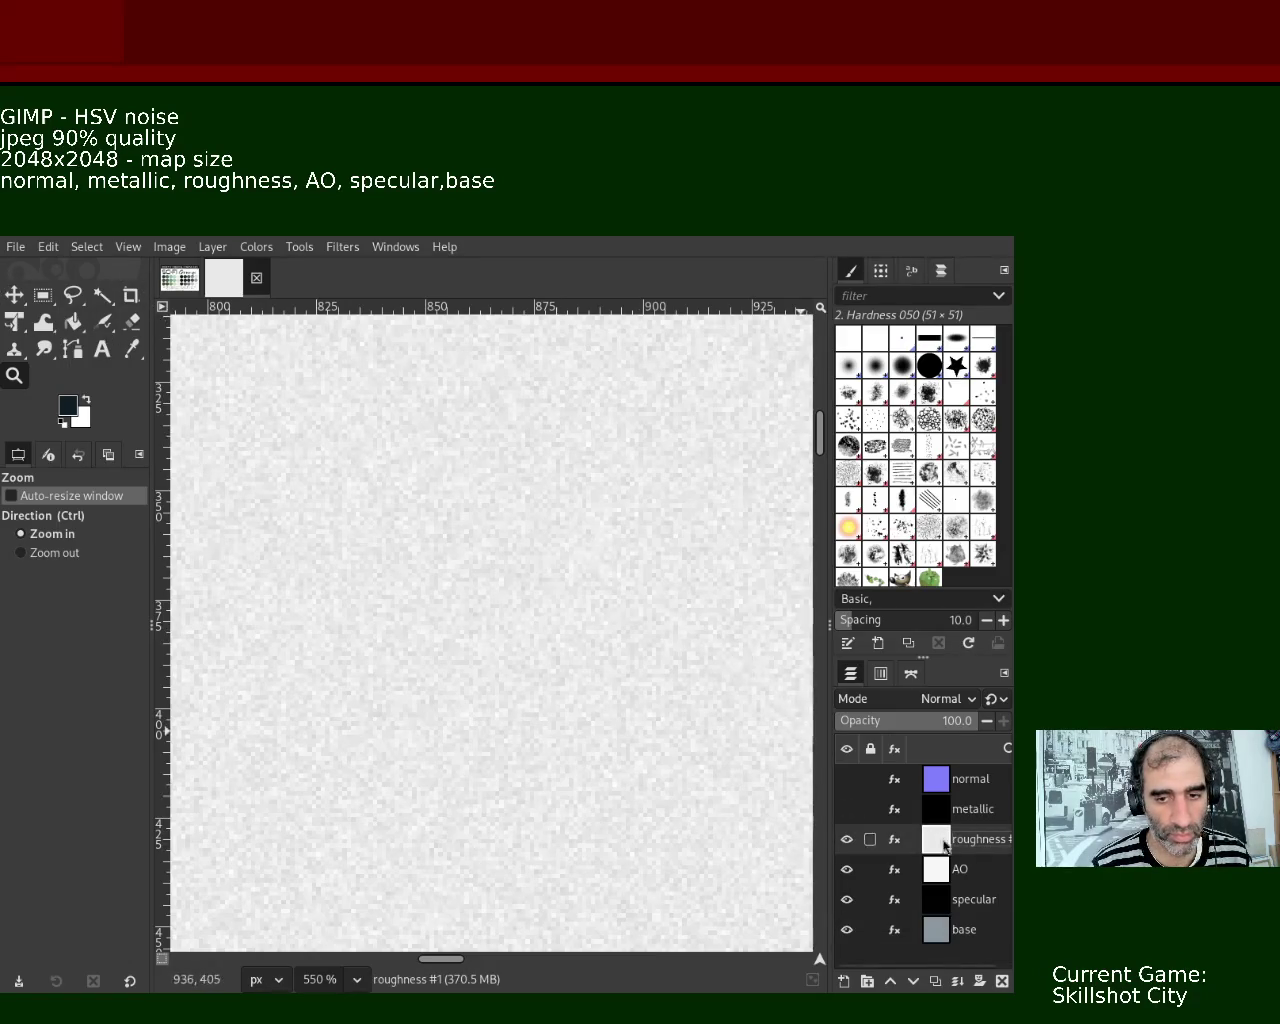
# - Rename the 'roughness #1' layer to 'roughness' by deleting the #1 suffix
pyautogui.doubleClick(994, 840)
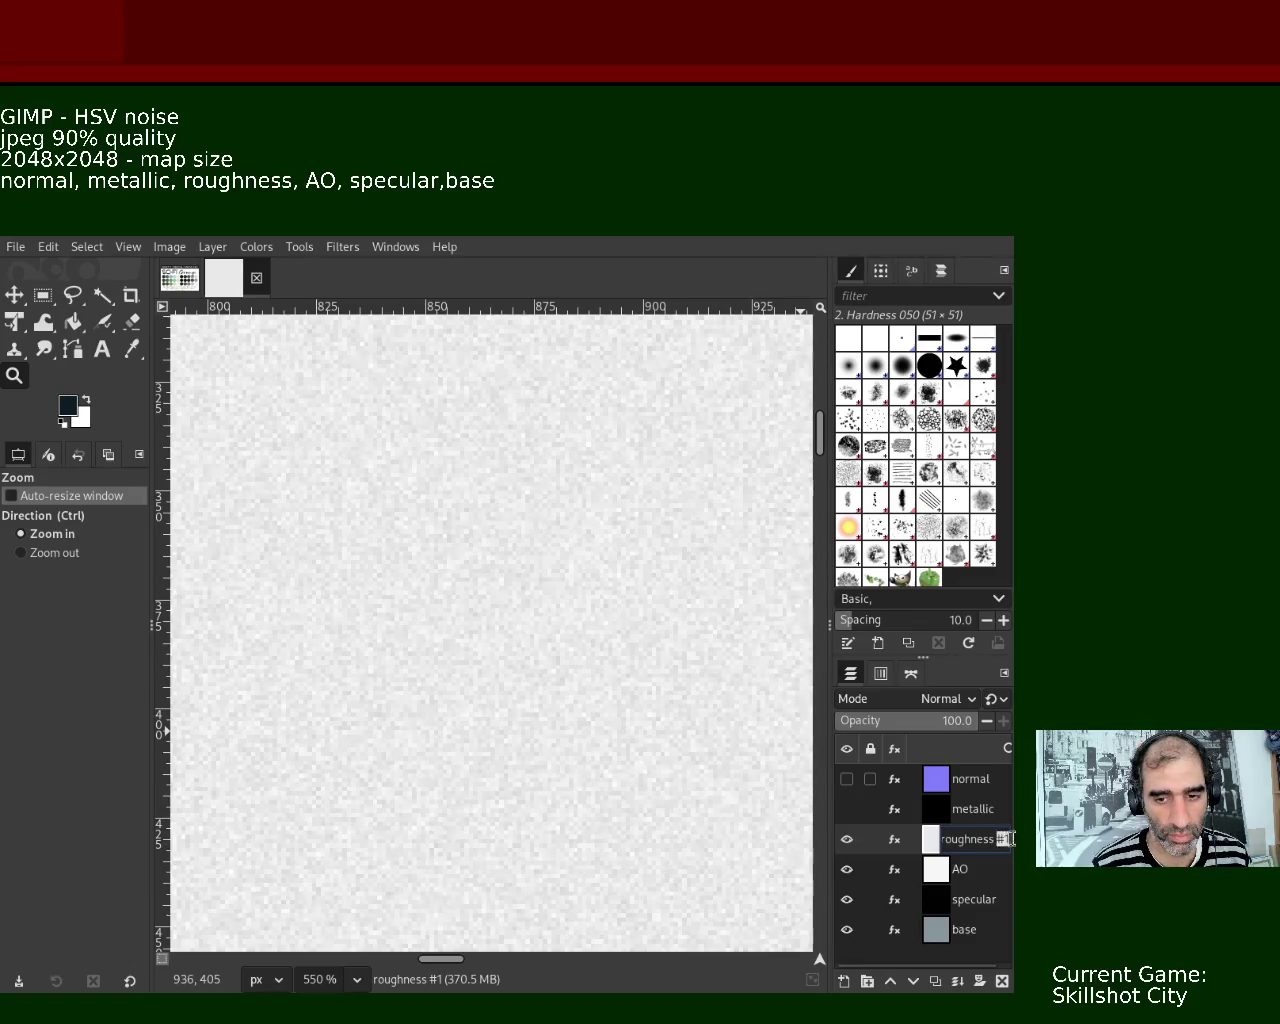
pyautogui.press('BackSpace')
pyautogui.press('BackSpace')
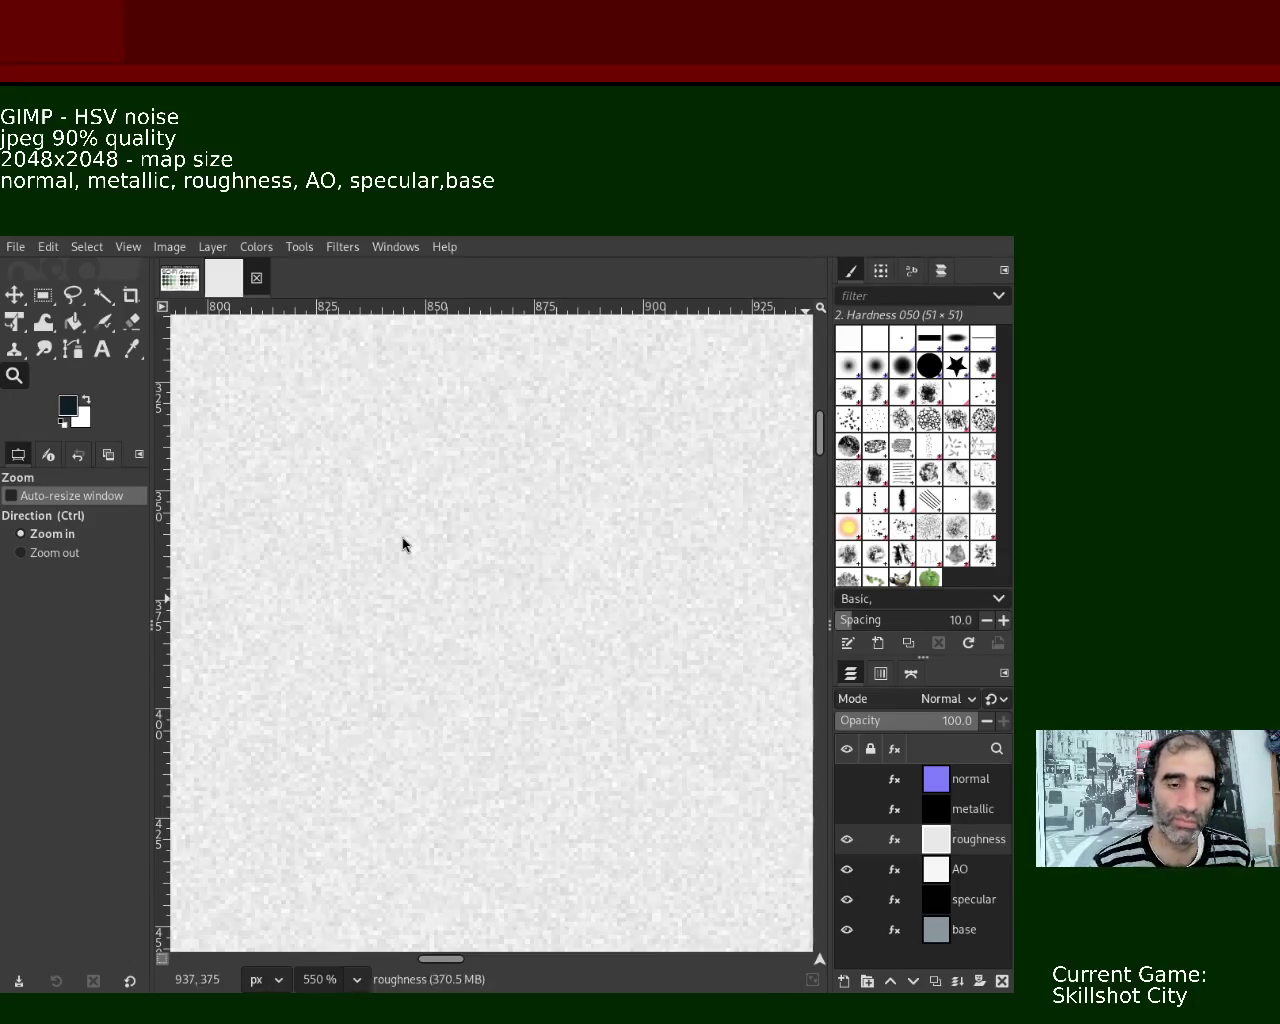
# - Export the roughness map as a quality-90 JPEG, then hide the roughness layer
pyautogui.hotkey('ctrl', 'e')
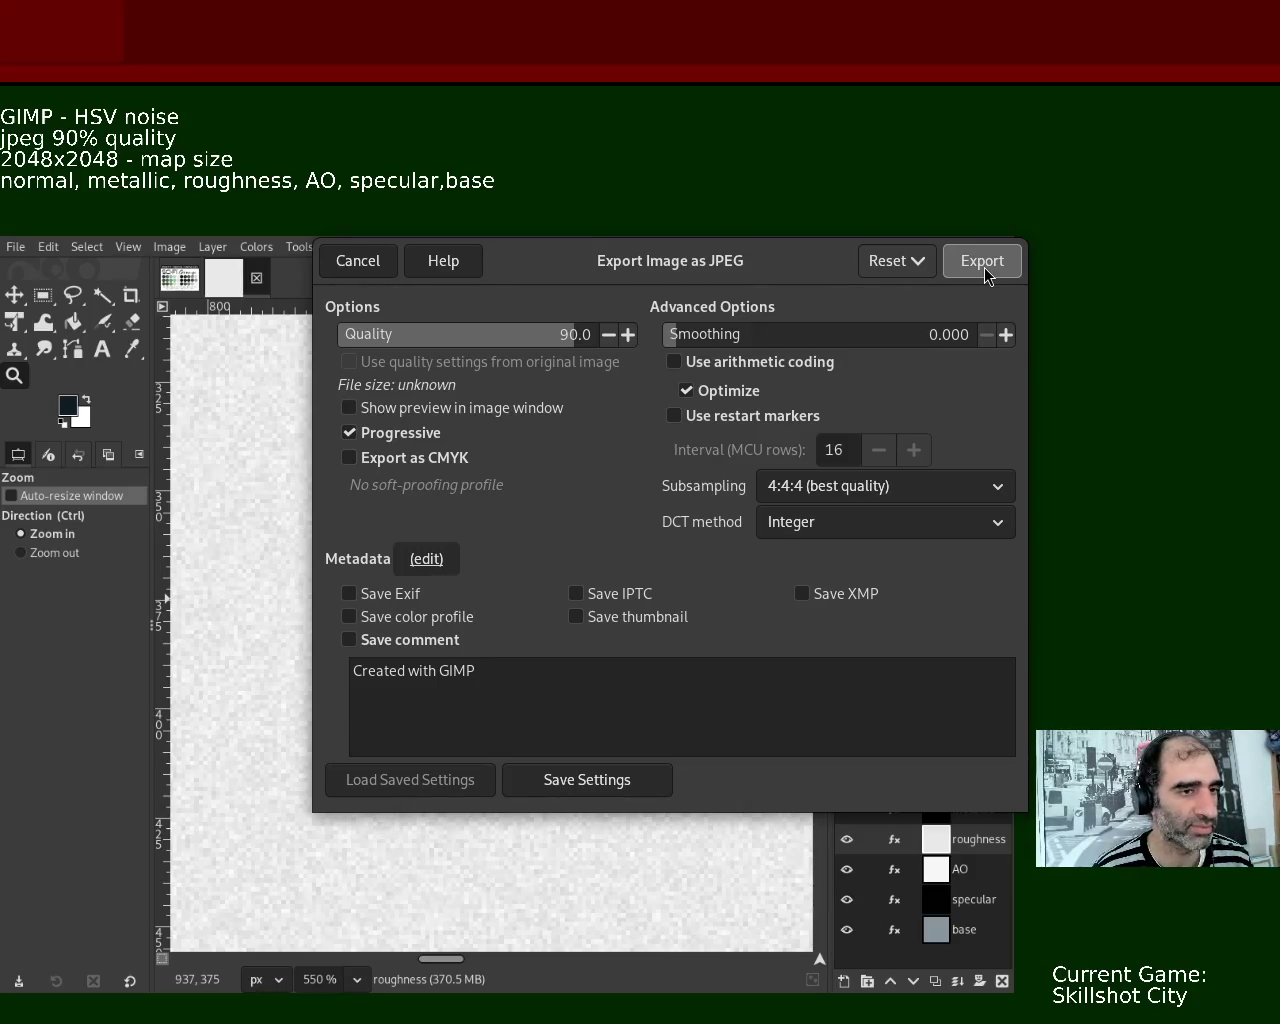
pyautogui.click(982, 262)
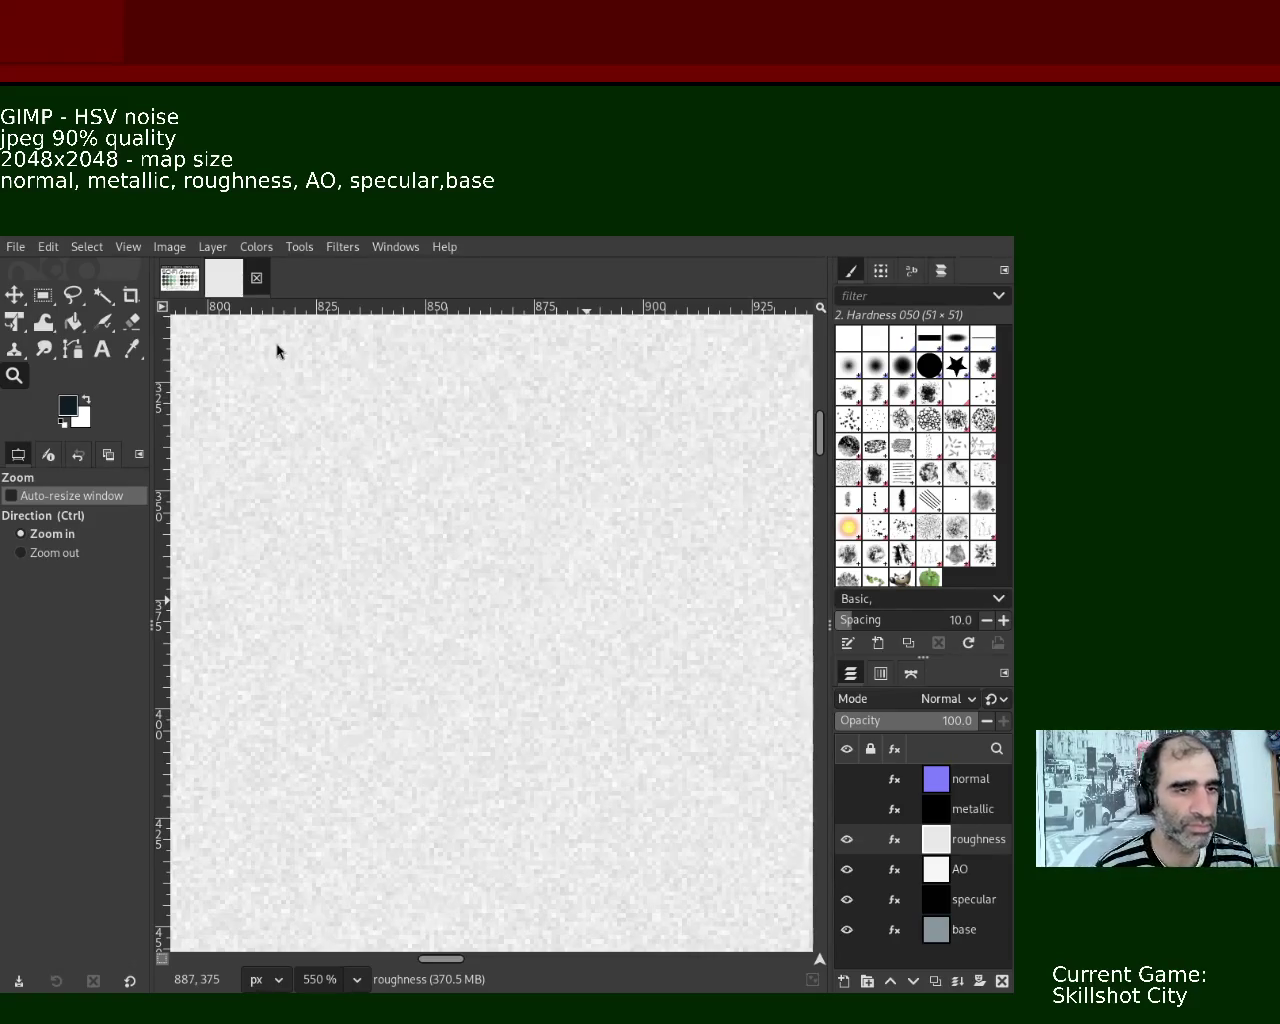
pyautogui.click(847, 839)
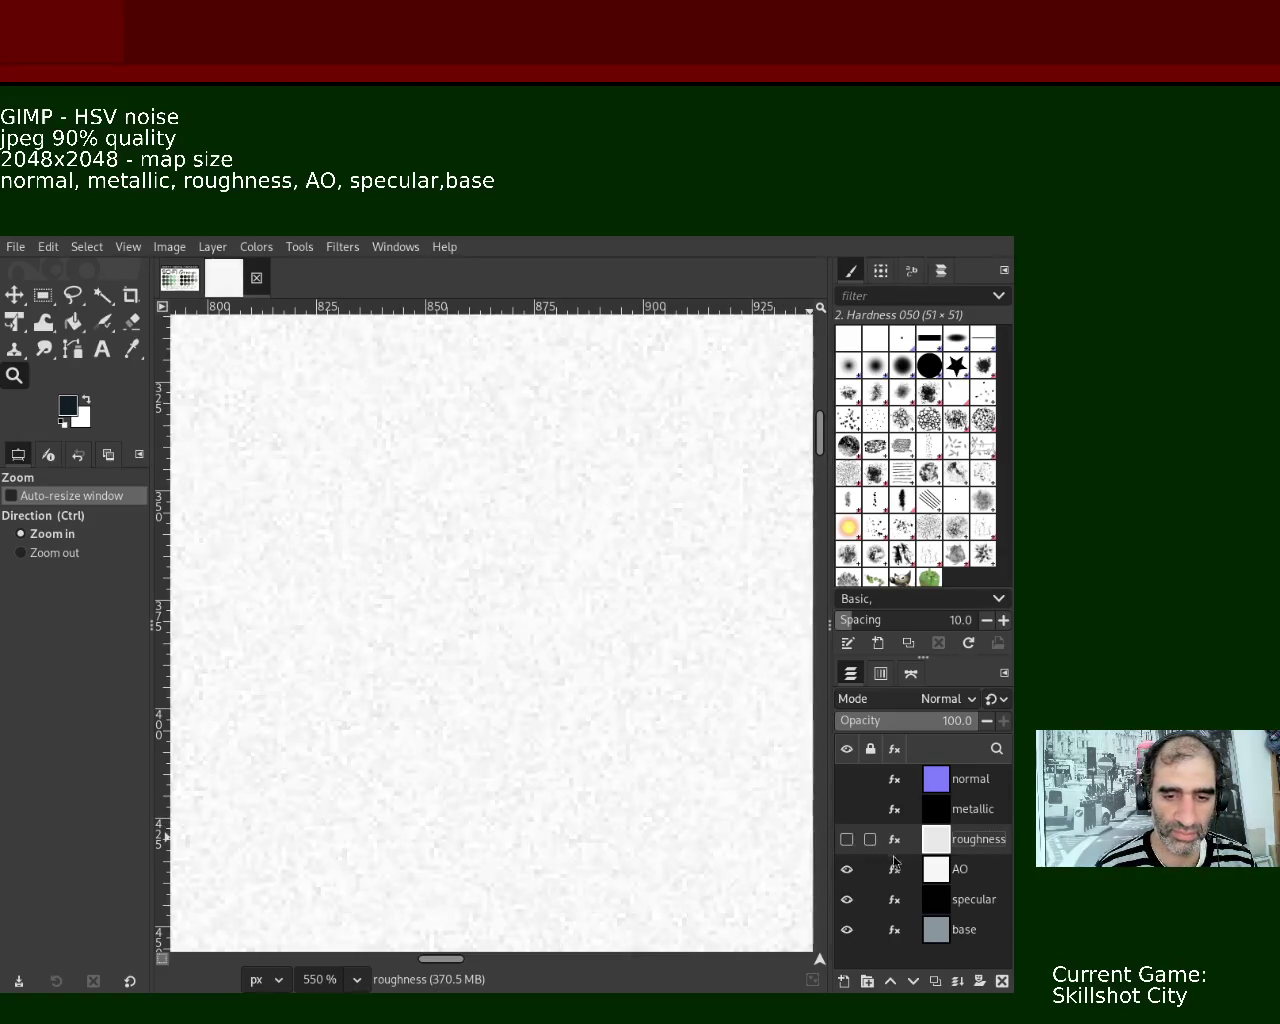
# - Make the AO layer active and export the AO map as a quality-90 JPEG
pyautogui.click(891, 866)
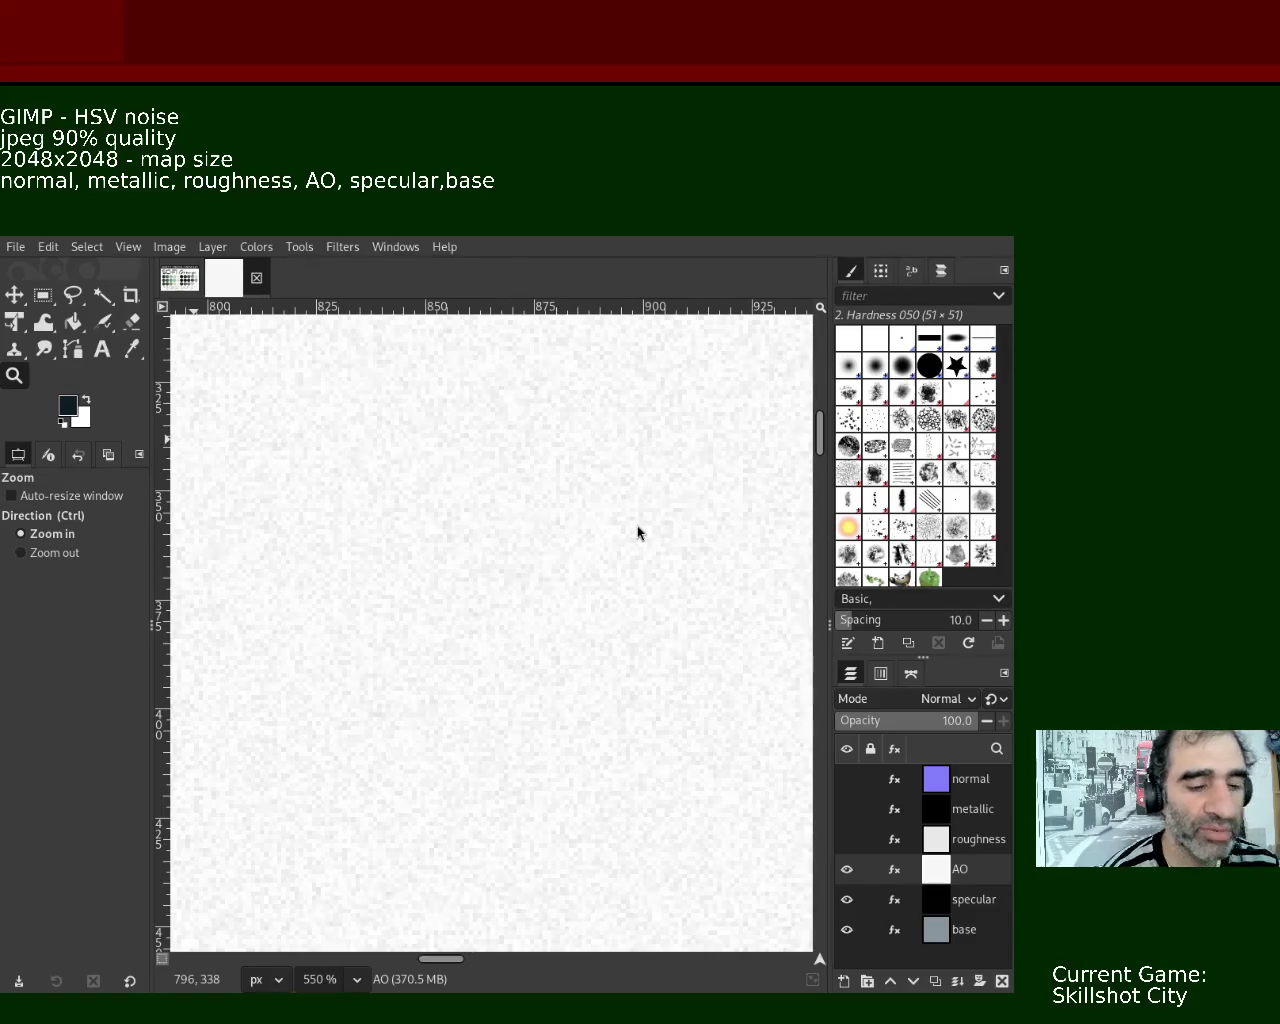
pyautogui.hotkey('ctrl', 'e')
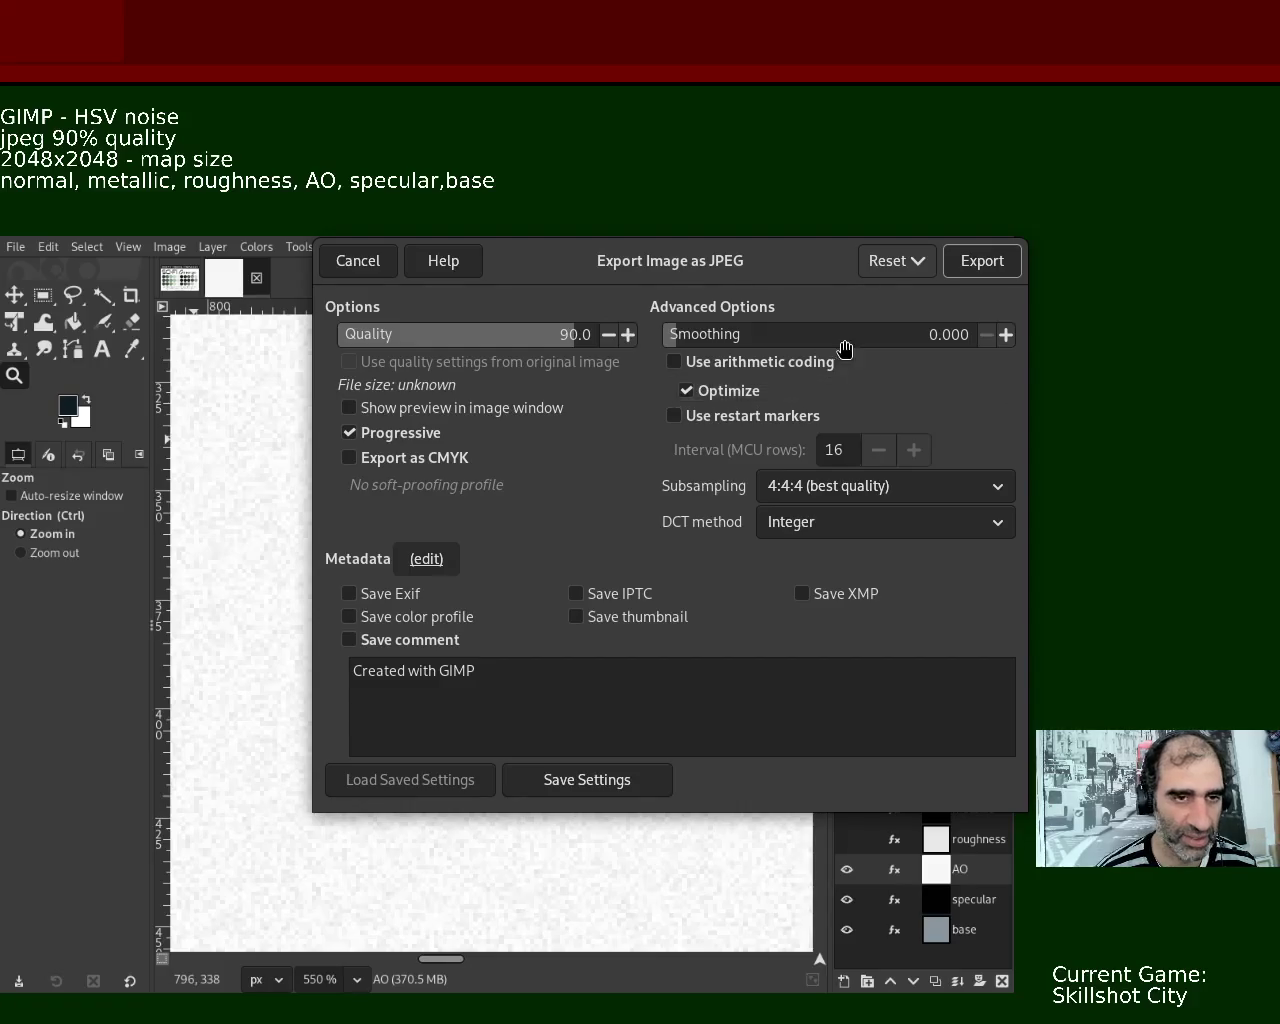
pyautogui.click(982, 262)
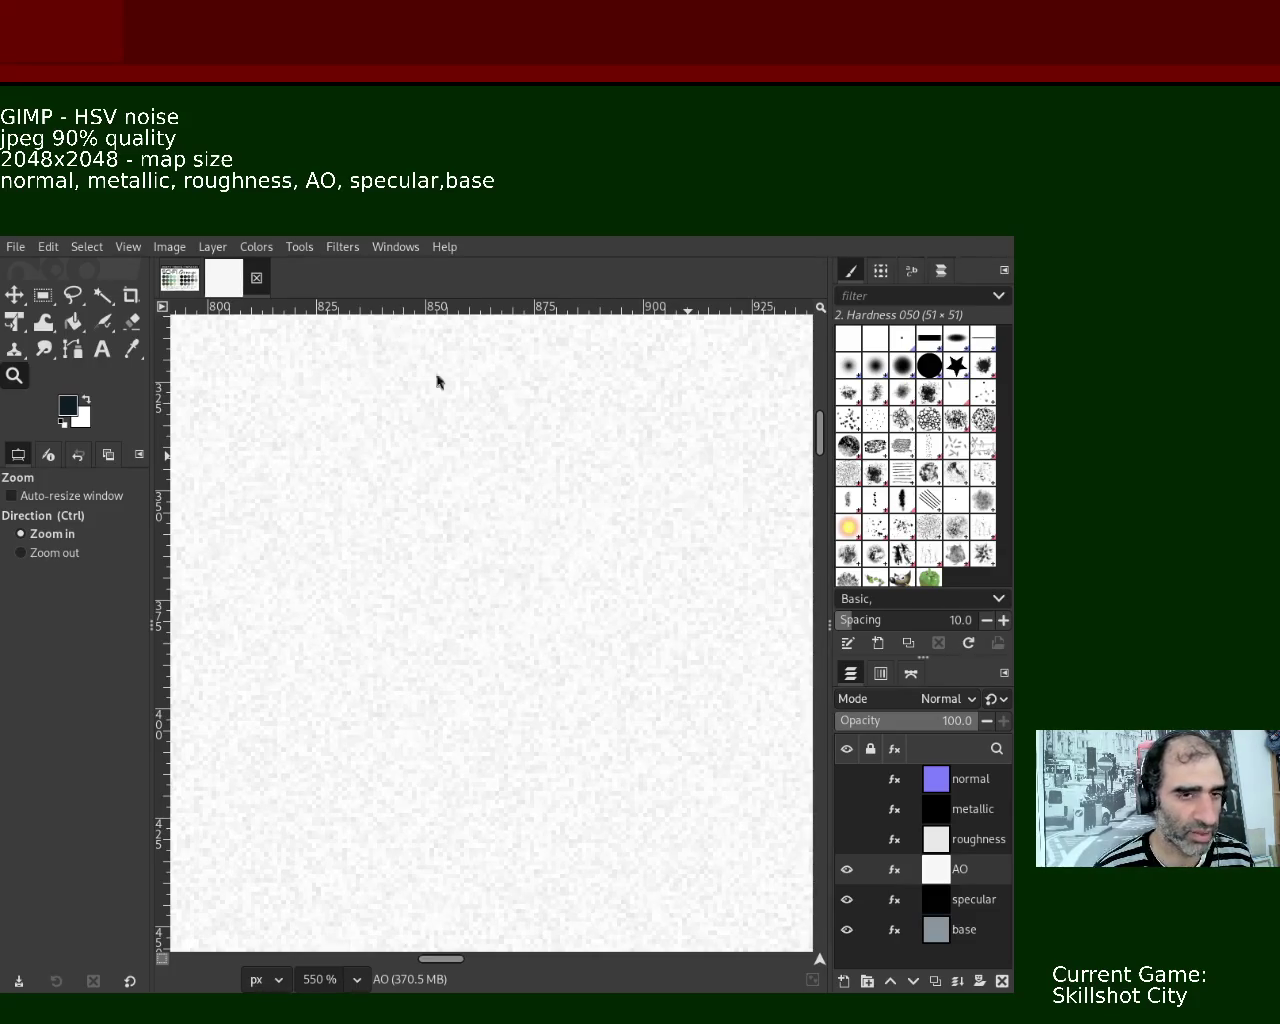
# - Hide the AO layer, select specular, and export the near-black specular map at quality 90
pyautogui.click(847, 869)
pyautogui.click(939, 903)
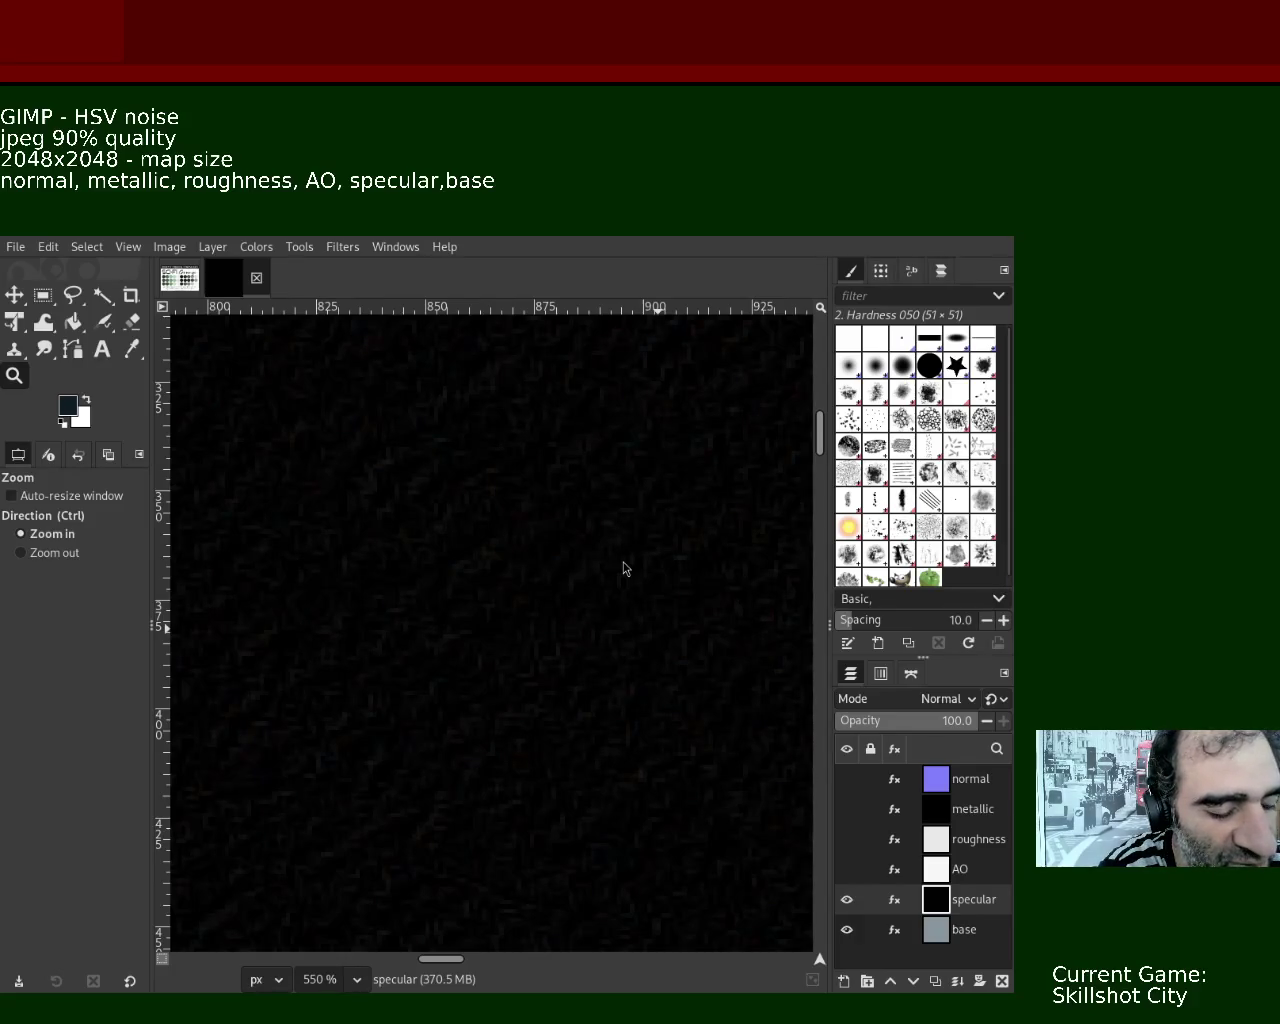
pyautogui.hotkey('ctrl', 'e')
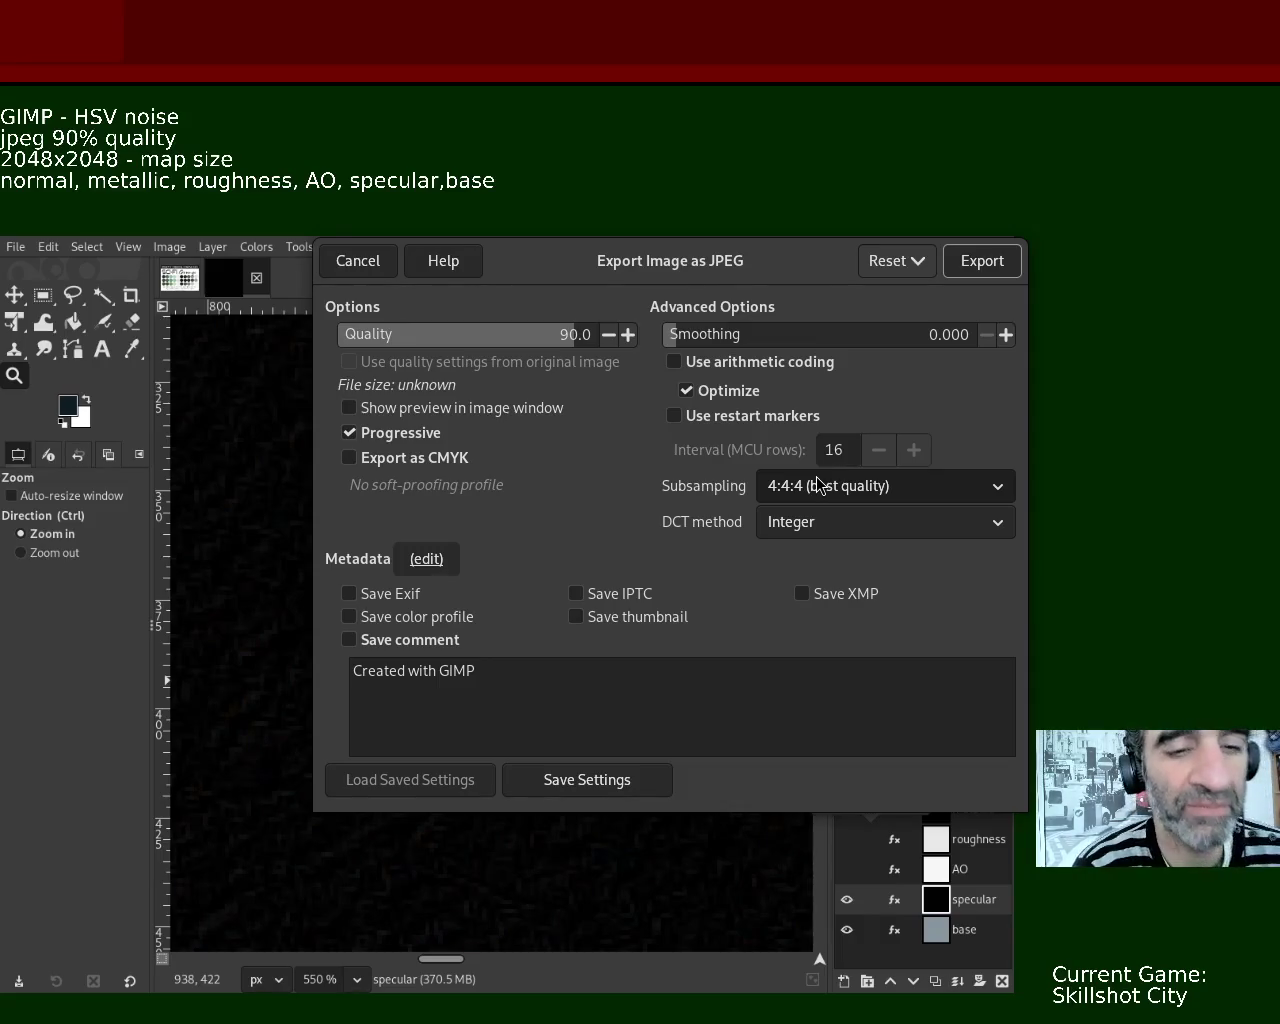
pyautogui.click(992, 276)
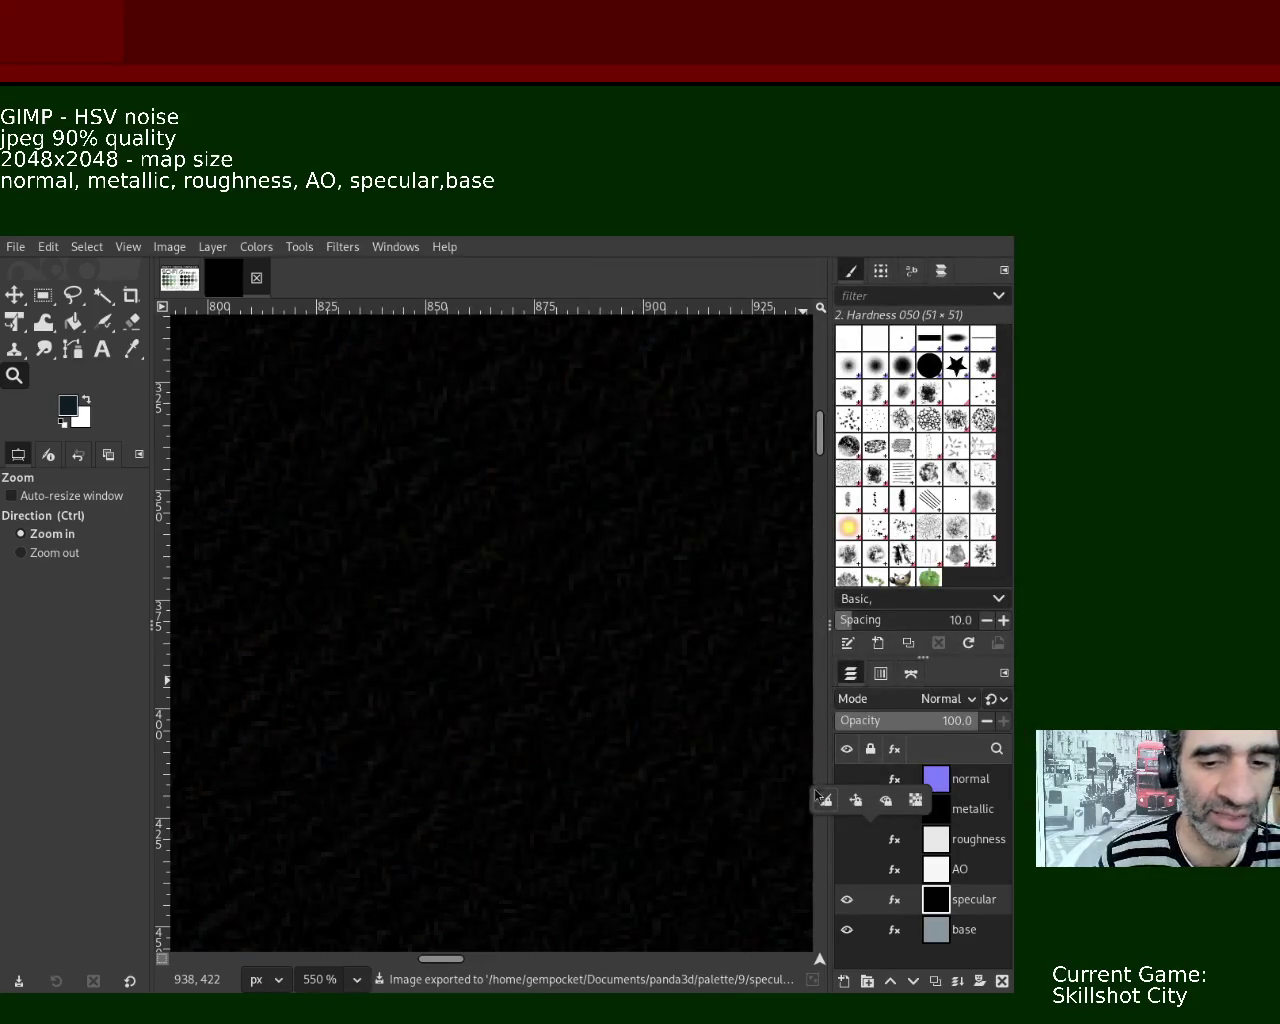
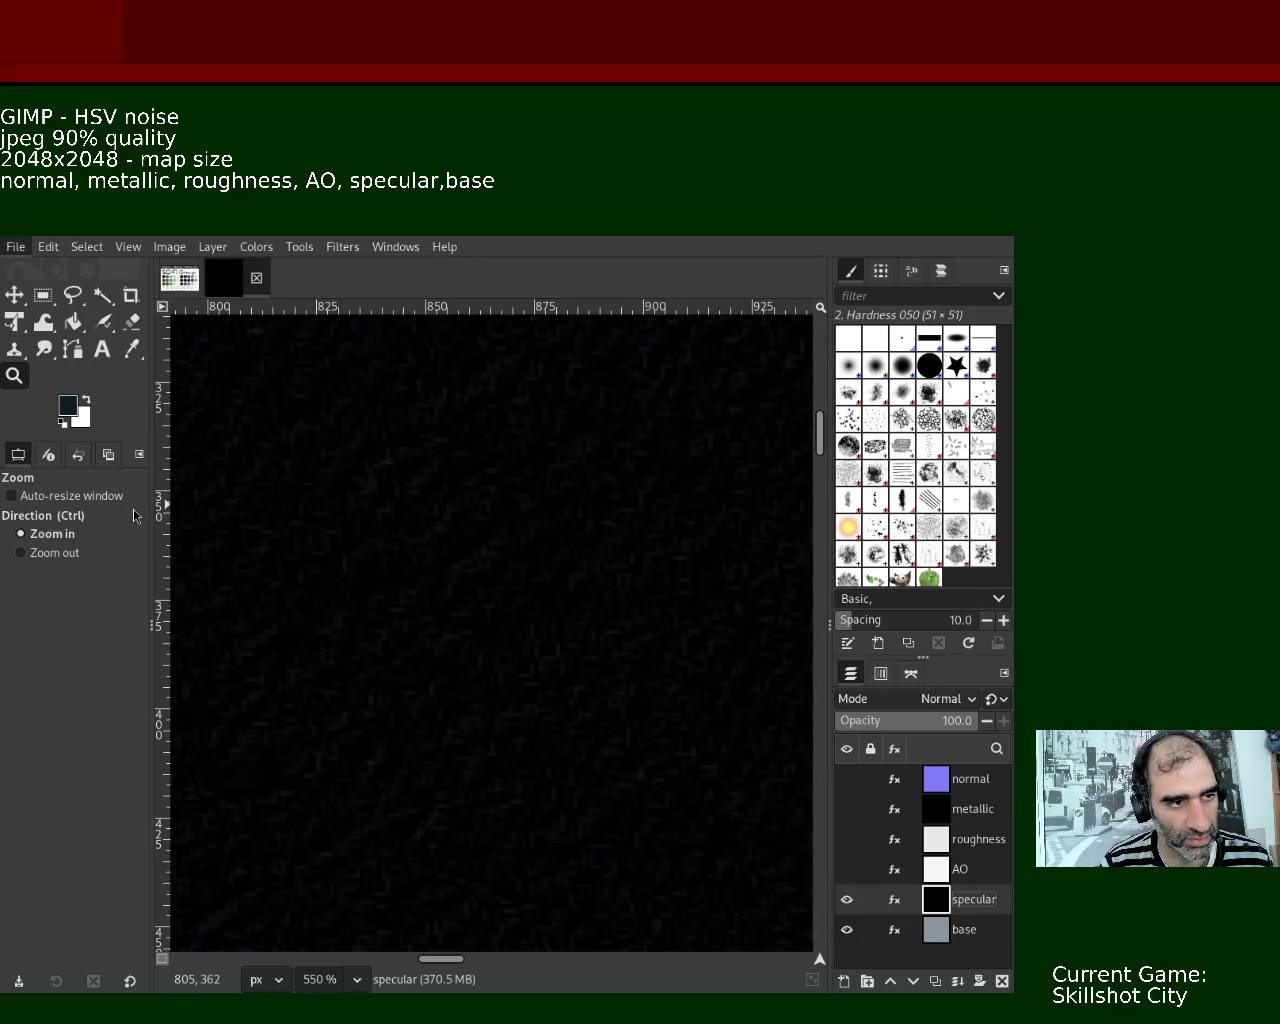
# - Hide the specular layer so the grey base shows, and select the base layer
pyautogui.click(846, 899)
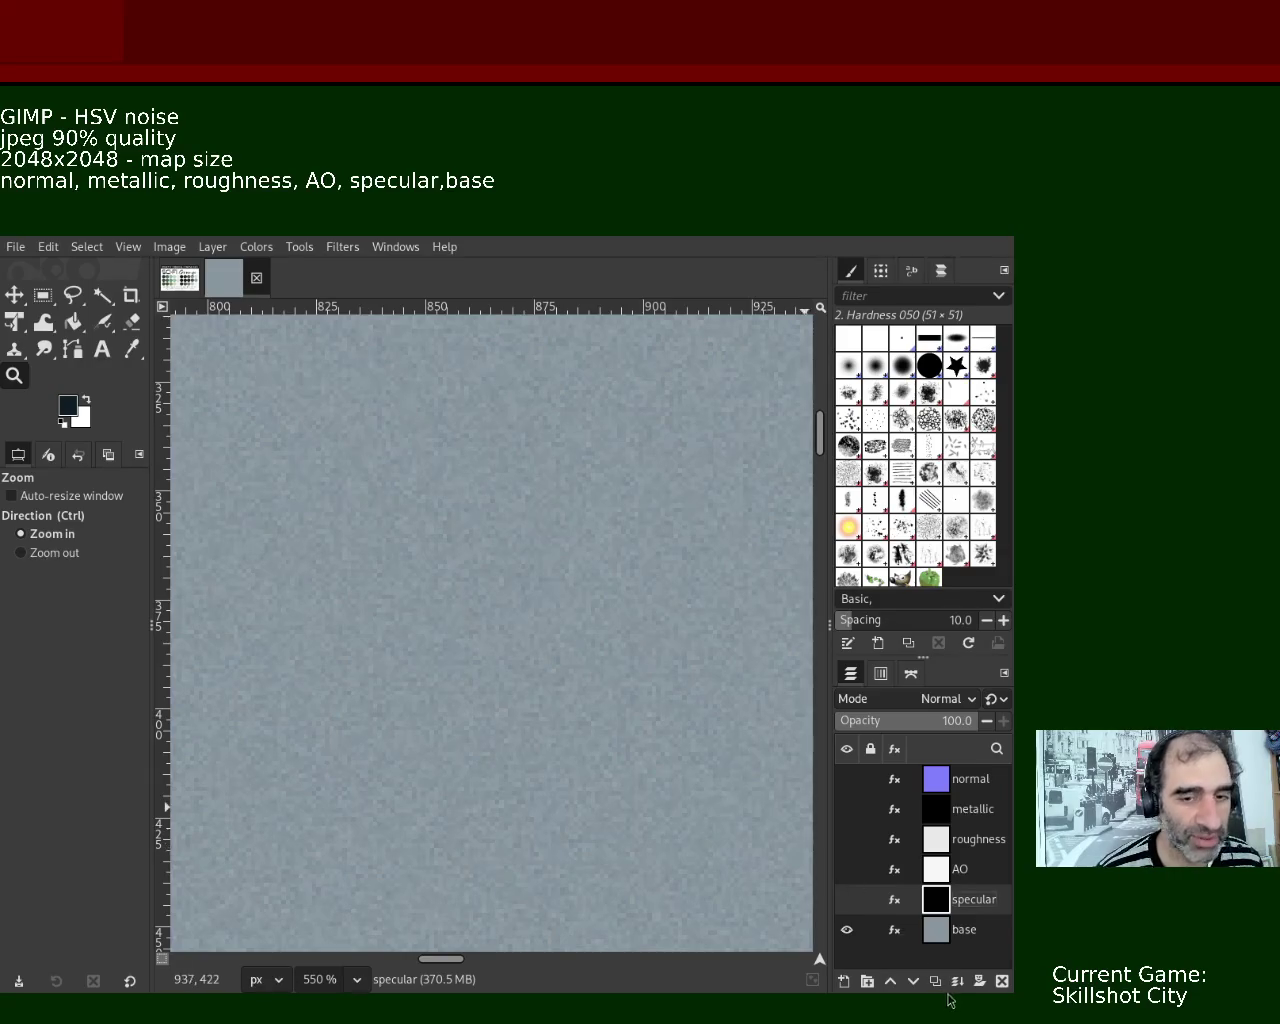
pyautogui.click(950, 938)
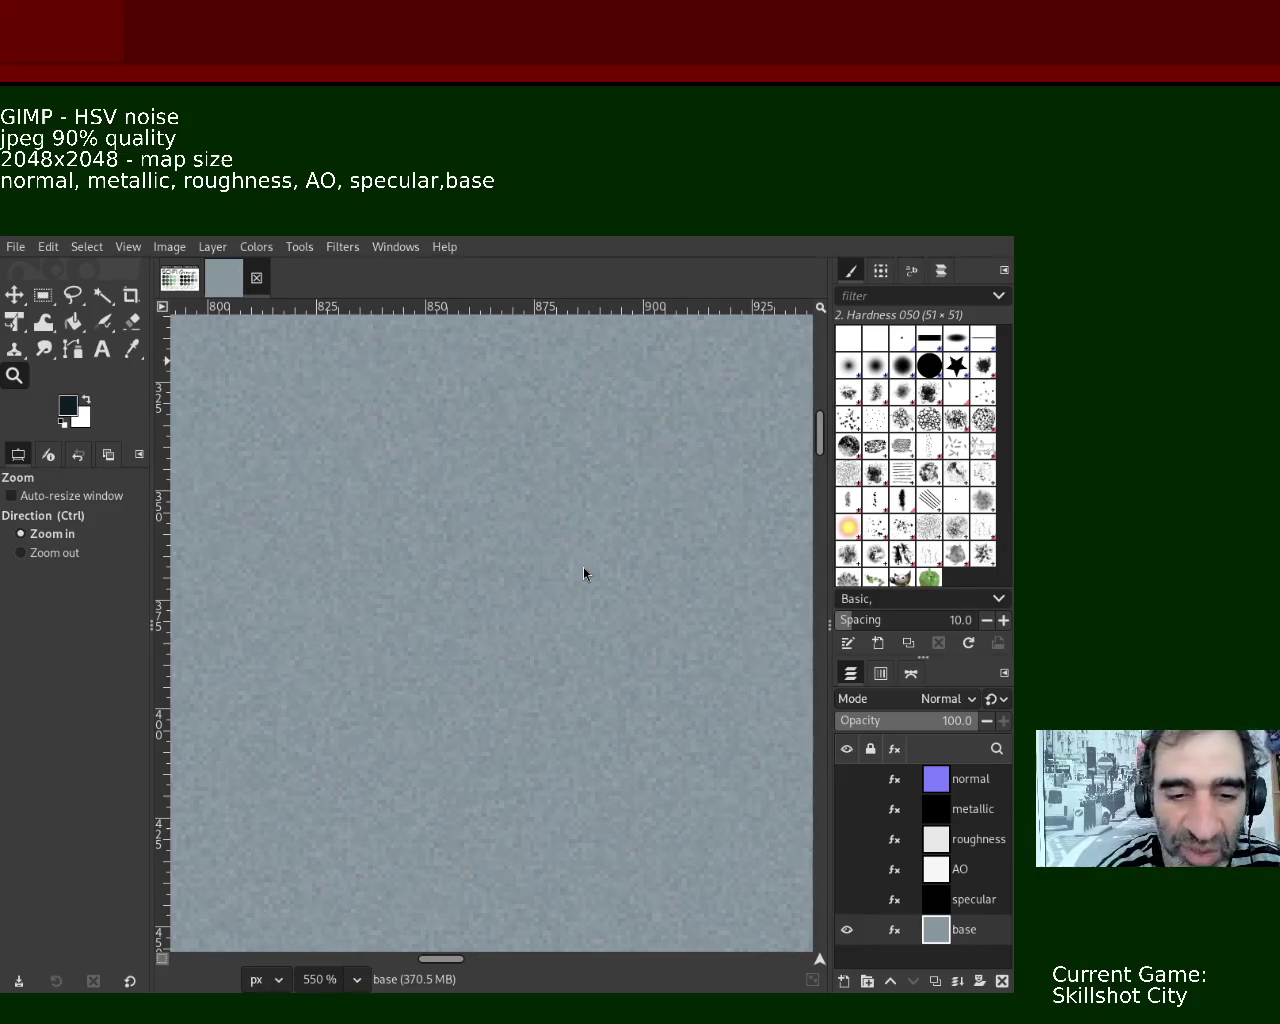
# - Bring up the JPEG export for the base layer with Ctrl+E
pyautogui.hotkey('ctrl', 'e')
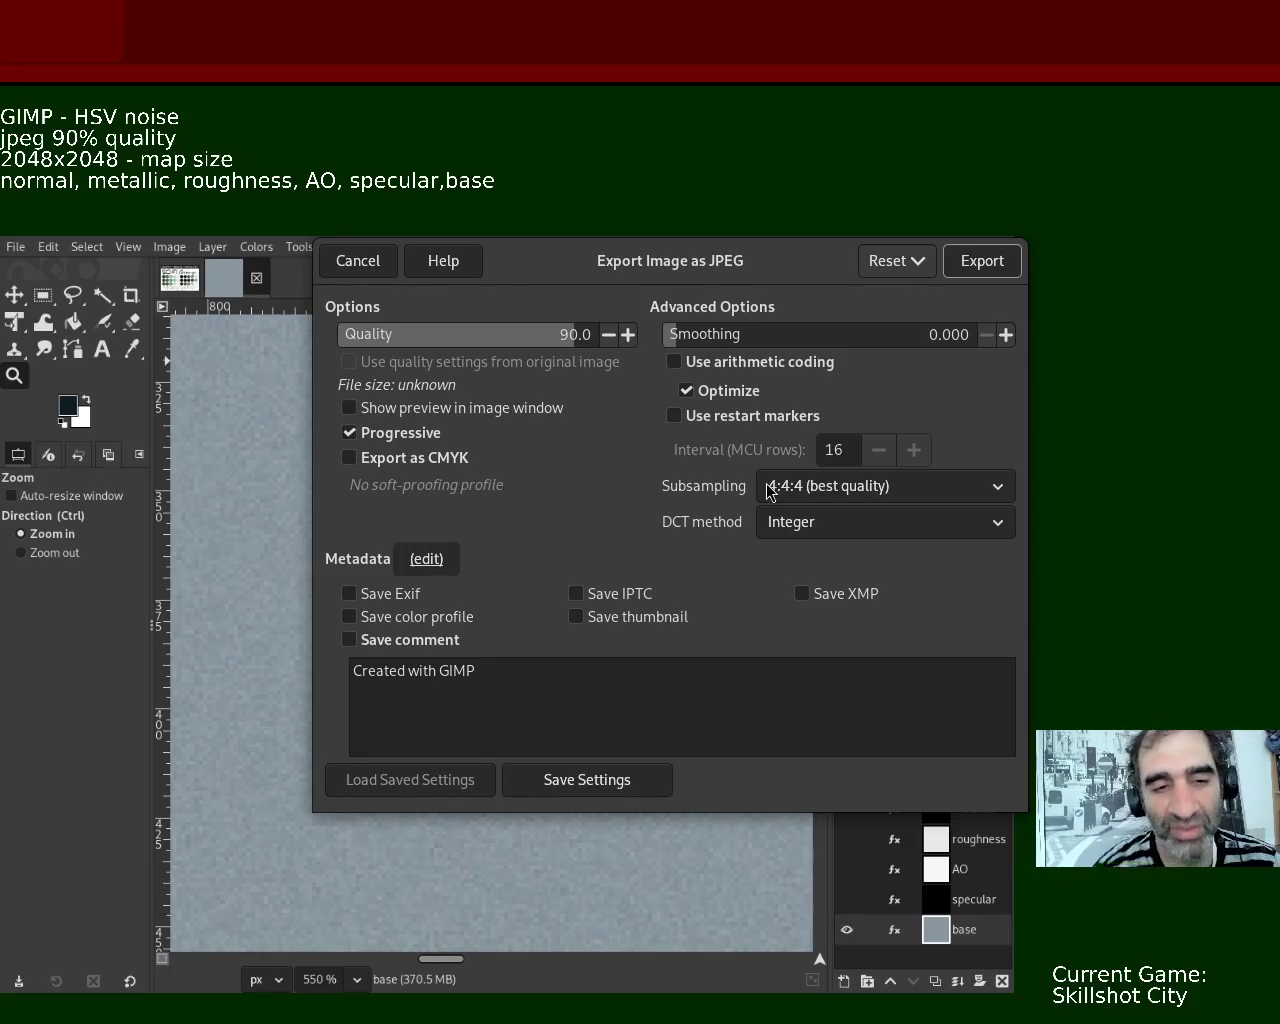
# - Export base.jpg at quality 90
pyautogui.click(1007, 264)
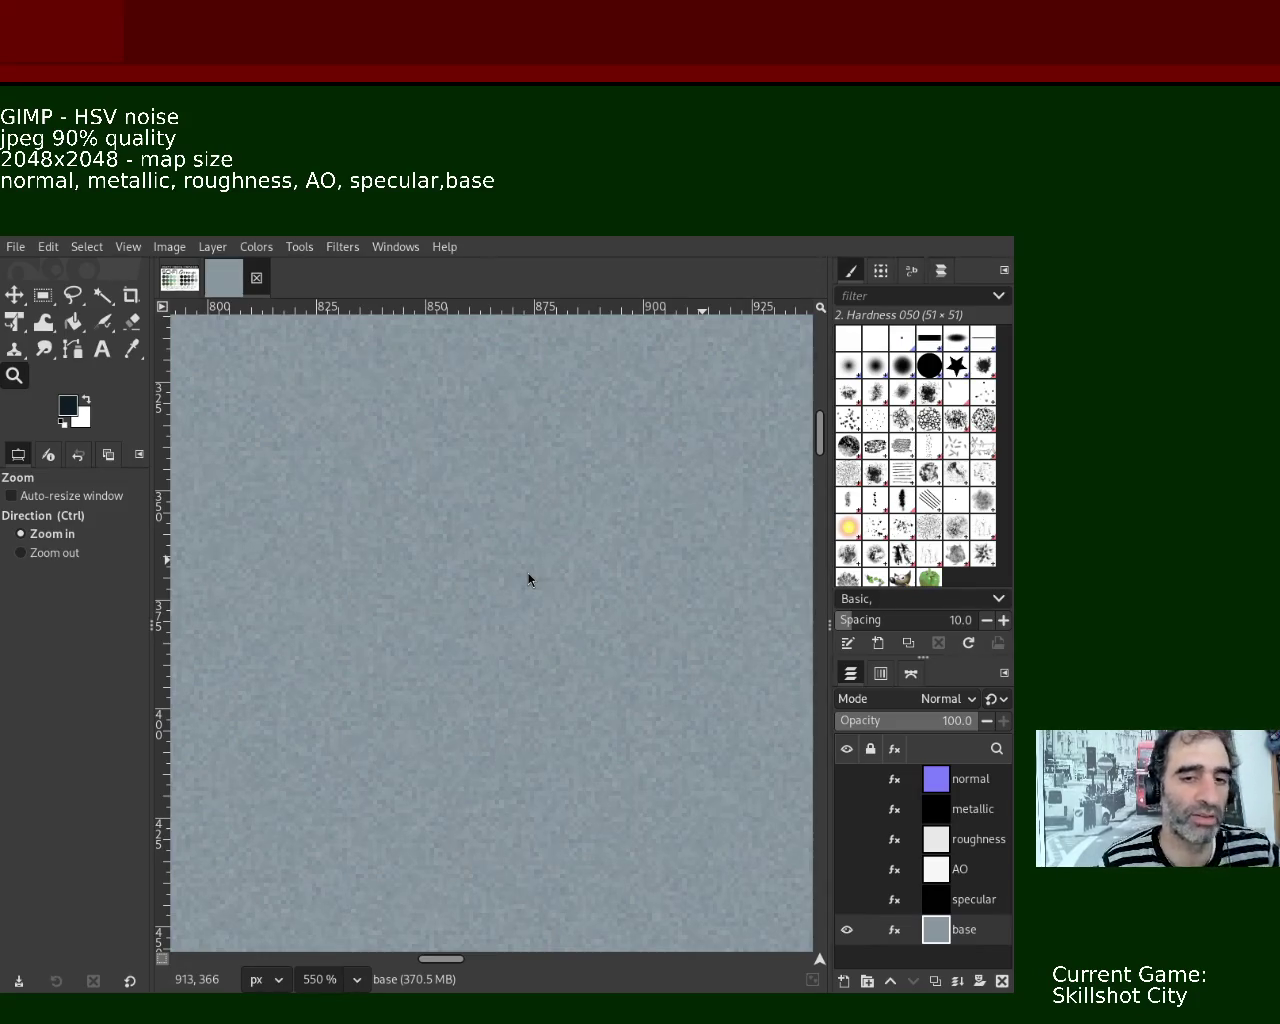
pyautogui.click(847, 899)
pyautogui.click(847, 869)
pyautogui.click(847, 839)
pyautogui.click(847, 809)
pyautogui.click(847, 779)
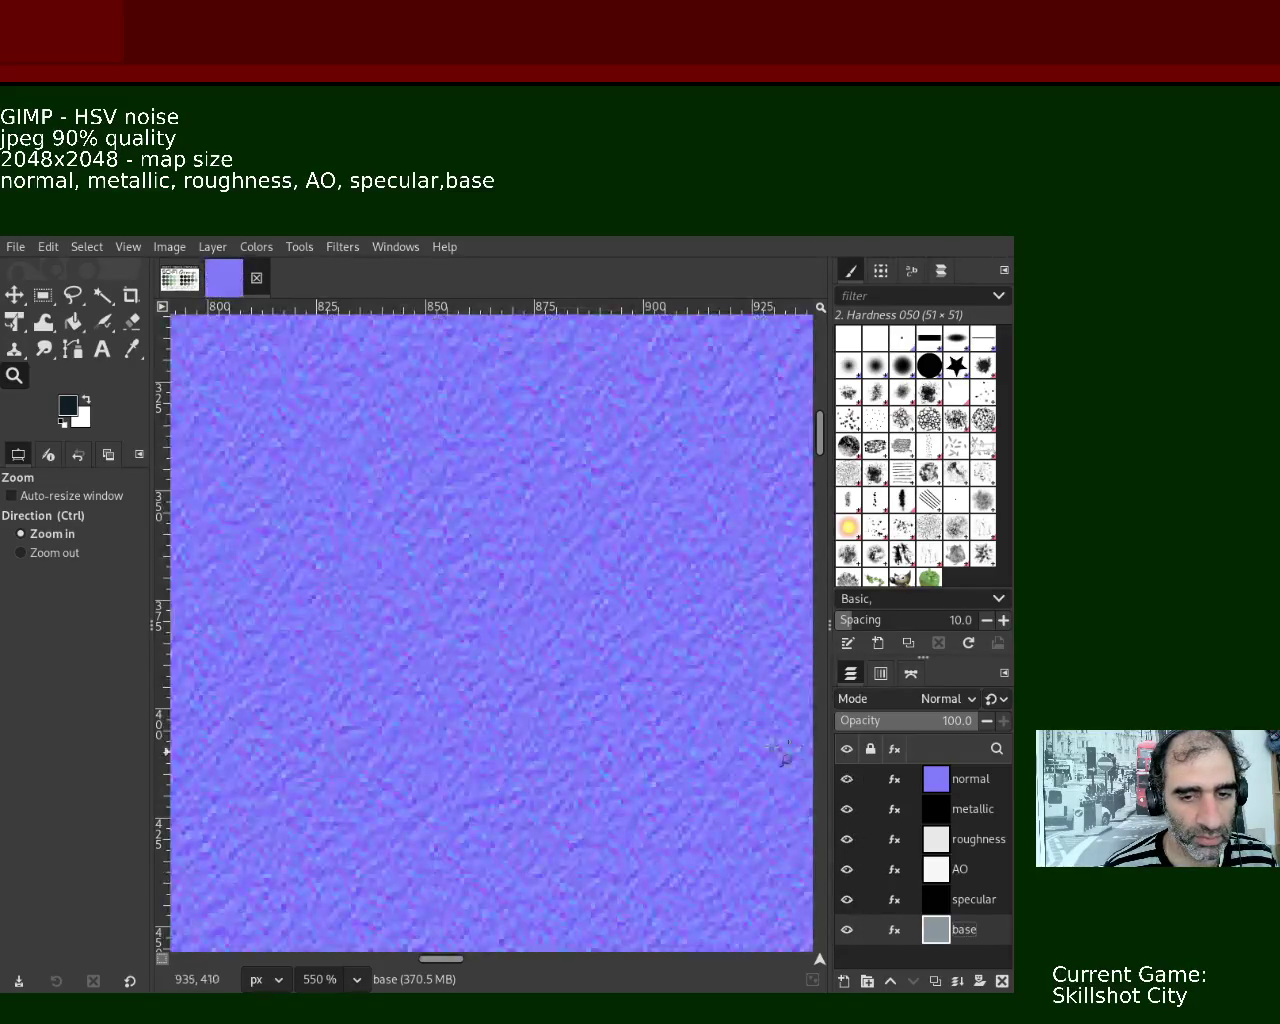
pyautogui.click(847, 779)
pyautogui.click(847, 809)
pyautogui.click(847, 839)
pyautogui.click(847, 869)
pyautogui.click(847, 899)
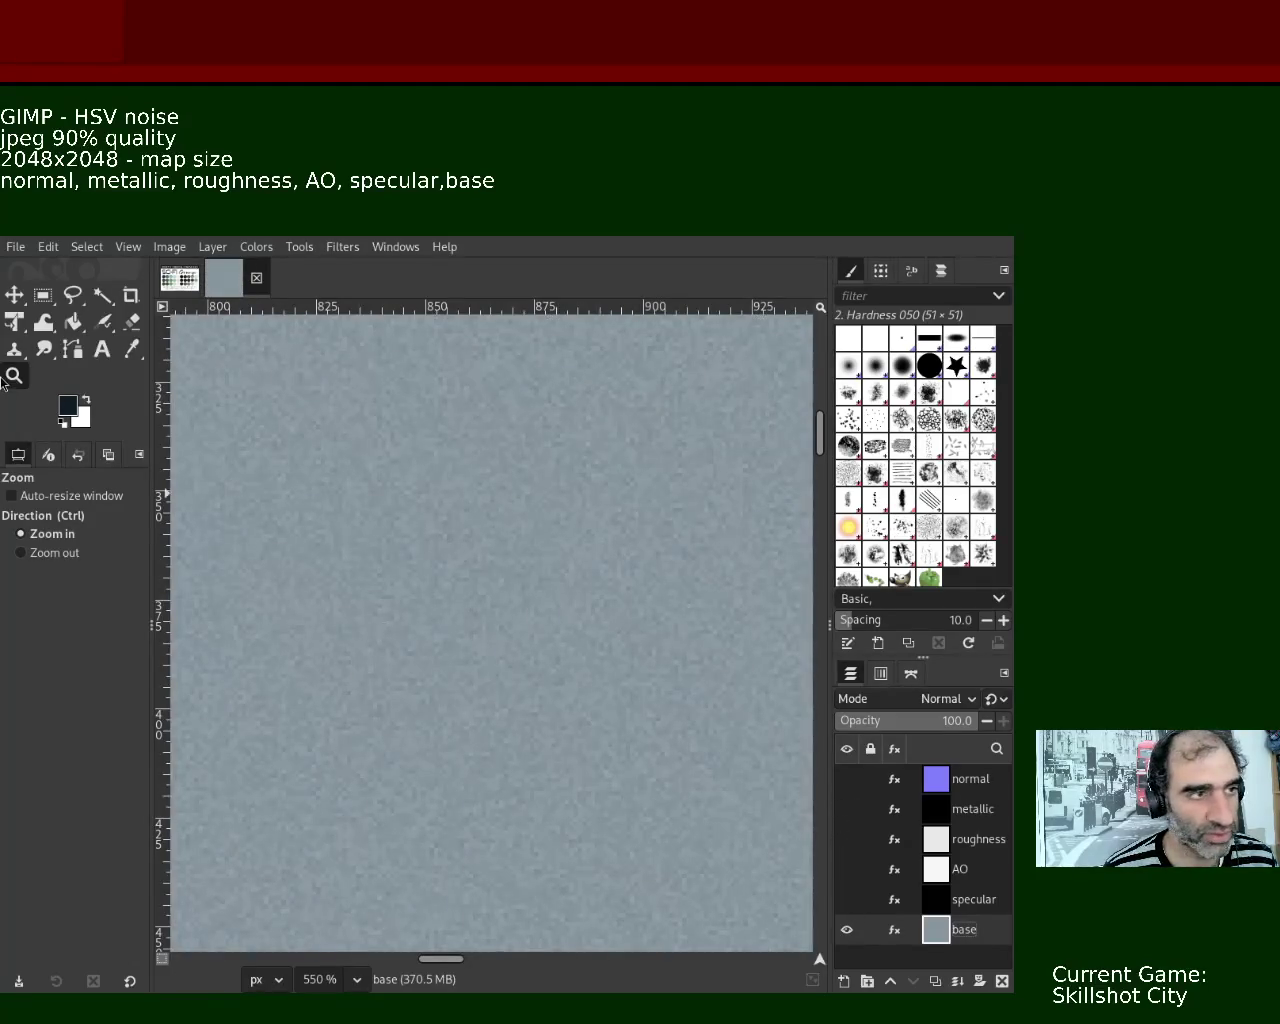
# - Zoom out until the whole grey-blue 2048x2048 base texture fits in the window
pyautogui.keyDown('ctrl'); pyautogui.scroll(-1, 568, 590); pyautogui.keyUp('ctrl')
pyautogui.keyDown('ctrl'); pyautogui.scroll(-2, 568, 590); pyautogui.keyUp('ctrl')
pyautogui.keyDown('ctrl'); pyautogui.scroll(-4, 568, 590); pyautogui.keyUp('ctrl')
pyautogui.keyDown('ctrl'); pyautogui.scroll(-3, 568, 590); pyautogui.keyUp('ctrl')
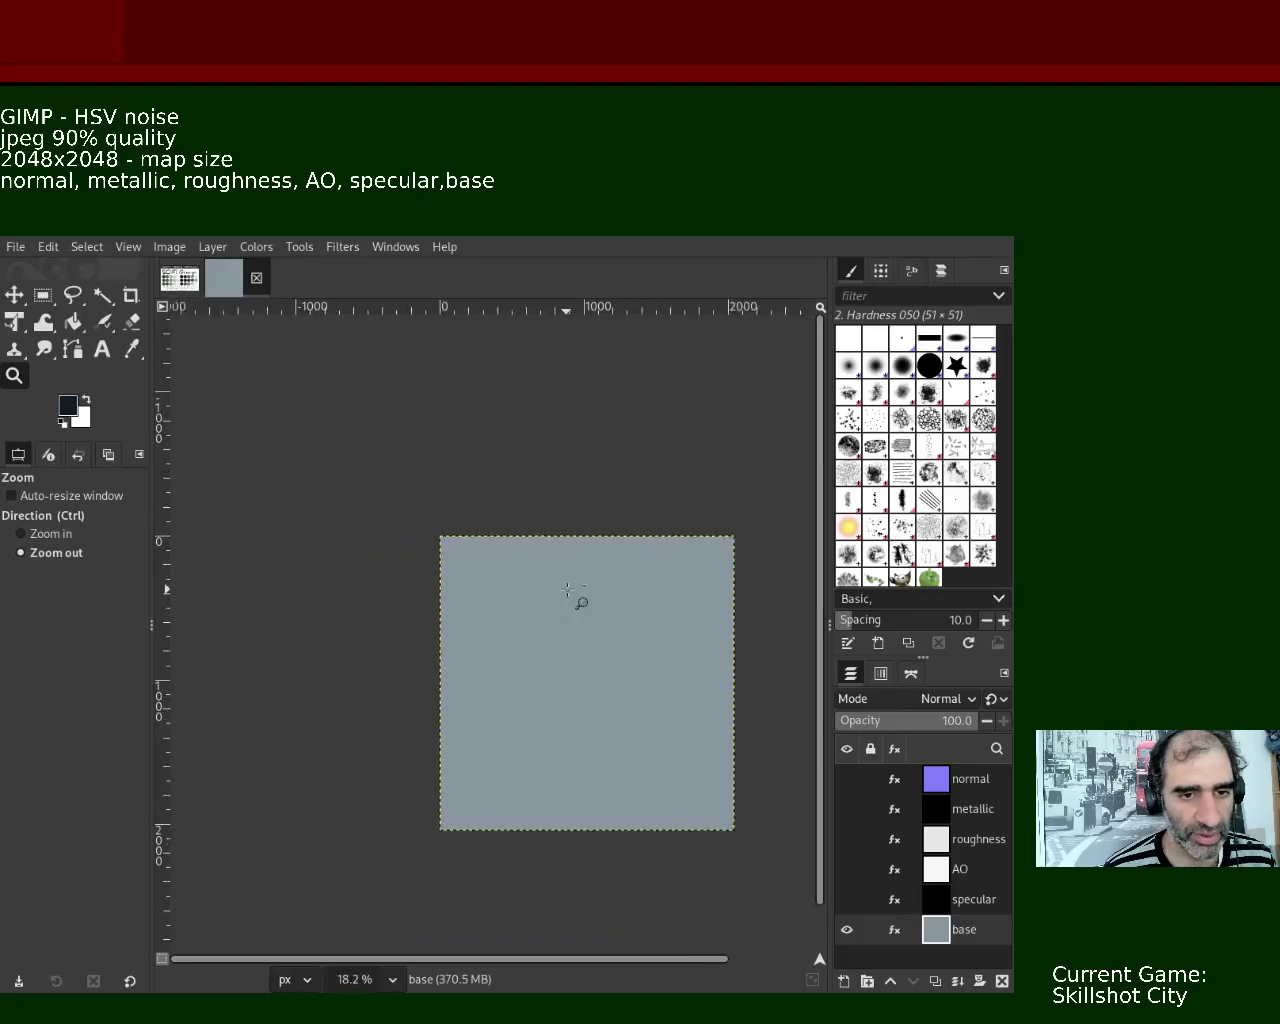
pyautogui.keyDown('ctrl'); pyautogui.scroll(-1, 568, 590); pyautogui.keyUp('ctrl')
pyautogui.keyDown('ctrl'); pyautogui.scroll(3, 443, 557); pyautogui.keyUp('ctrl')
pyautogui.keyDown('ctrl'); pyautogui.scroll(-2, 508, 600); pyautogui.keyUp('ctrl')
pyautogui.keyDown('ctrl'); pyautogui.scroll(2, 503, 593); pyautogui.keyUp('ctrl')
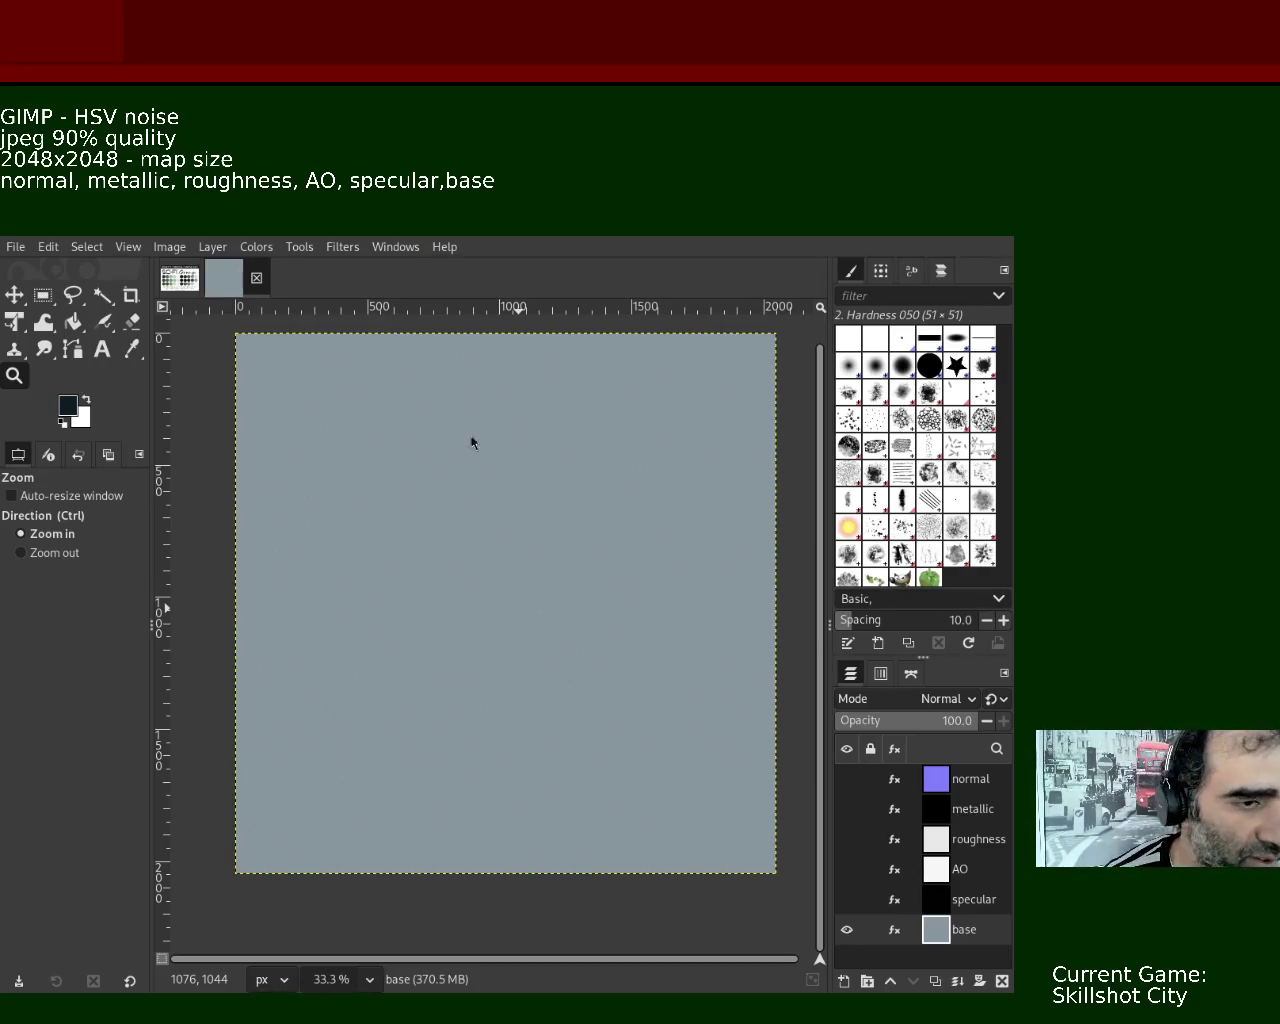
pyautogui.scroll(-1, 538, 533)
pyautogui.scroll(3, 538, 533)
pyautogui.scroll(4, 530, 525)
pyautogui.scroll(3, 535, 530)
pyautogui.scroll(2, 580, 550)
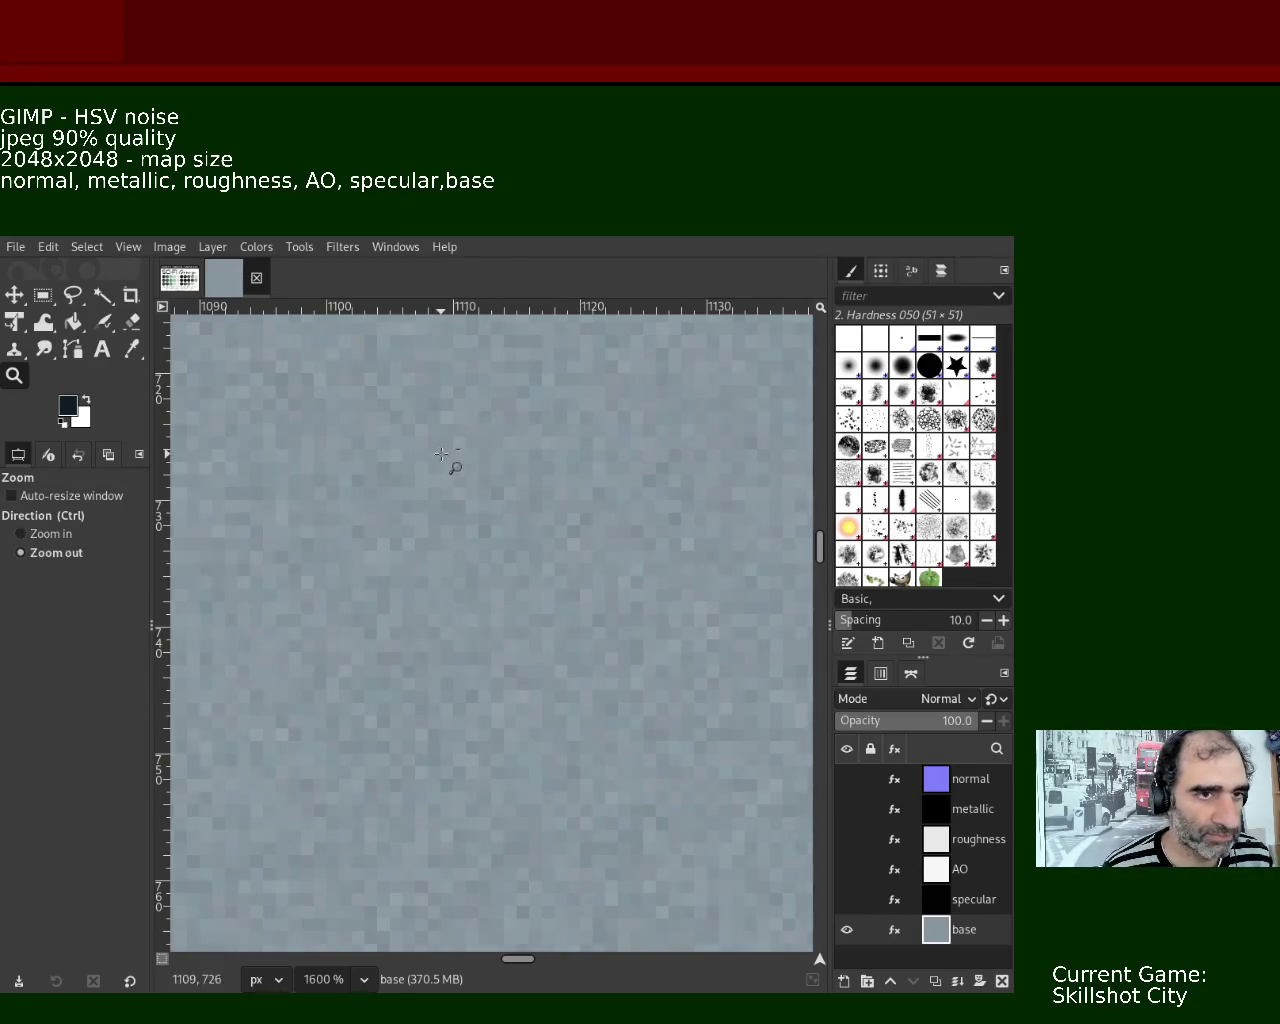
pyautogui.scroll(-4, 445, 460)
pyautogui.scroll(-3, 445, 458)
pyautogui.scroll(-2, 441, 456)
pyautogui.scroll(-3, 445, 457)
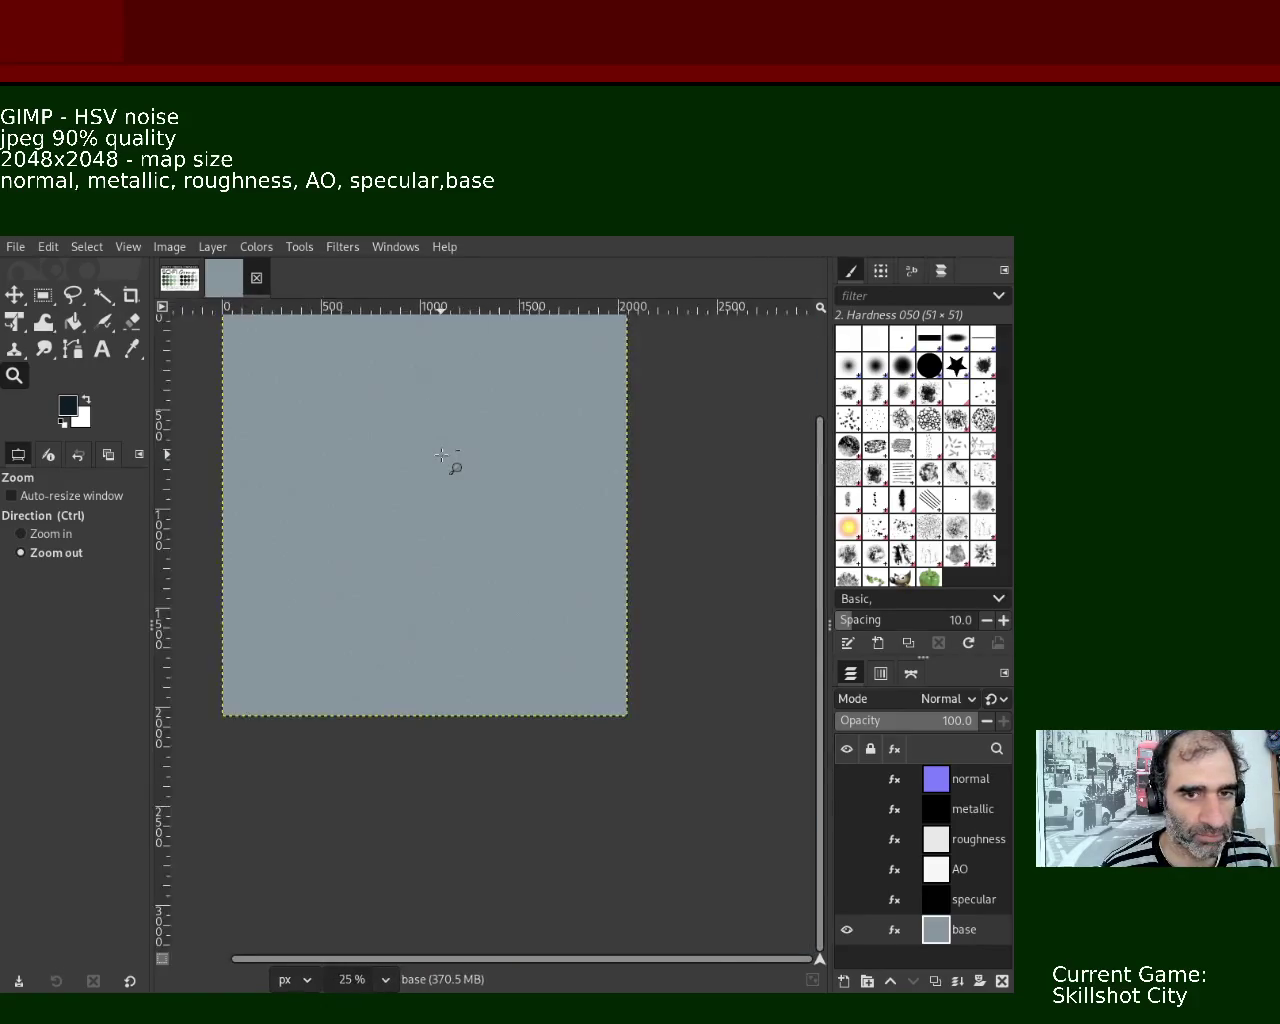
pyautogui.scroll(-1, 420, 423)
pyautogui.scroll(1, 389, 409)
pyautogui.scroll(1, 430, 520)
pyautogui.scroll(-1, 474, 631)
pyautogui.click(510, 570)
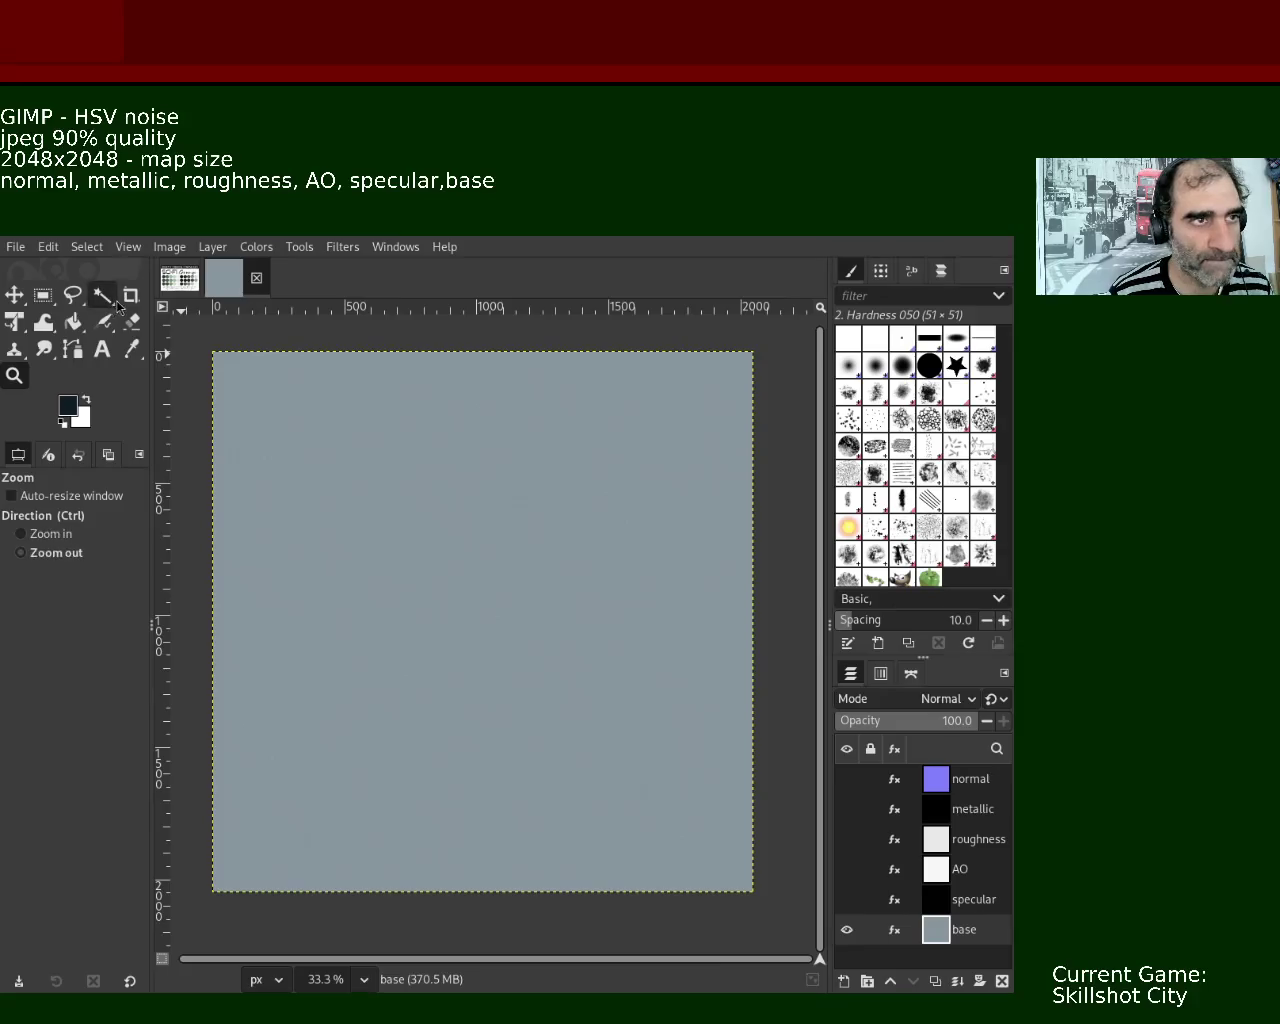
# - Save the current image and create a new blank white 2048x2048 image
pyautogui.hotkey('ctrl', 's')
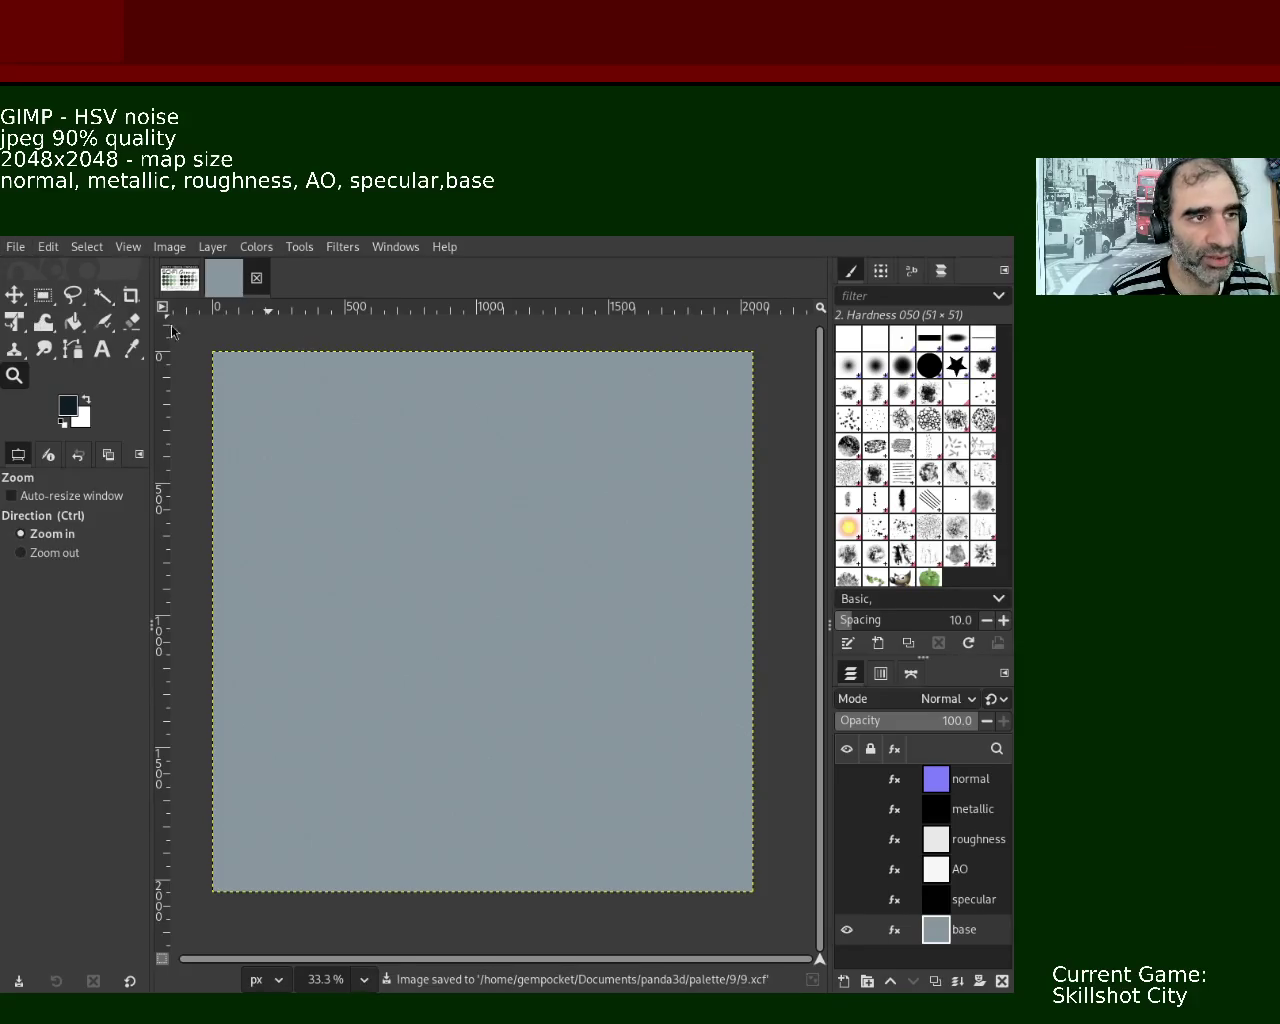
pyautogui.hotkey('ctrl', 'n')
pyautogui.press('Return')
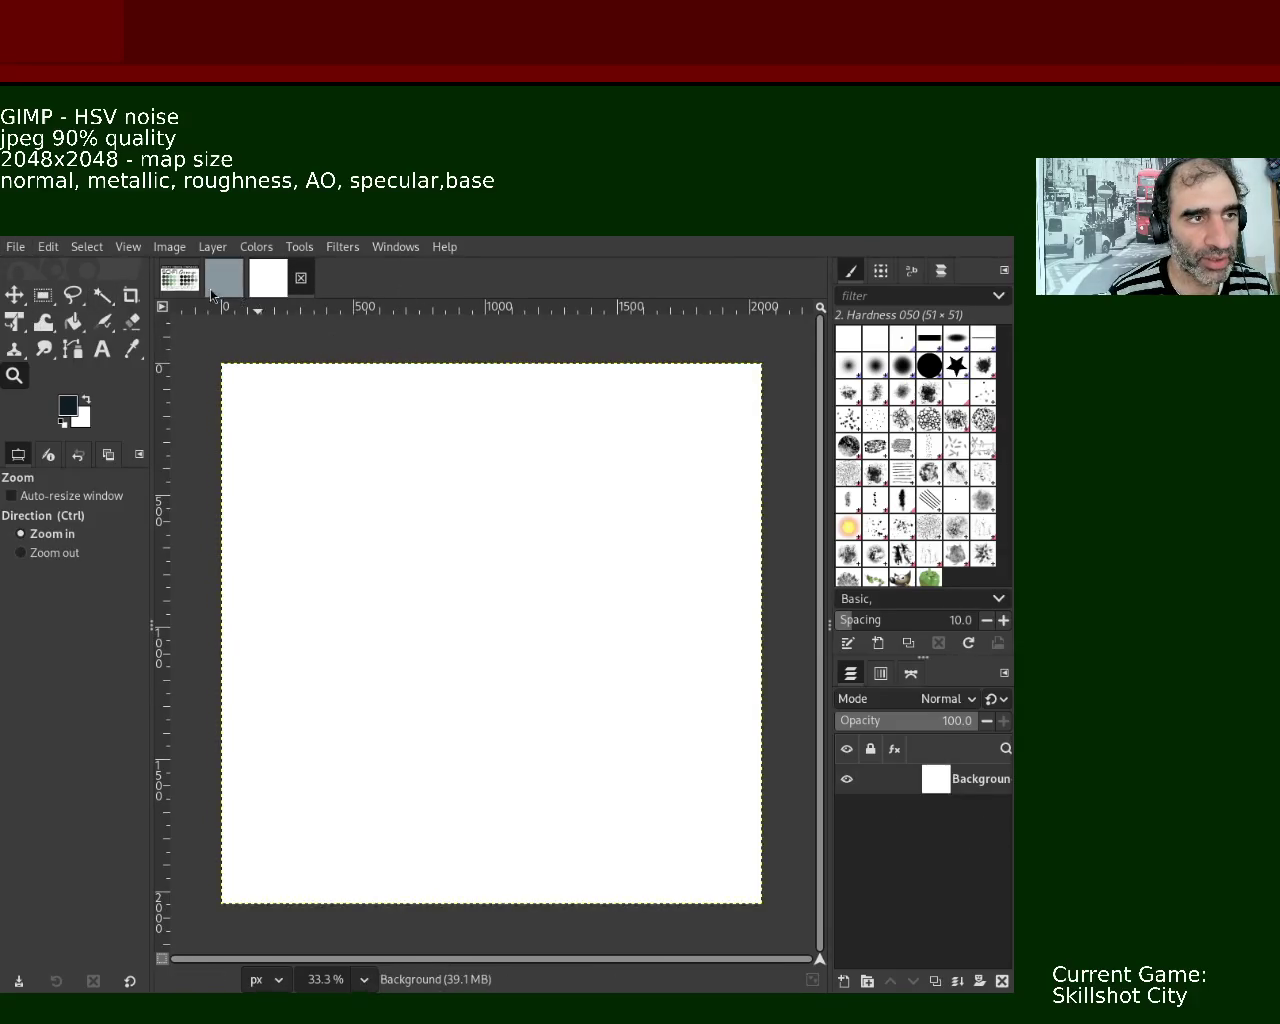
# - Sample a light grey from the Sci-Fi Grunge palette as the foreground colour
pyautogui.click(180, 278)
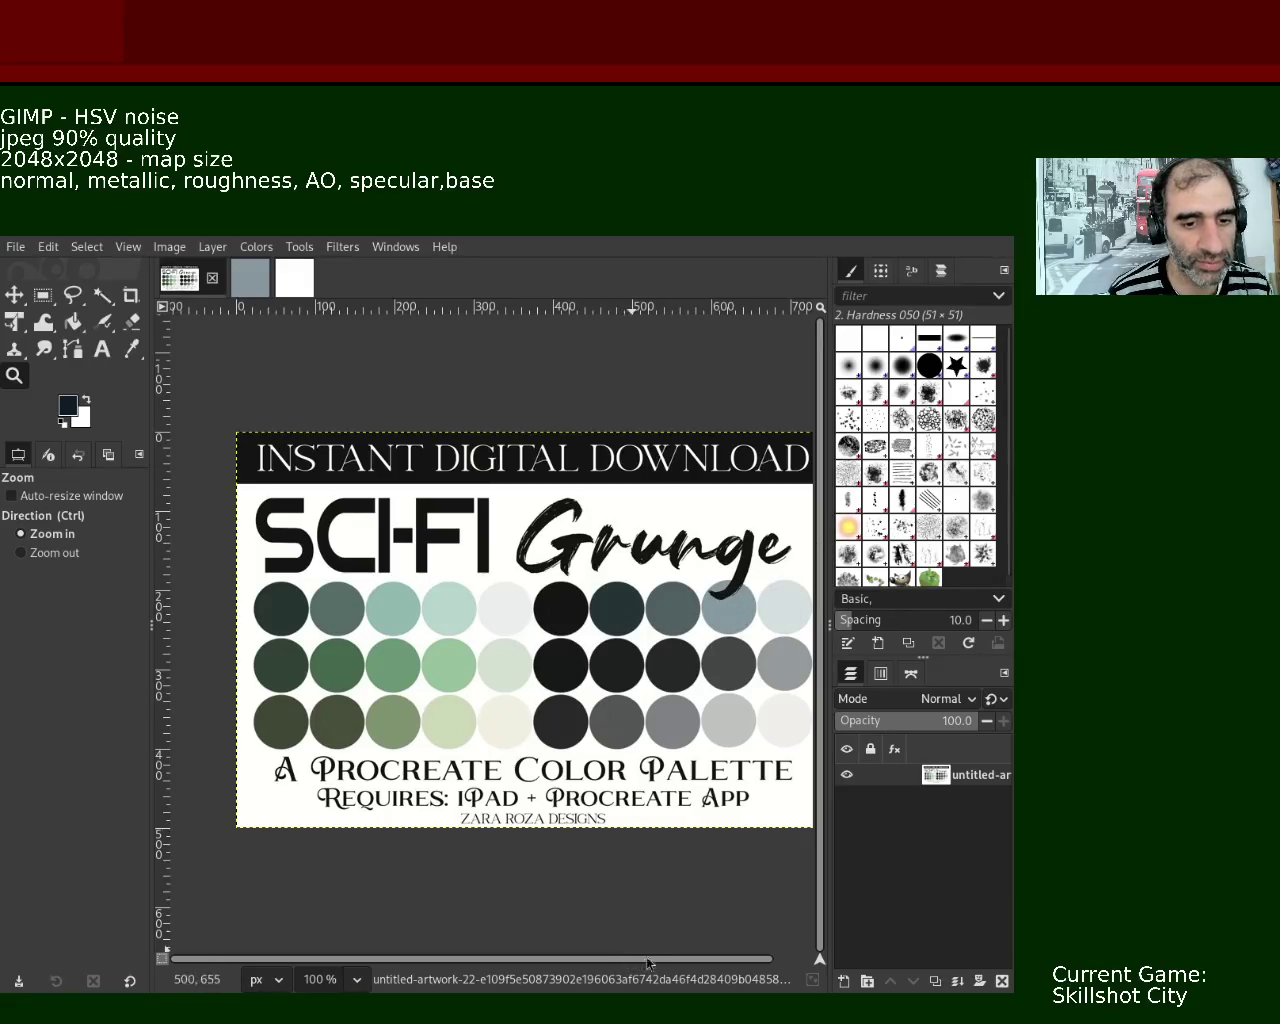
pyautogui.hscroll(1, 680, 960)
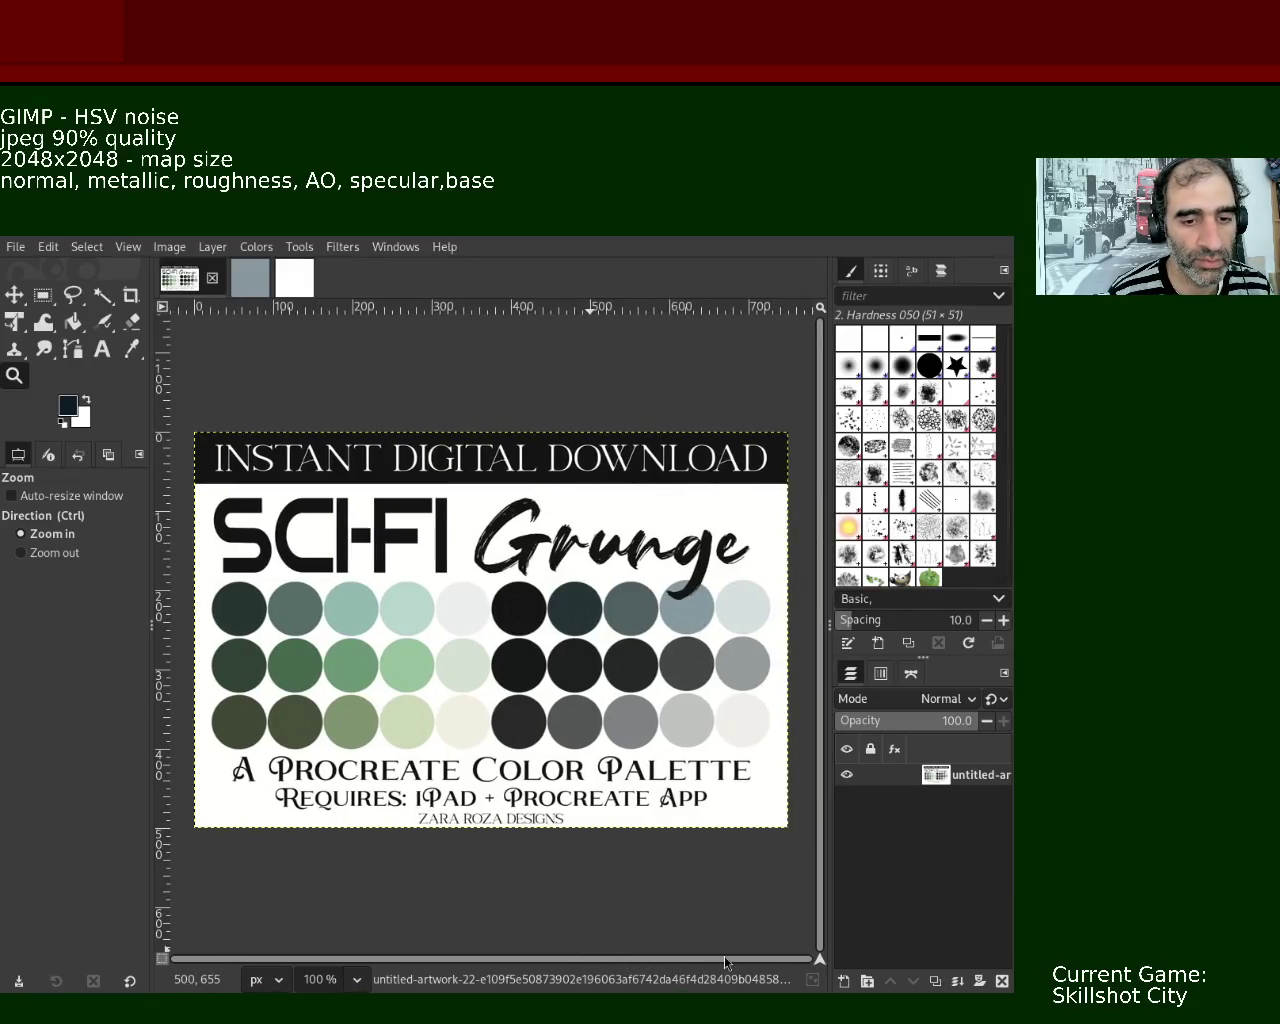
pyautogui.click(131, 348)
pyautogui.click(750, 608)
pyautogui.click(292, 276)
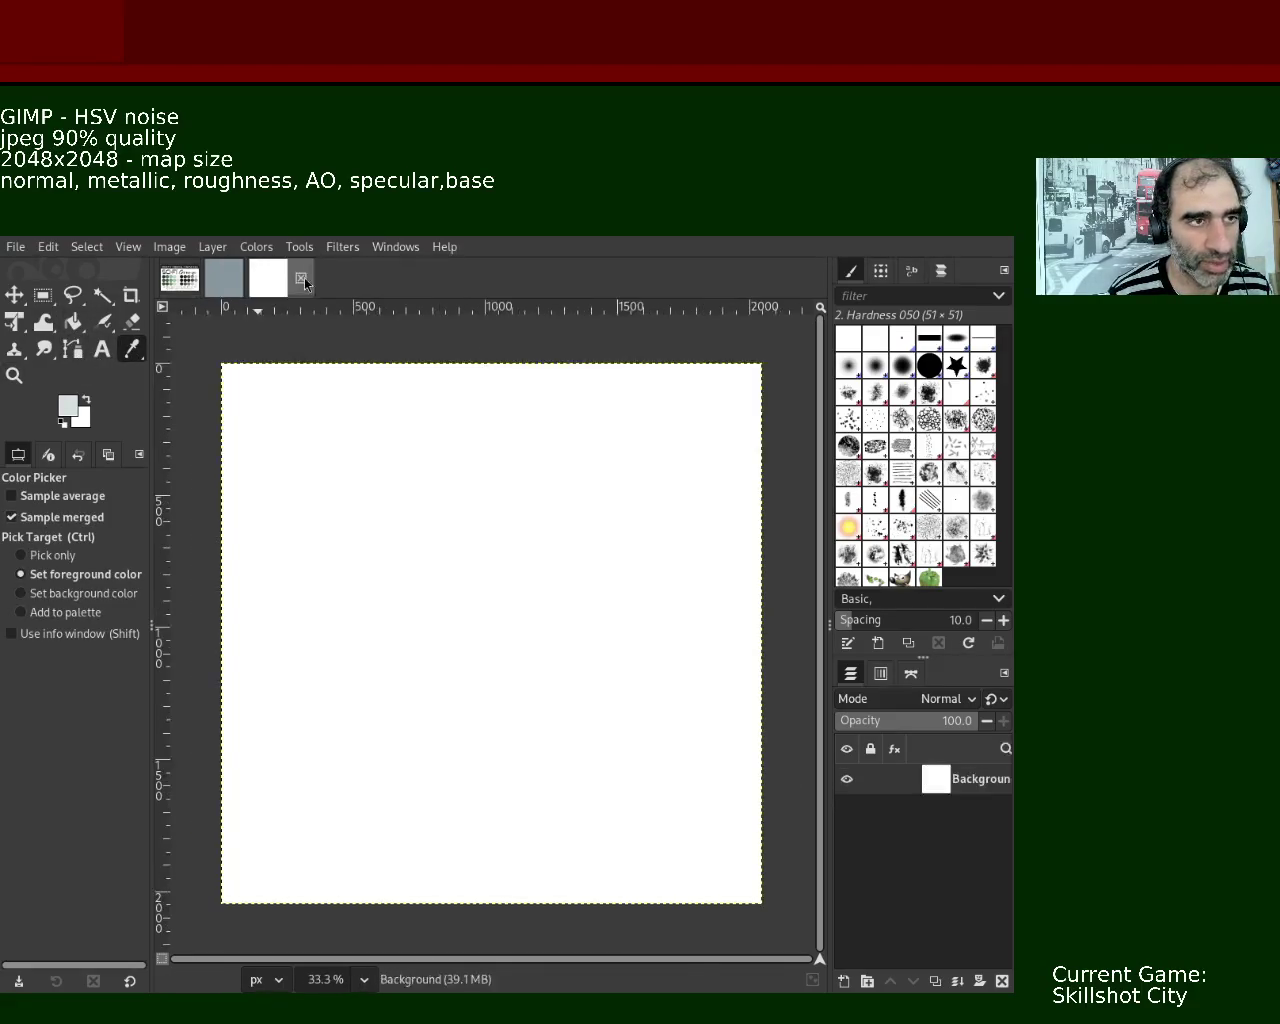
pyautogui.click(73, 321)
# - Fill the white canvas with the light grey and reapply the HSV Noise filter
pyautogui.click(440, 550)
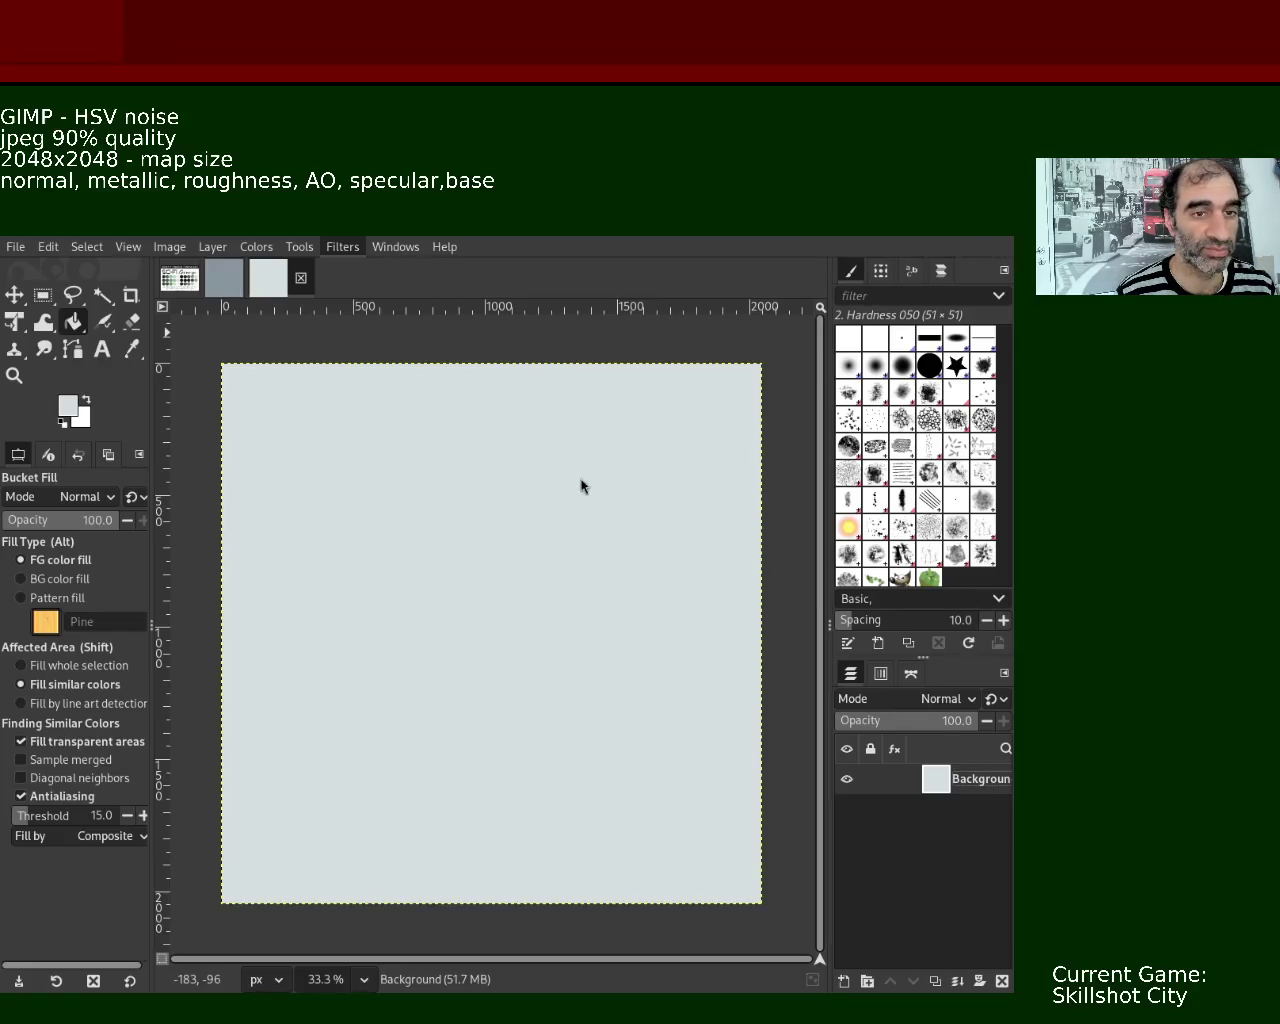
pyautogui.hotkey('ctrl', 'f')
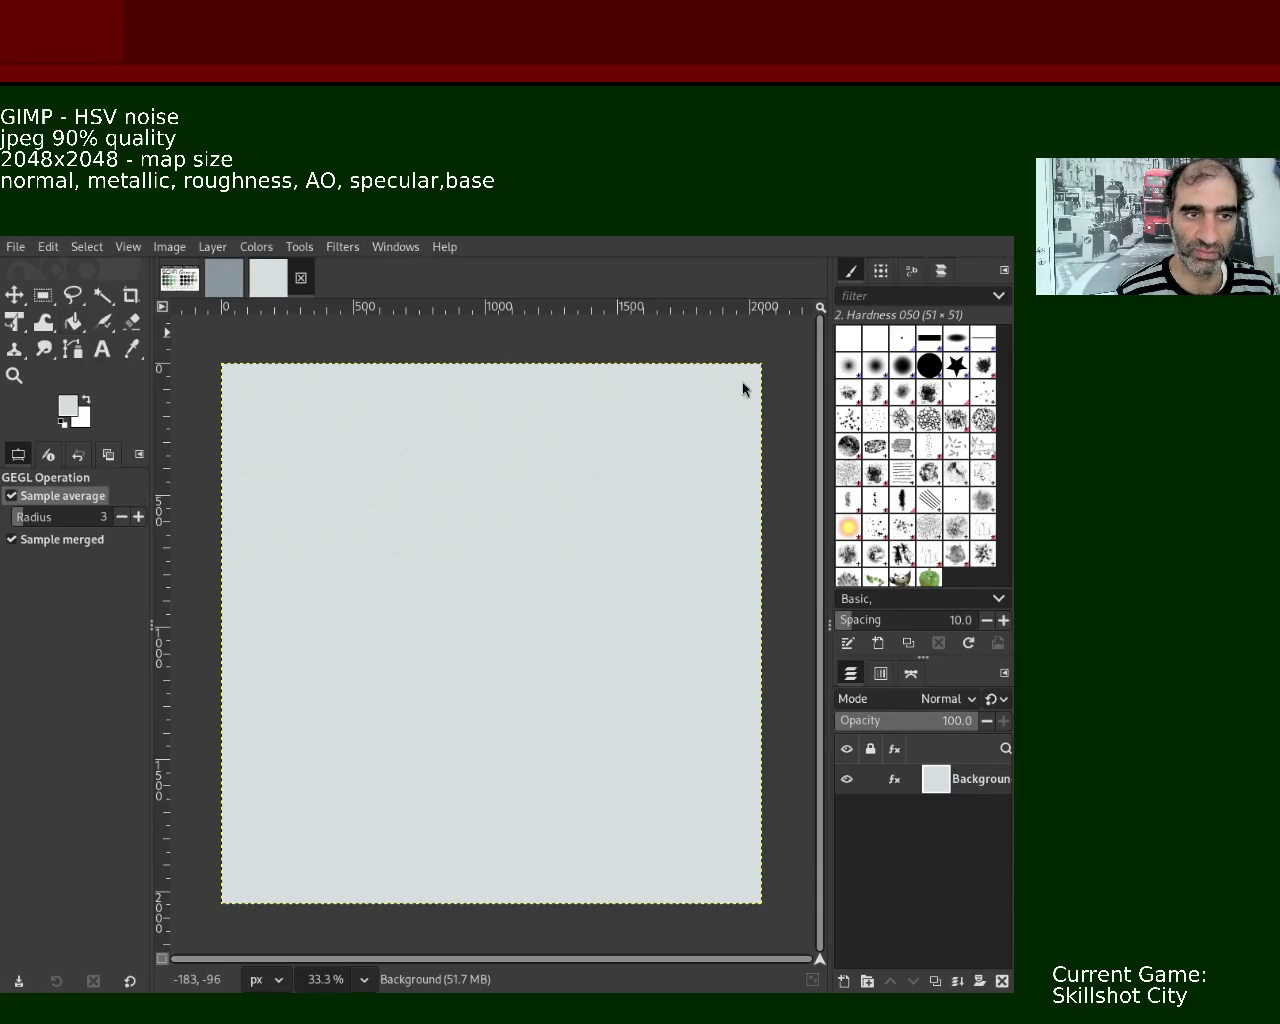
# - Zoom in to about 1100% to inspect the fine noise on the grey canvas
pyautogui.click(14, 375)
pyautogui.scroll(-1, 440, 518)
pyautogui.scroll(4, 440, 518)
pyautogui.scroll(3, 440, 518)
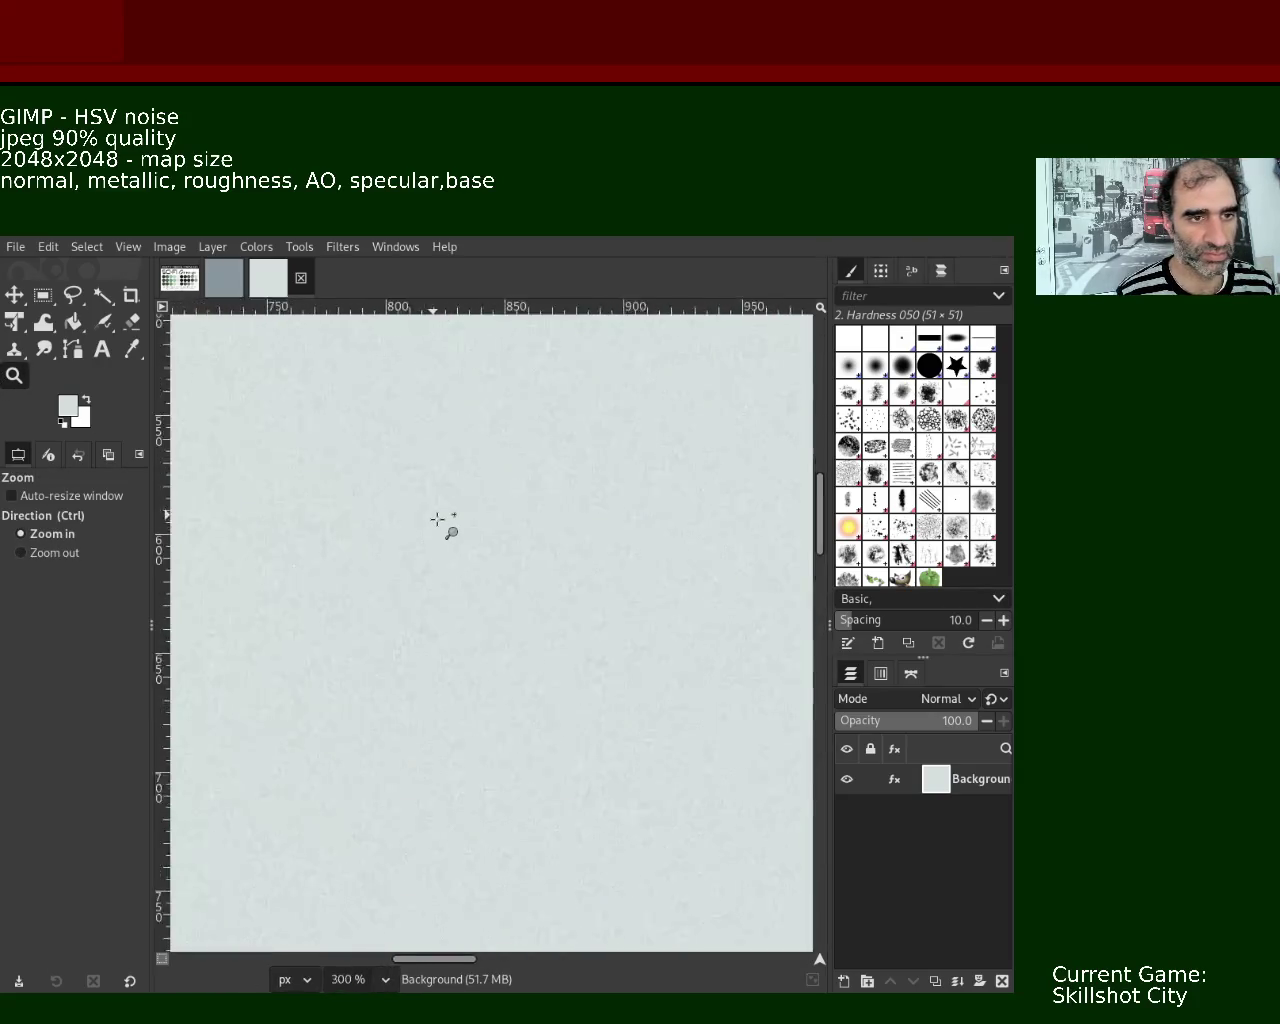
pyautogui.scroll(4, 440, 518)
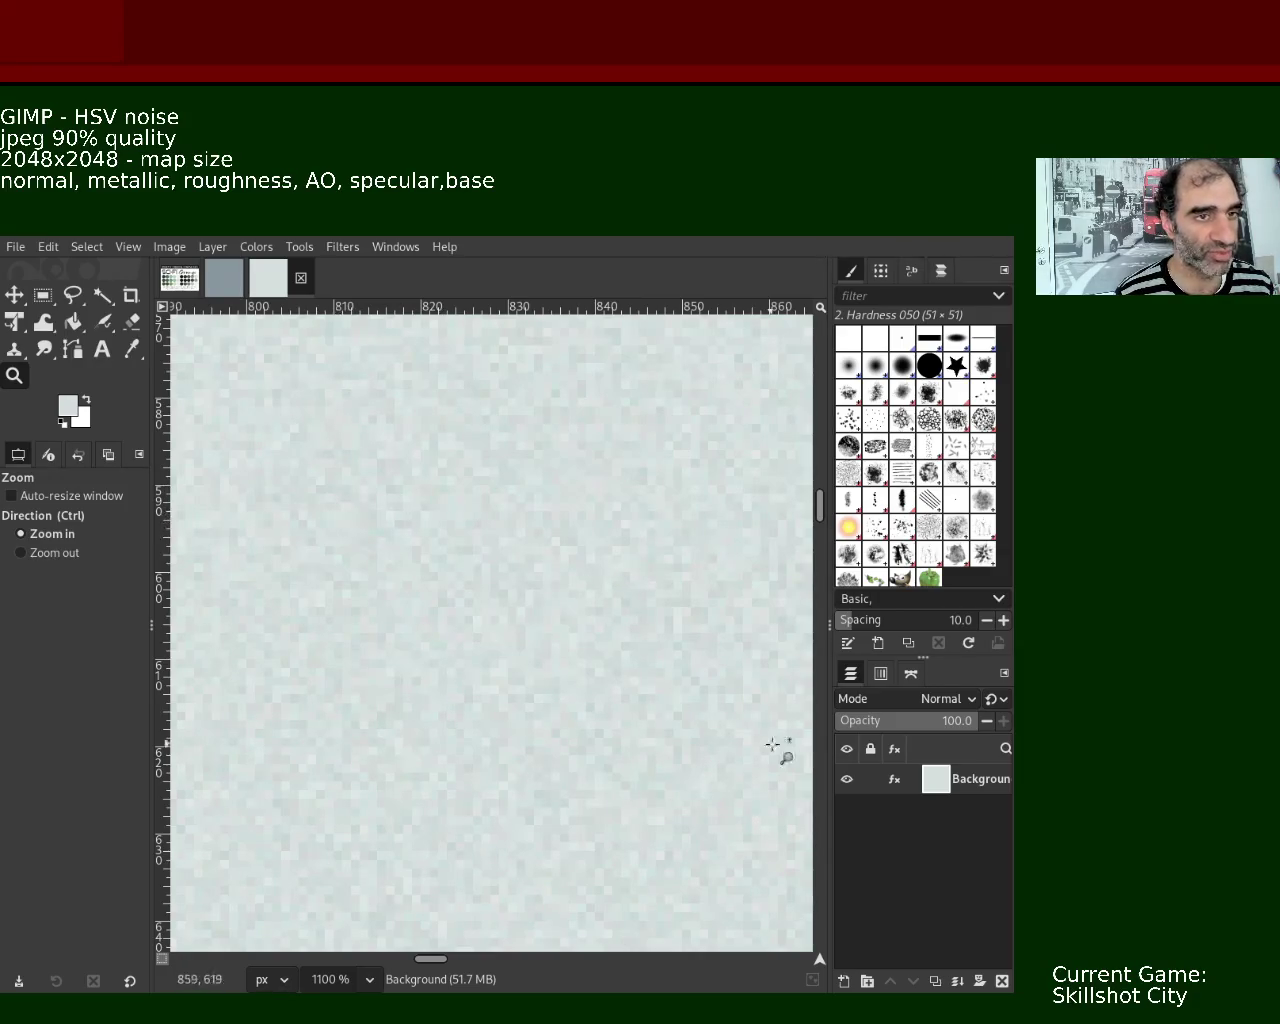
# - Name the noisy layer 'base' and make duplicate copies of it
pyautogui.moveTo(965, 779)
pyautogui.write('base')
pyautogui.press('Return')
pyautogui.hotkey('ctrl', 'shift', 'd')
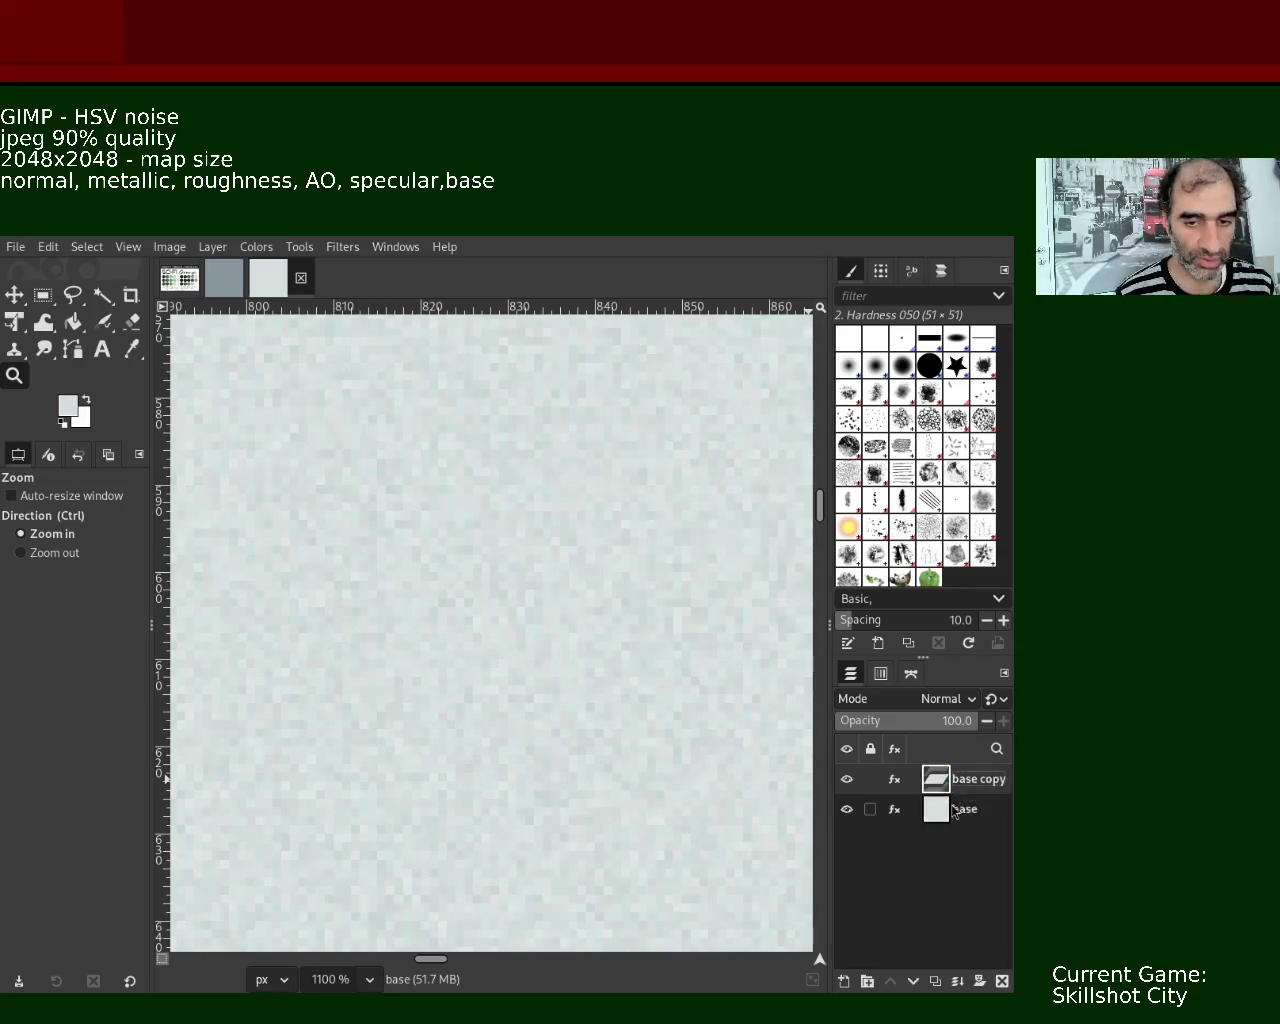
pyautogui.hotkey('ctrl', 'shift', 'd')
pyautogui.hotkey('ctrl', 'shift', 'd')
pyautogui.hotkey('ctrl', 'shift', 'd')
pyautogui.hotkey('ctrl', 'shift', 'd')
# - Rename the first two copies 'normal' and 'metallic'
pyautogui.doubleClick(979, 783)
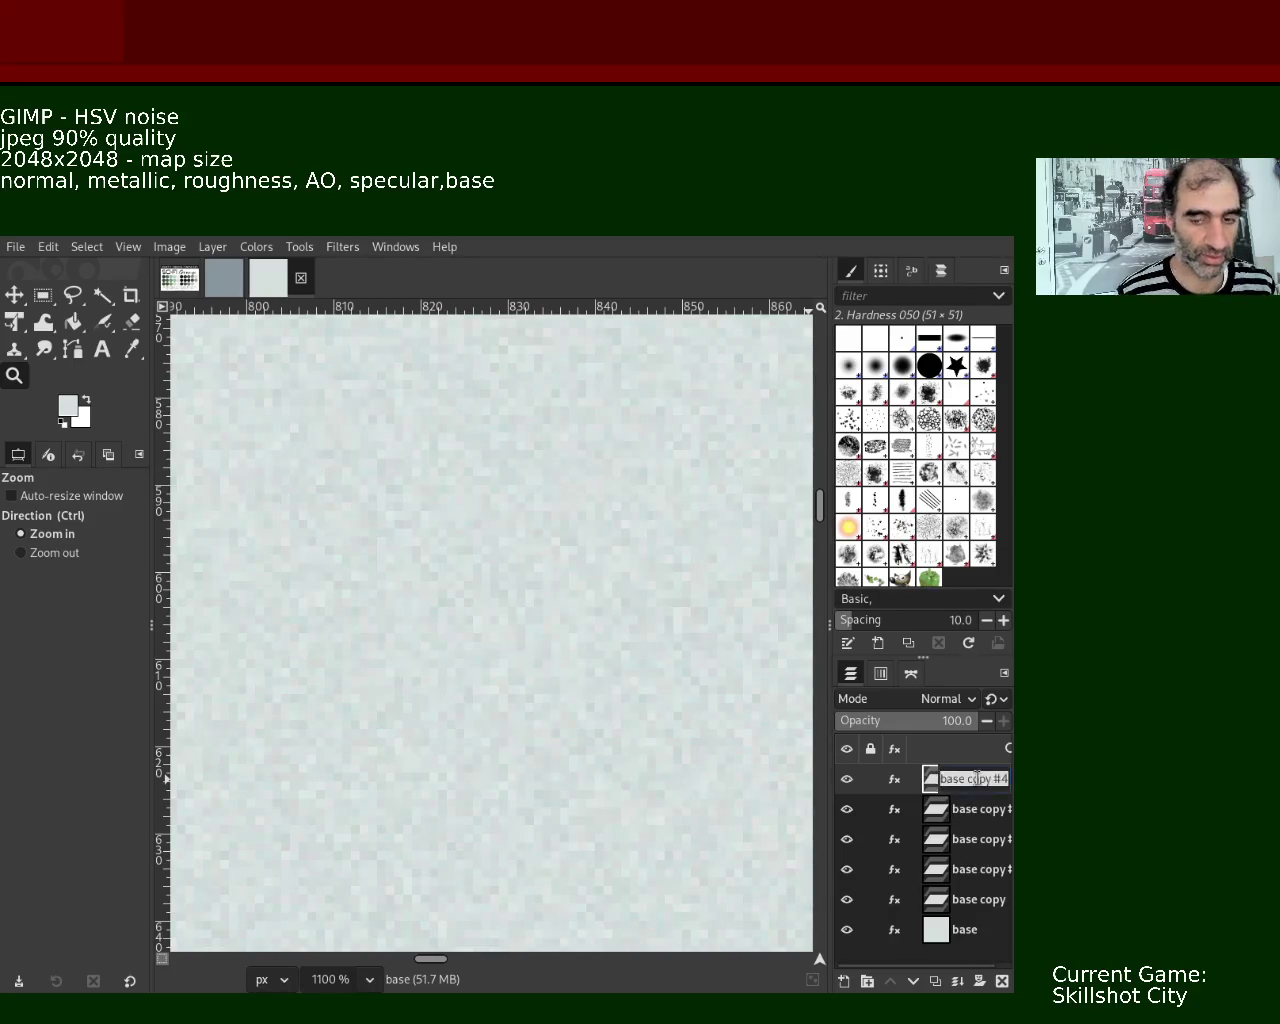
pyautogui.write('normal')
pyautogui.press('Return')
pyautogui.click(968, 812)
pyautogui.doubleClick(968, 812)
pyautogui.write('mei')
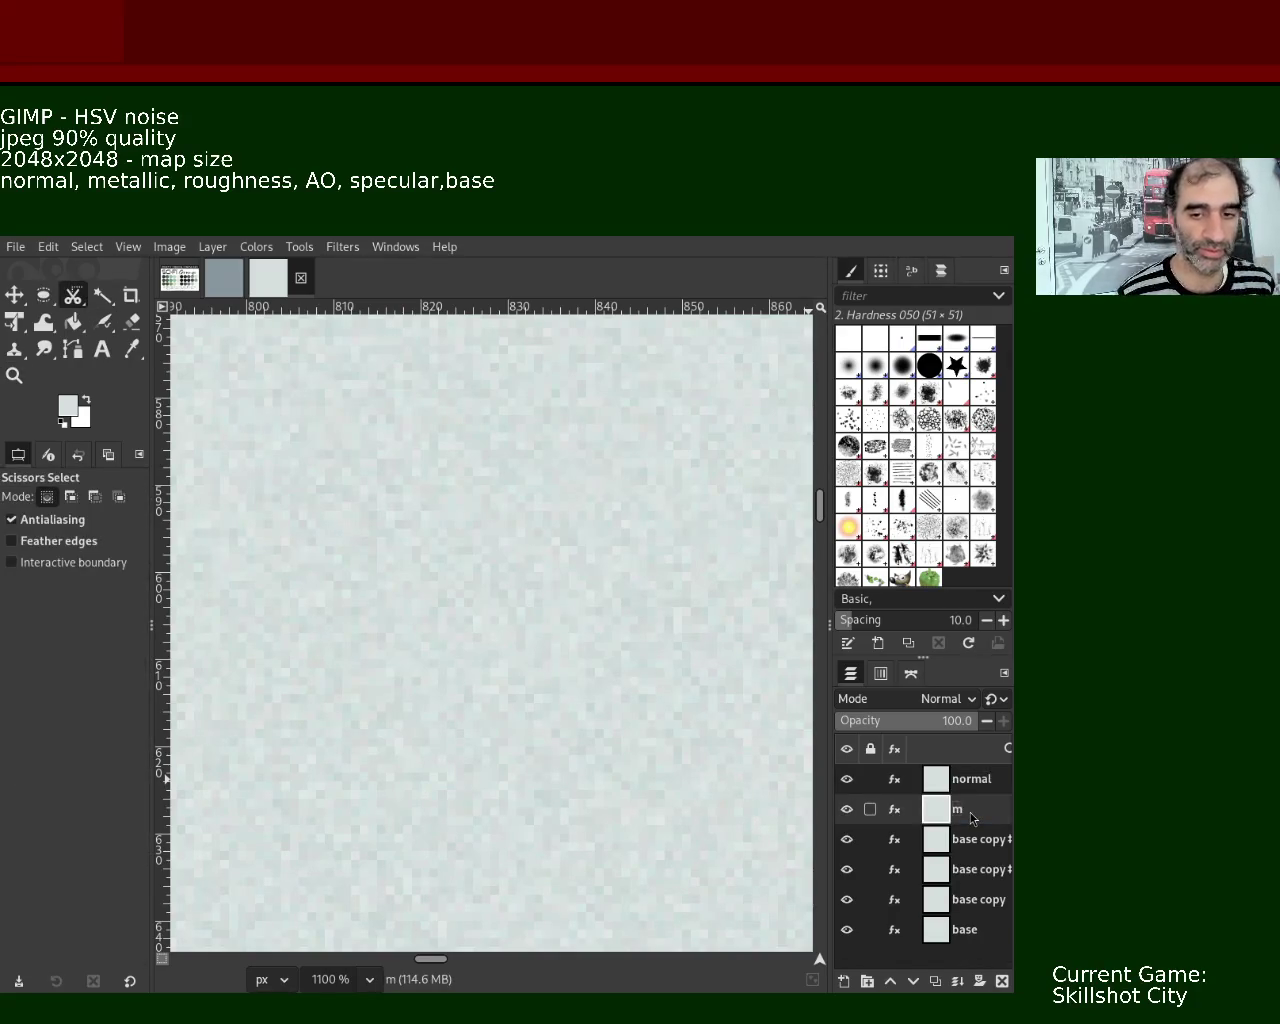
pyautogui.doubleClick(969, 813)
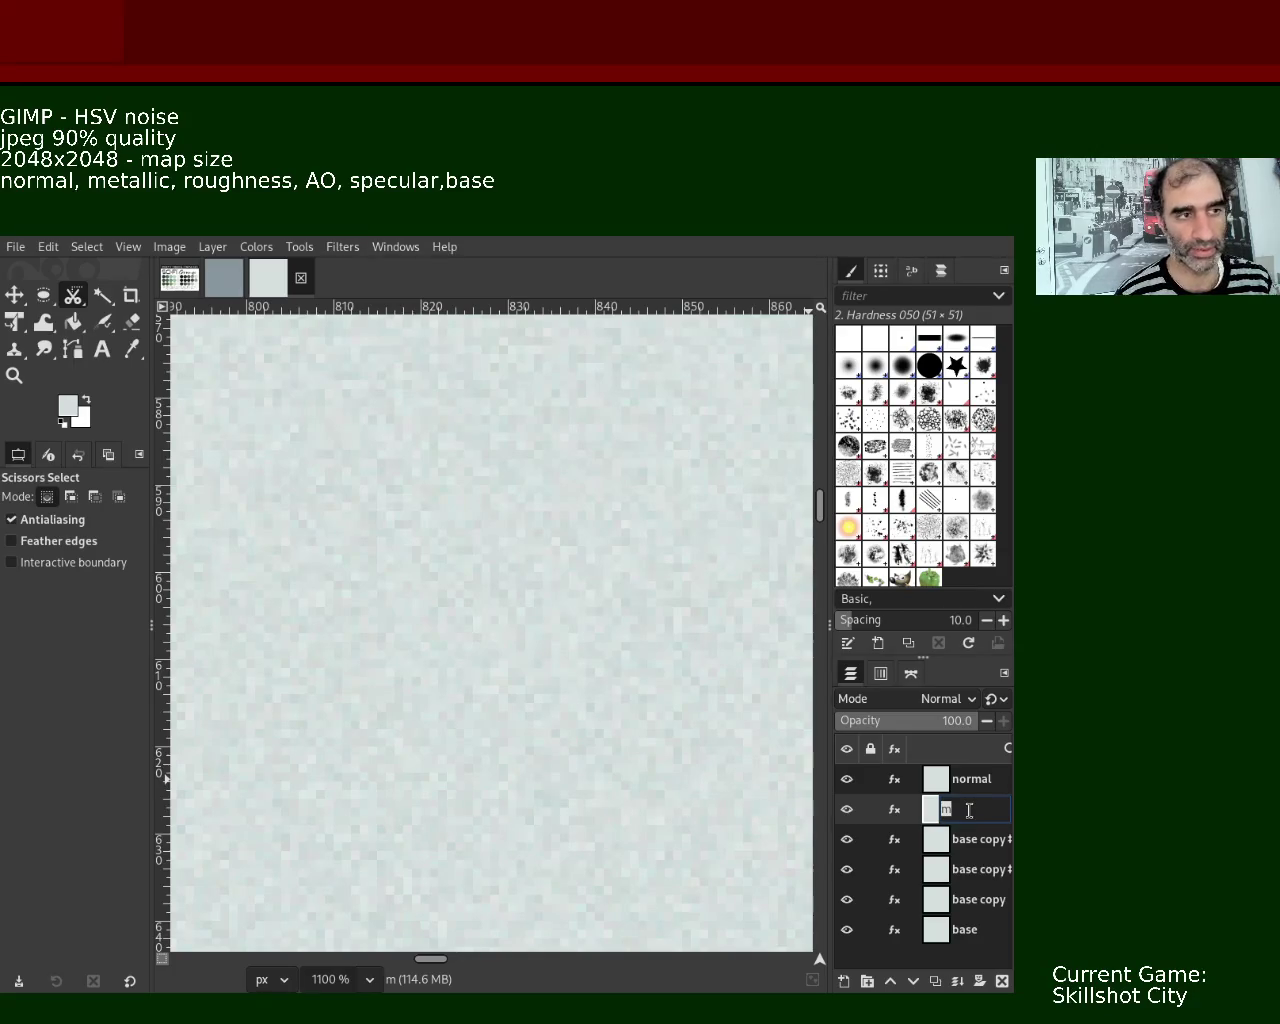
pyautogui.write('me')
pyautogui.write('tallic')
pyautogui.press('Return')
pyautogui.doubleClick(968, 812)
pyautogui.write('metallic')
pyautogui.press('Return')
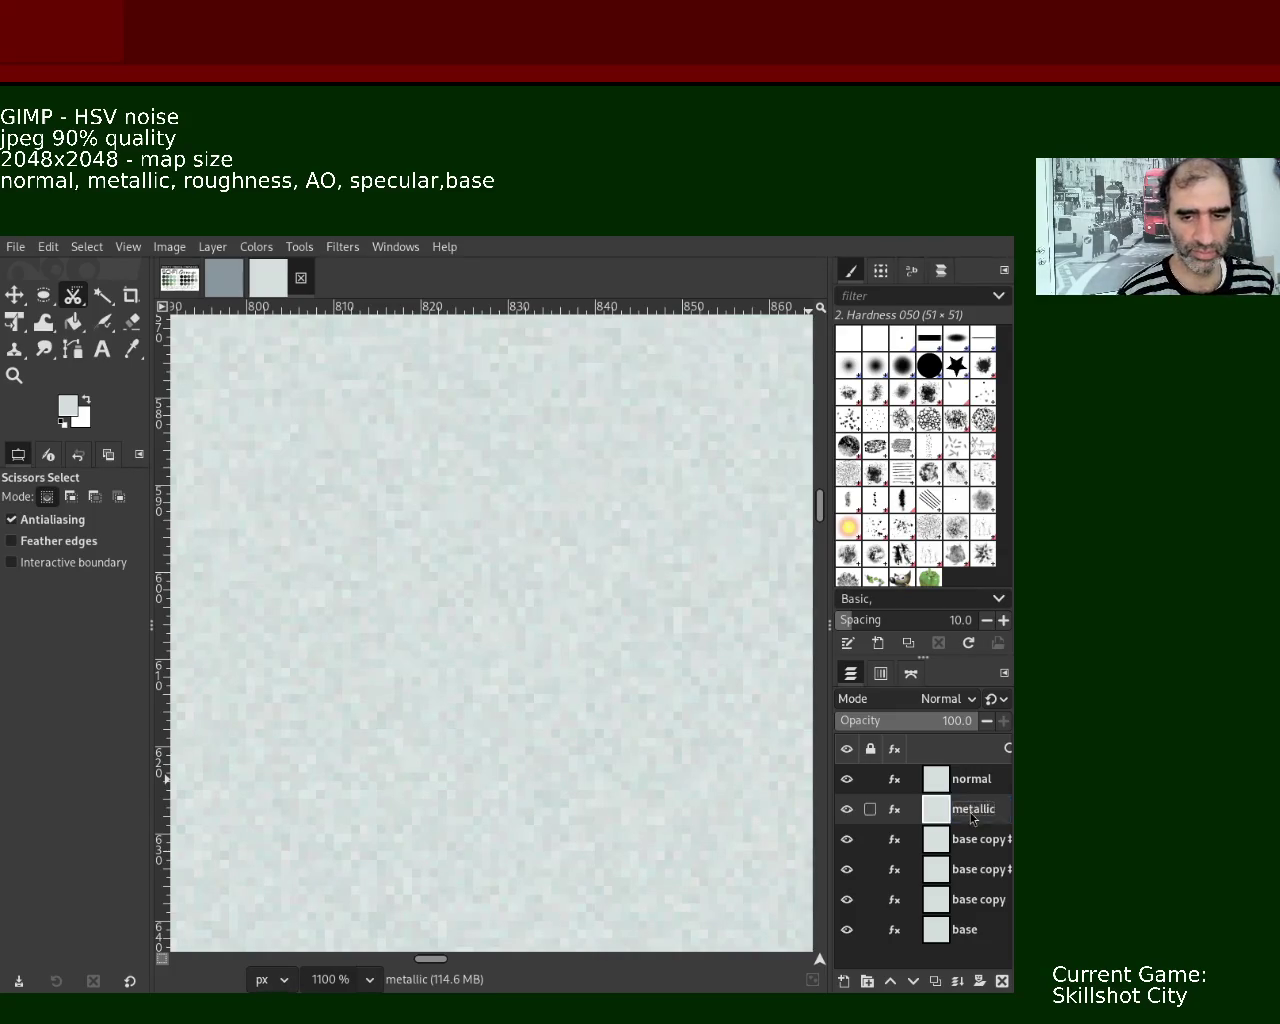
# - Rename the remaining copies 'roughness', 'AO' and 'specular'
pyautogui.doubleClick(972, 839)
pyautogui.write('roughness')
pyautogui.press('Return')
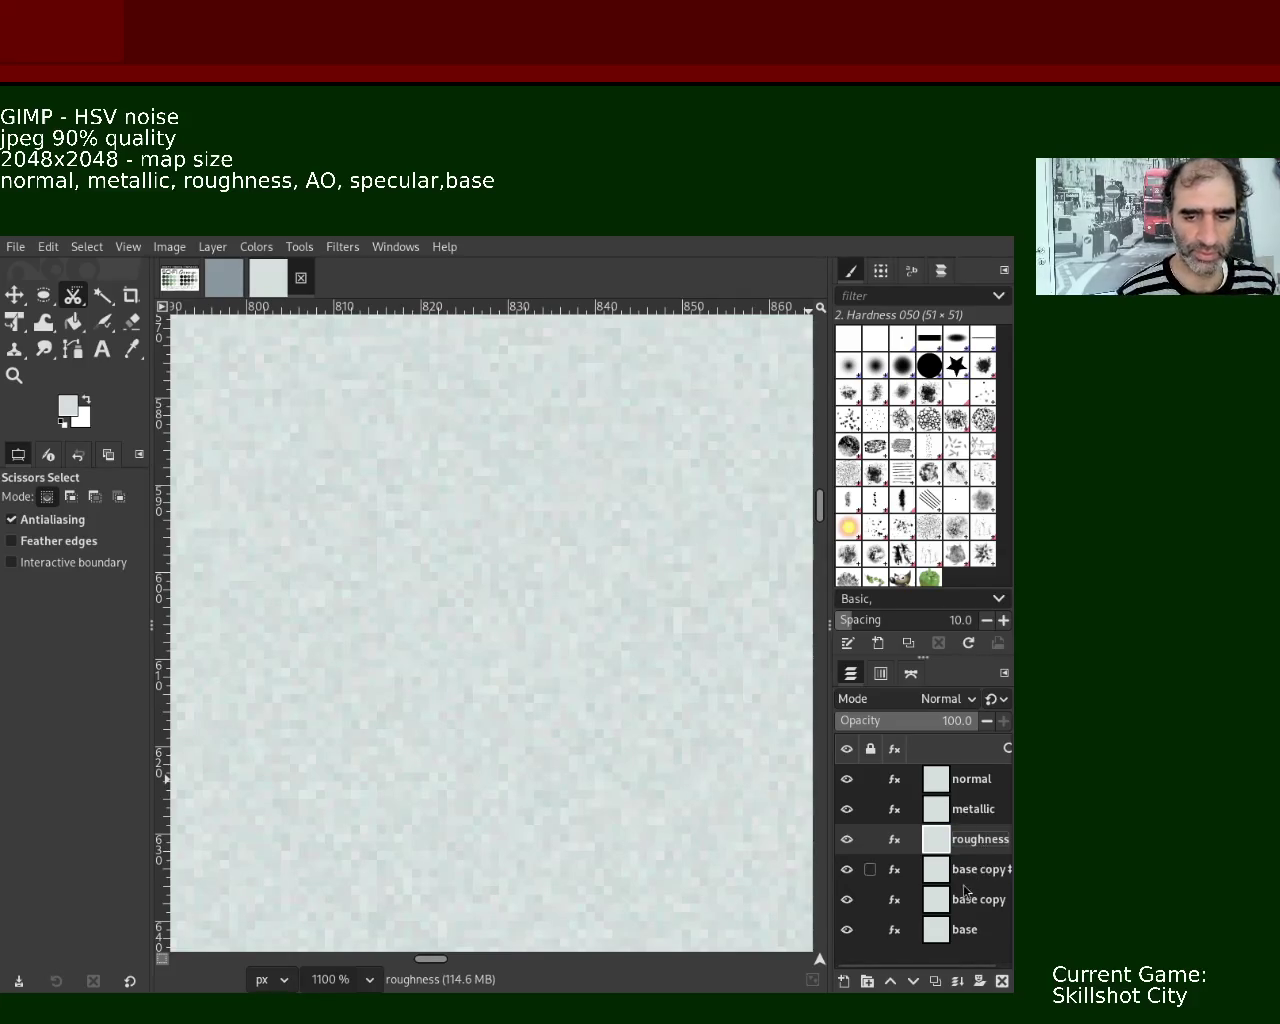
pyautogui.click(982, 868)
pyautogui.doubleClick(982, 884)
pyautogui.write('AO')
pyautogui.press('Return')
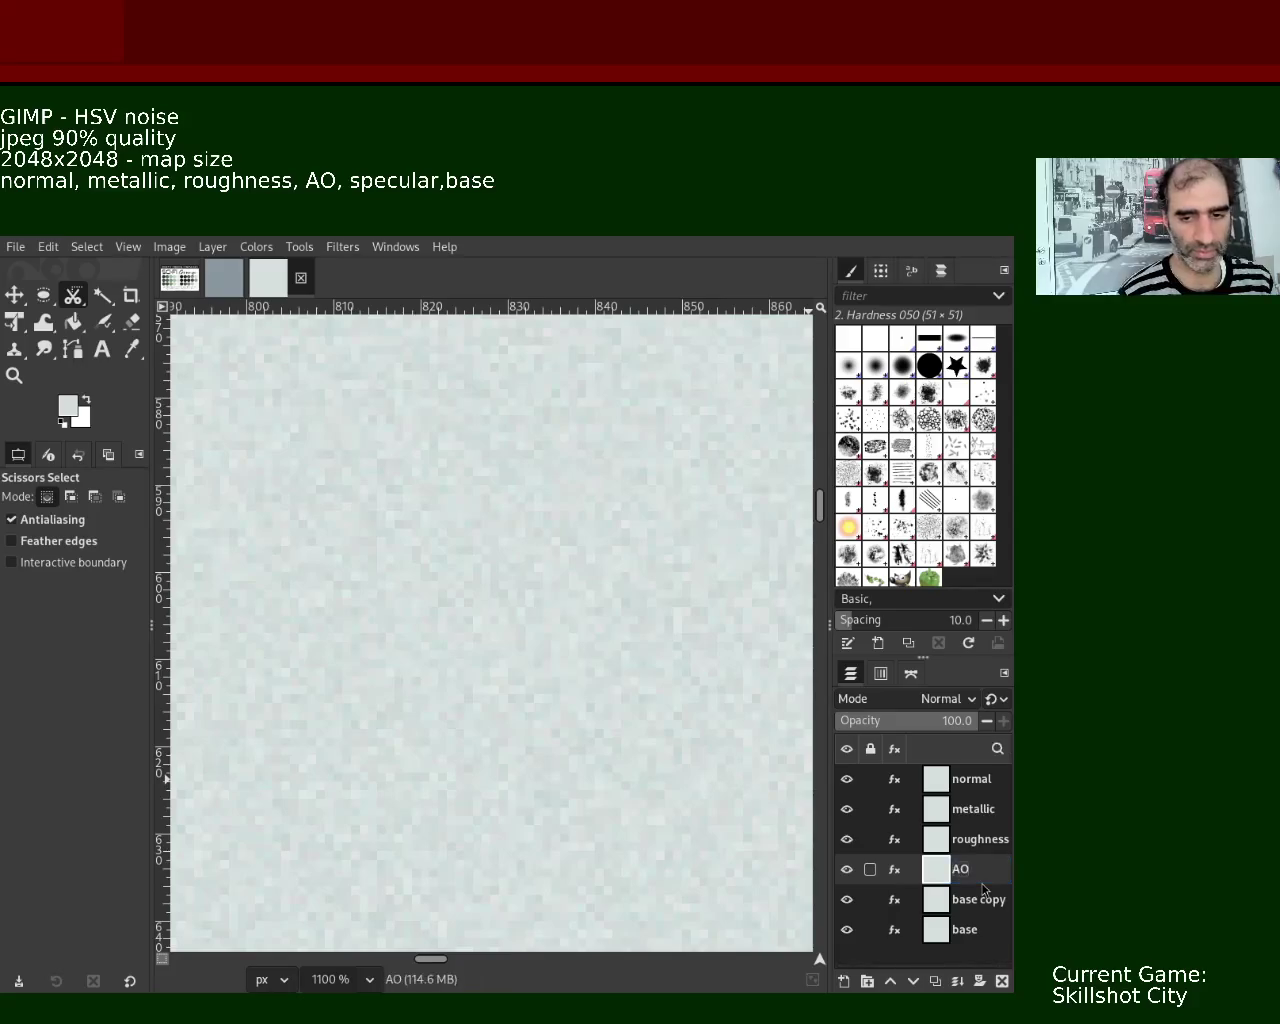
pyautogui.doubleClick(980, 898)
pyautogui.write('specular')
pyautogui.press('Return')
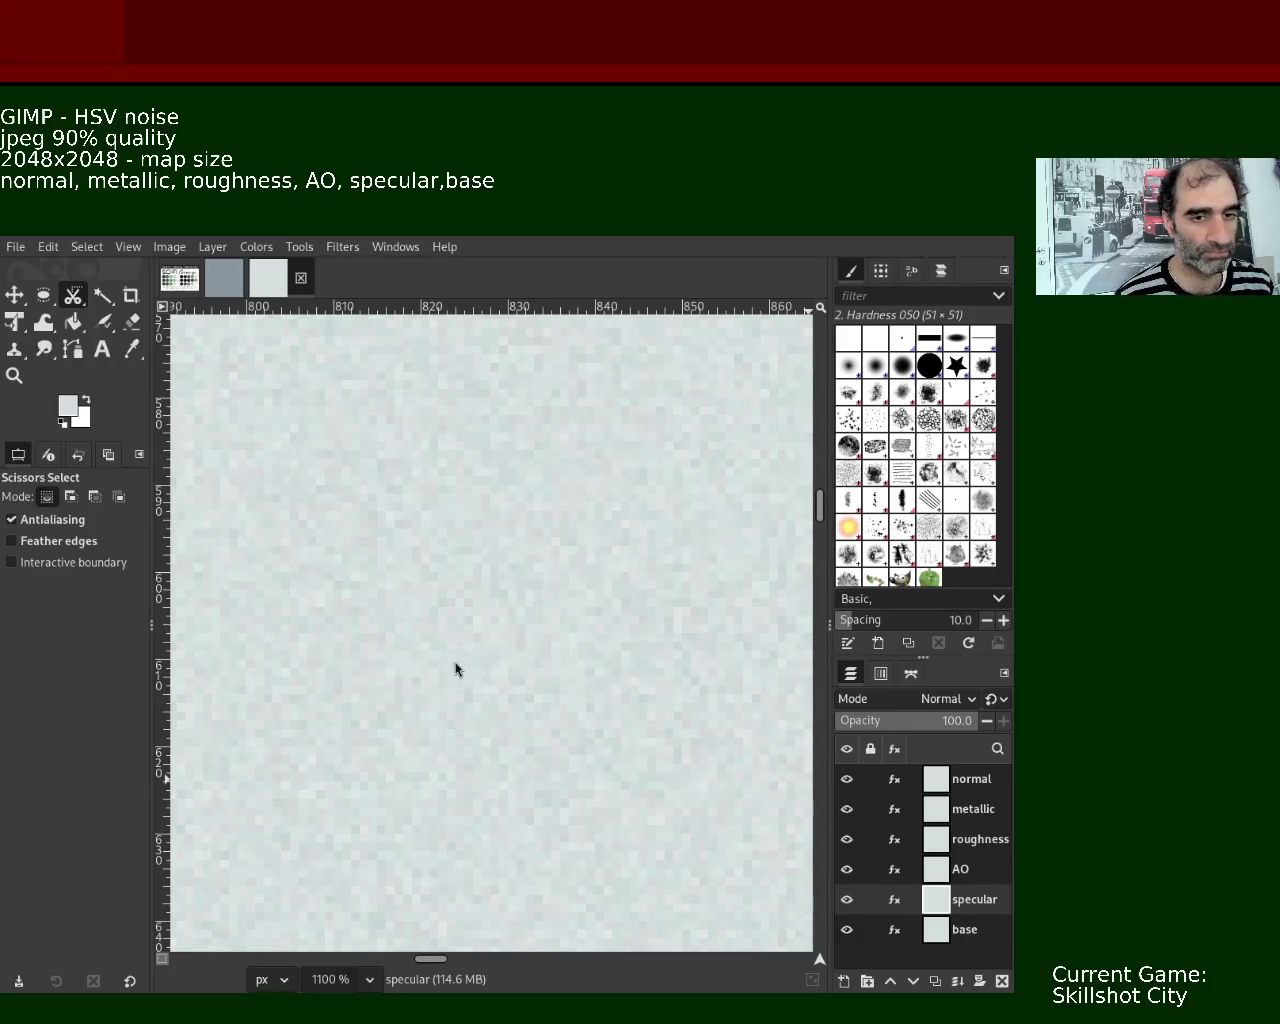
pyautogui.moveTo(940, 779)
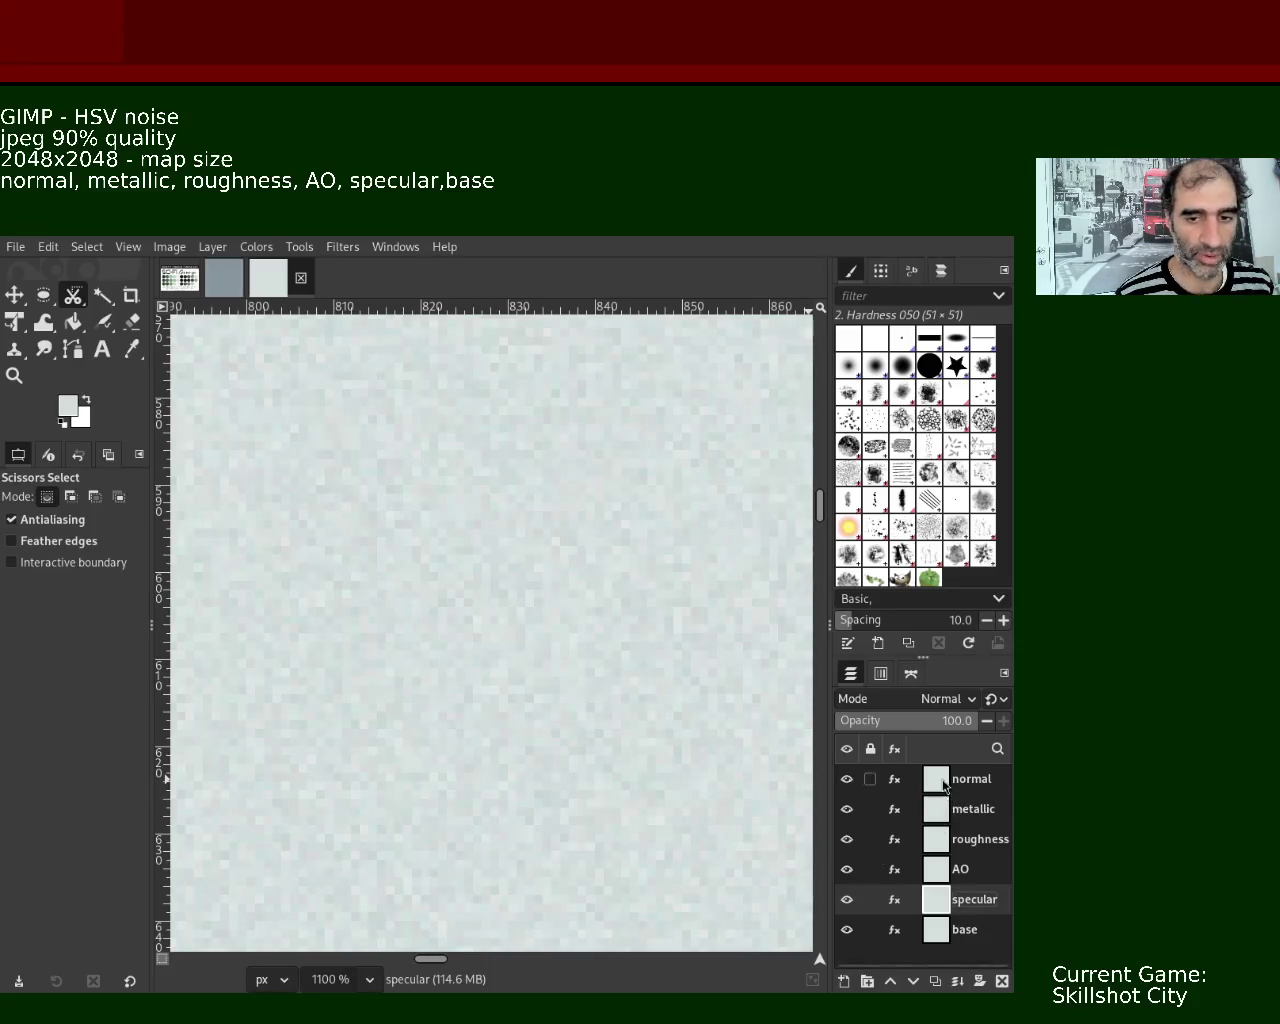
# - Apply the Normal Map filter to the normal layer, then hide it
pyautogui.click(950, 786)
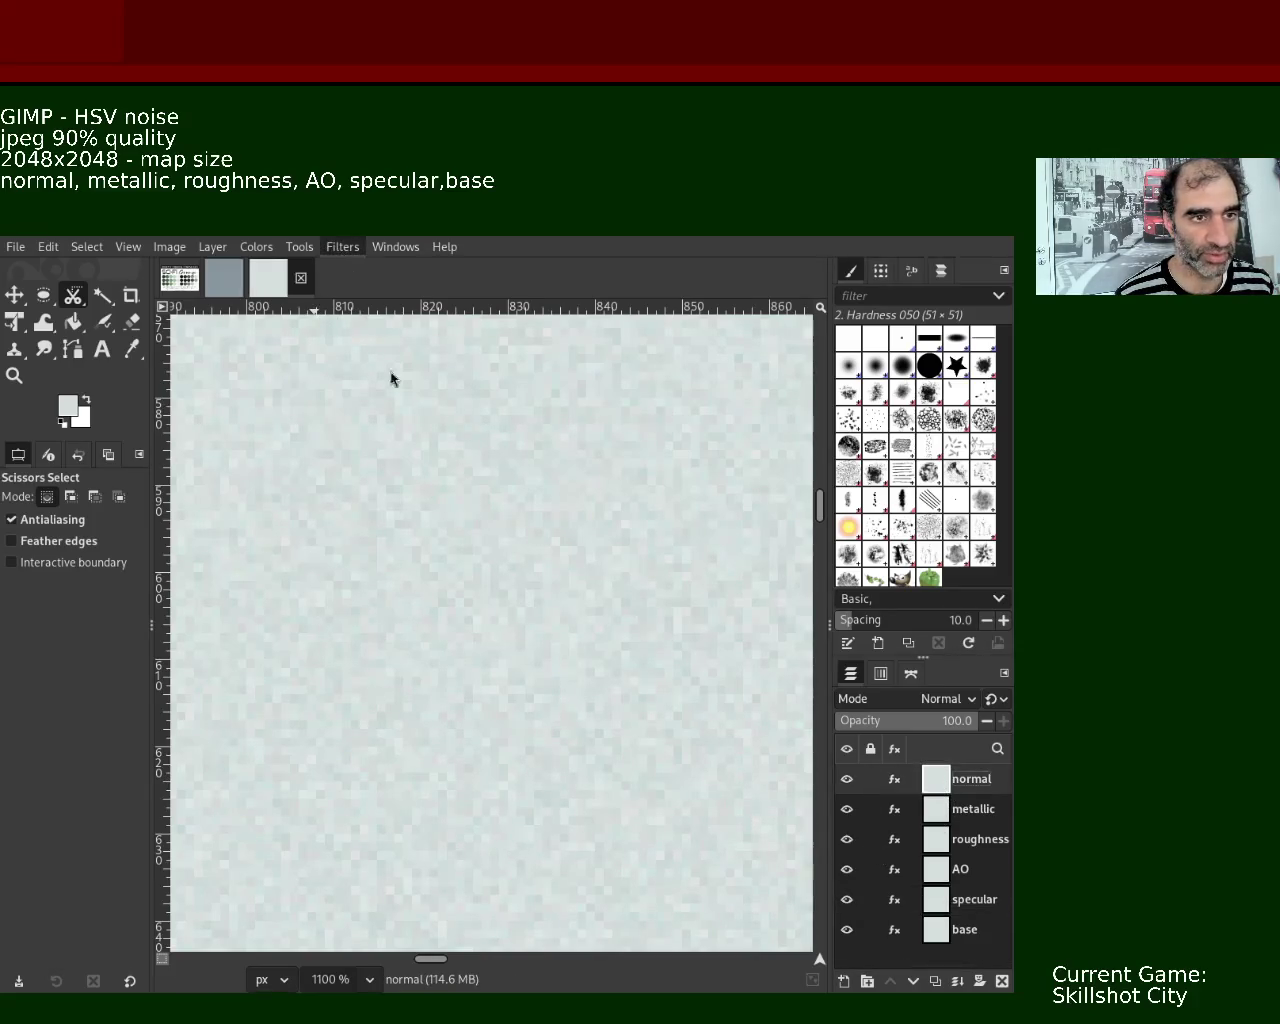
pyautogui.hotkey('ctrl', 'f')
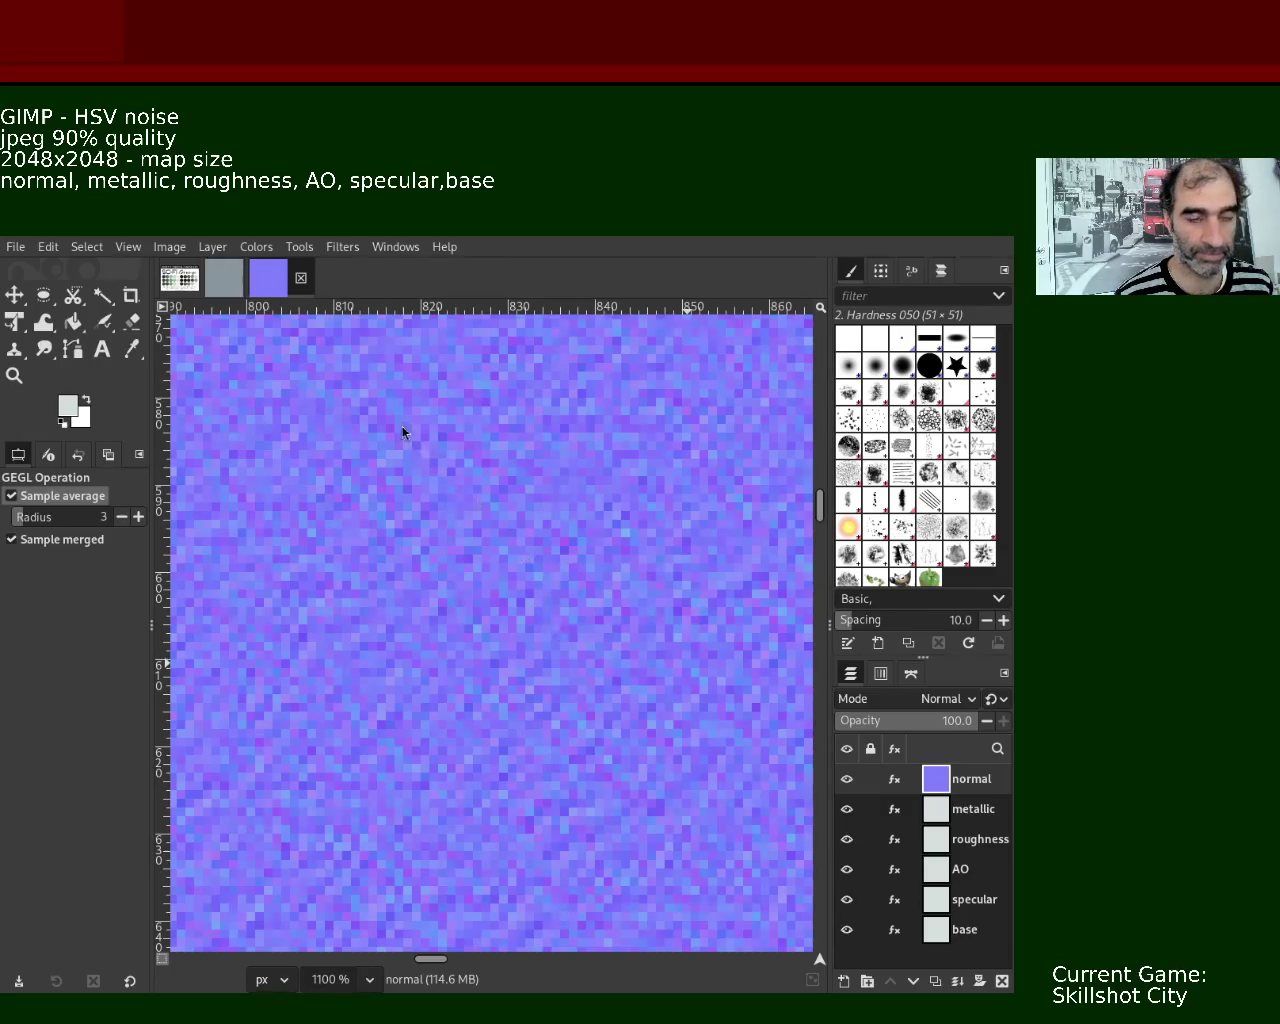
pyautogui.click(847, 779)
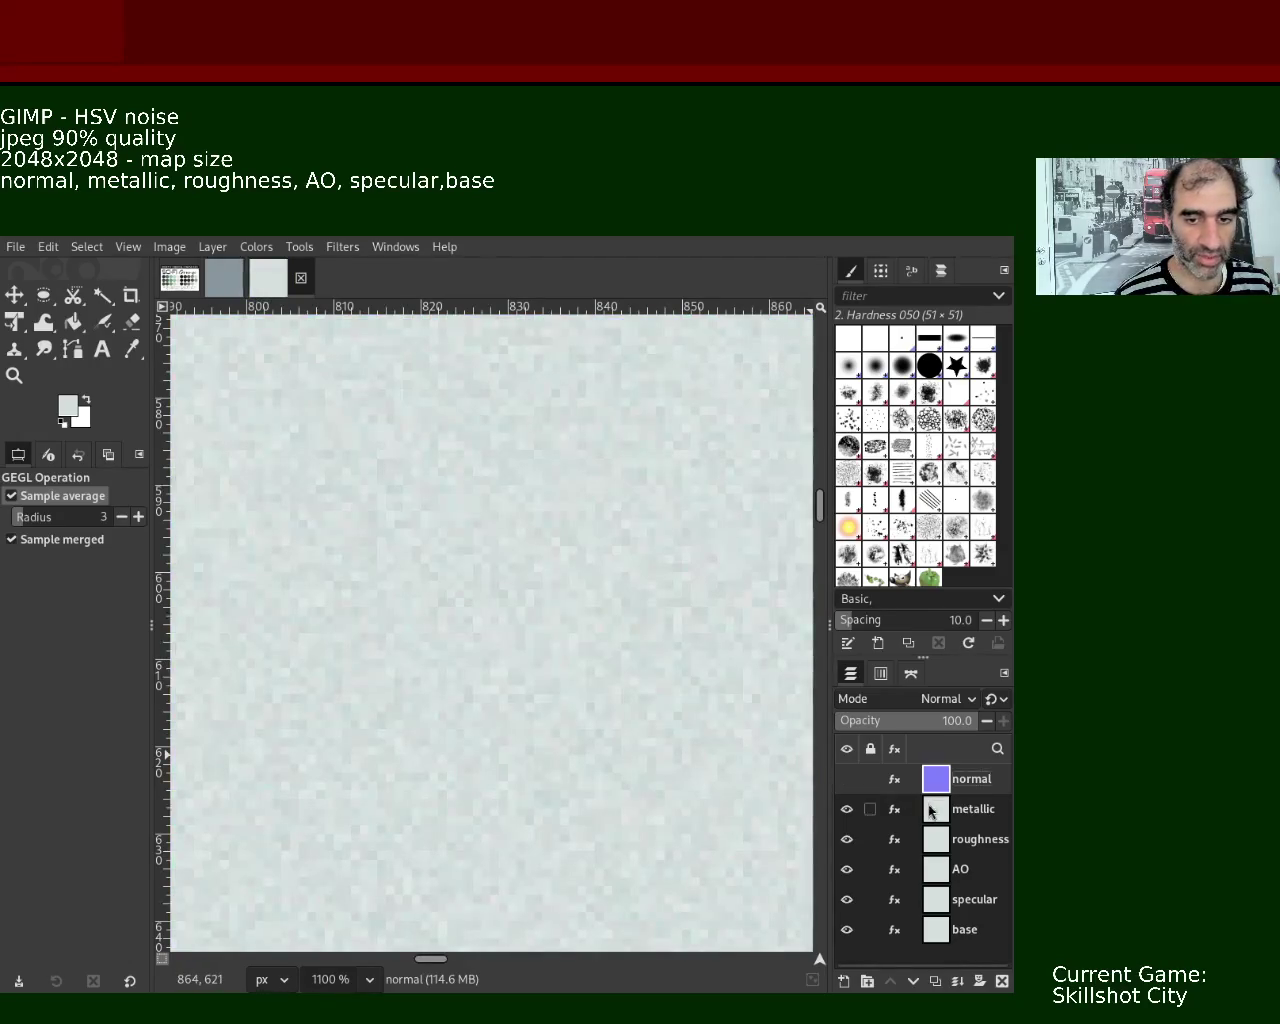
pyautogui.click(936, 815)
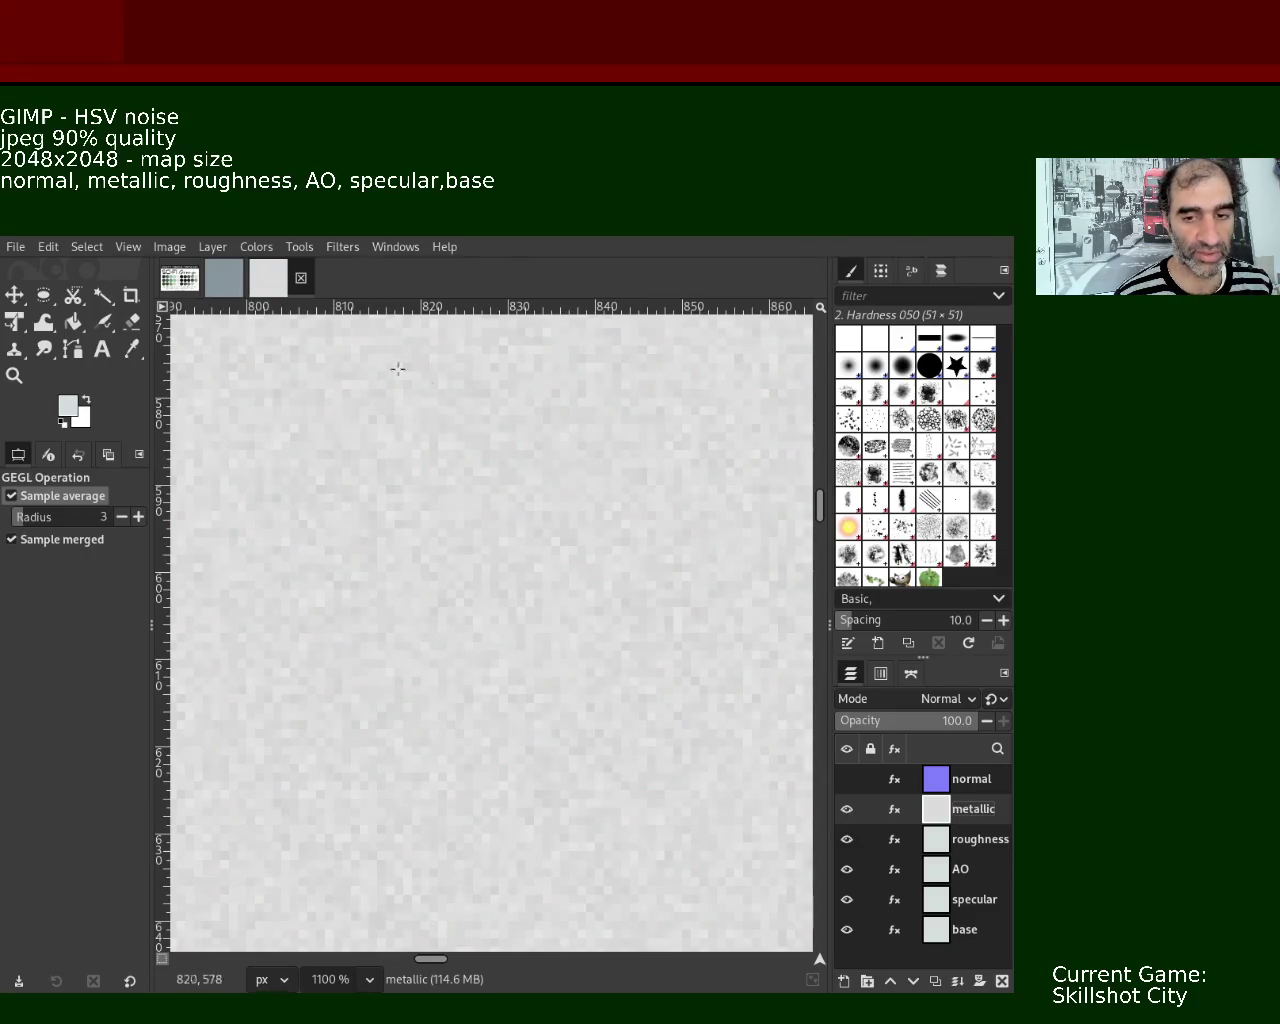
# - Darken the metallic layer with Levels black input at 220, then hide it
pyautogui.hotkey('alt', 'c')
pyautogui.press('l')
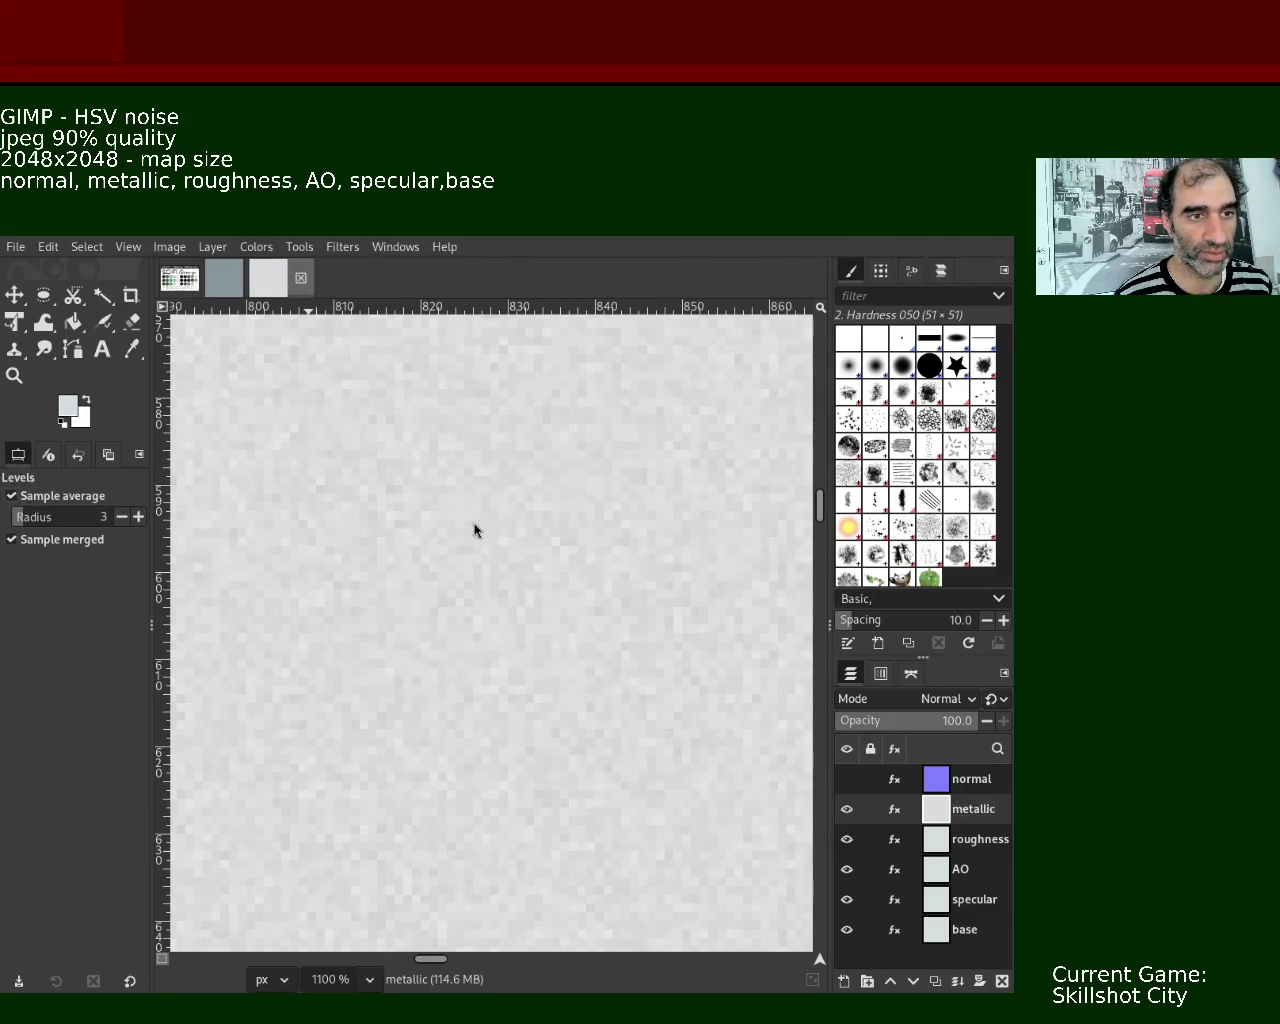
pyautogui.moveTo(339, 475); pyautogui.dragTo(734, 475)
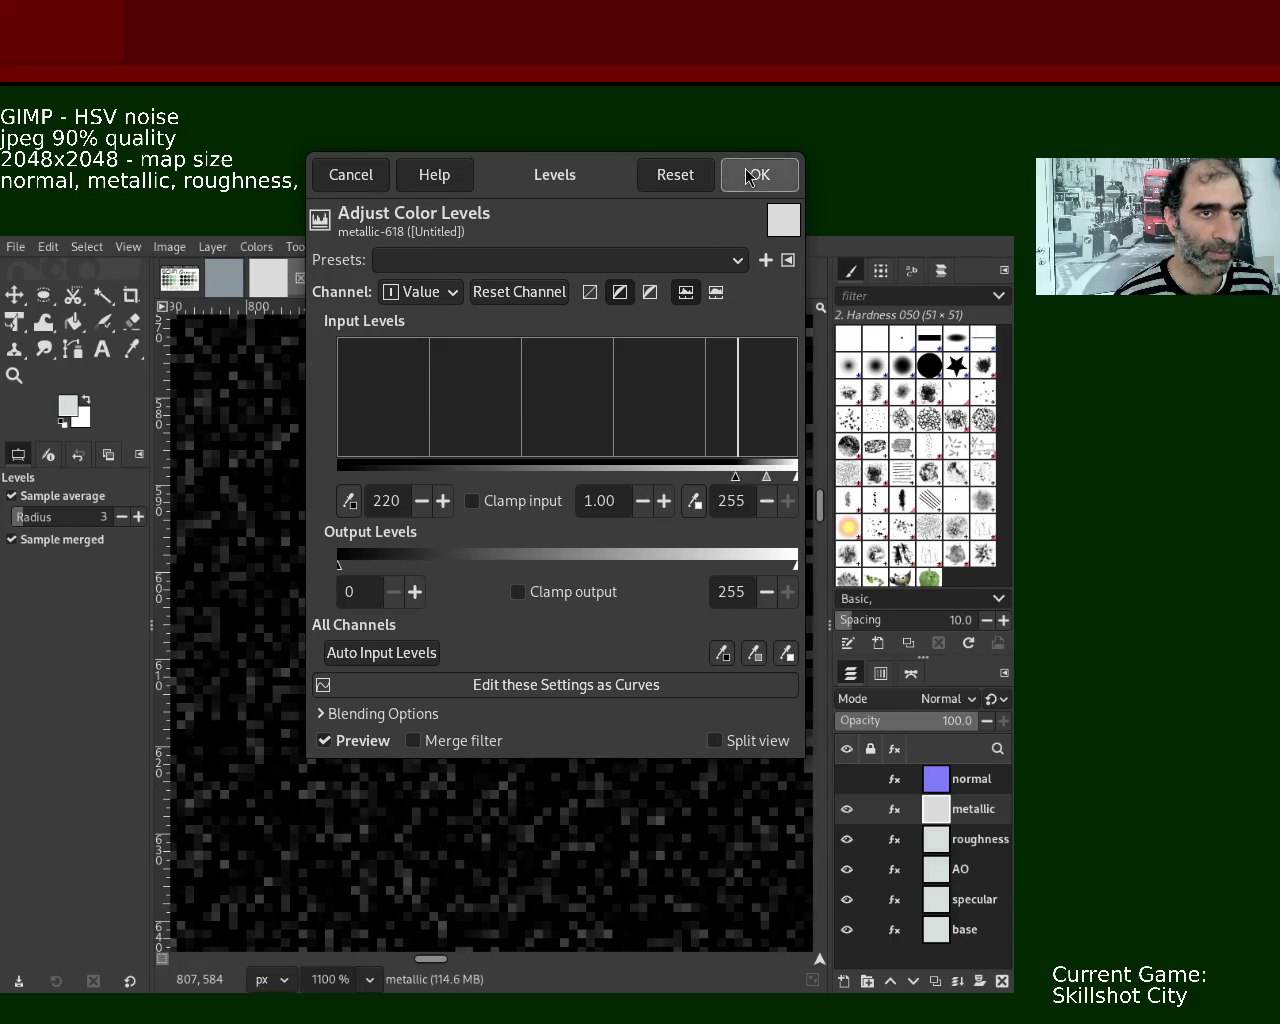
pyautogui.click(760, 174)
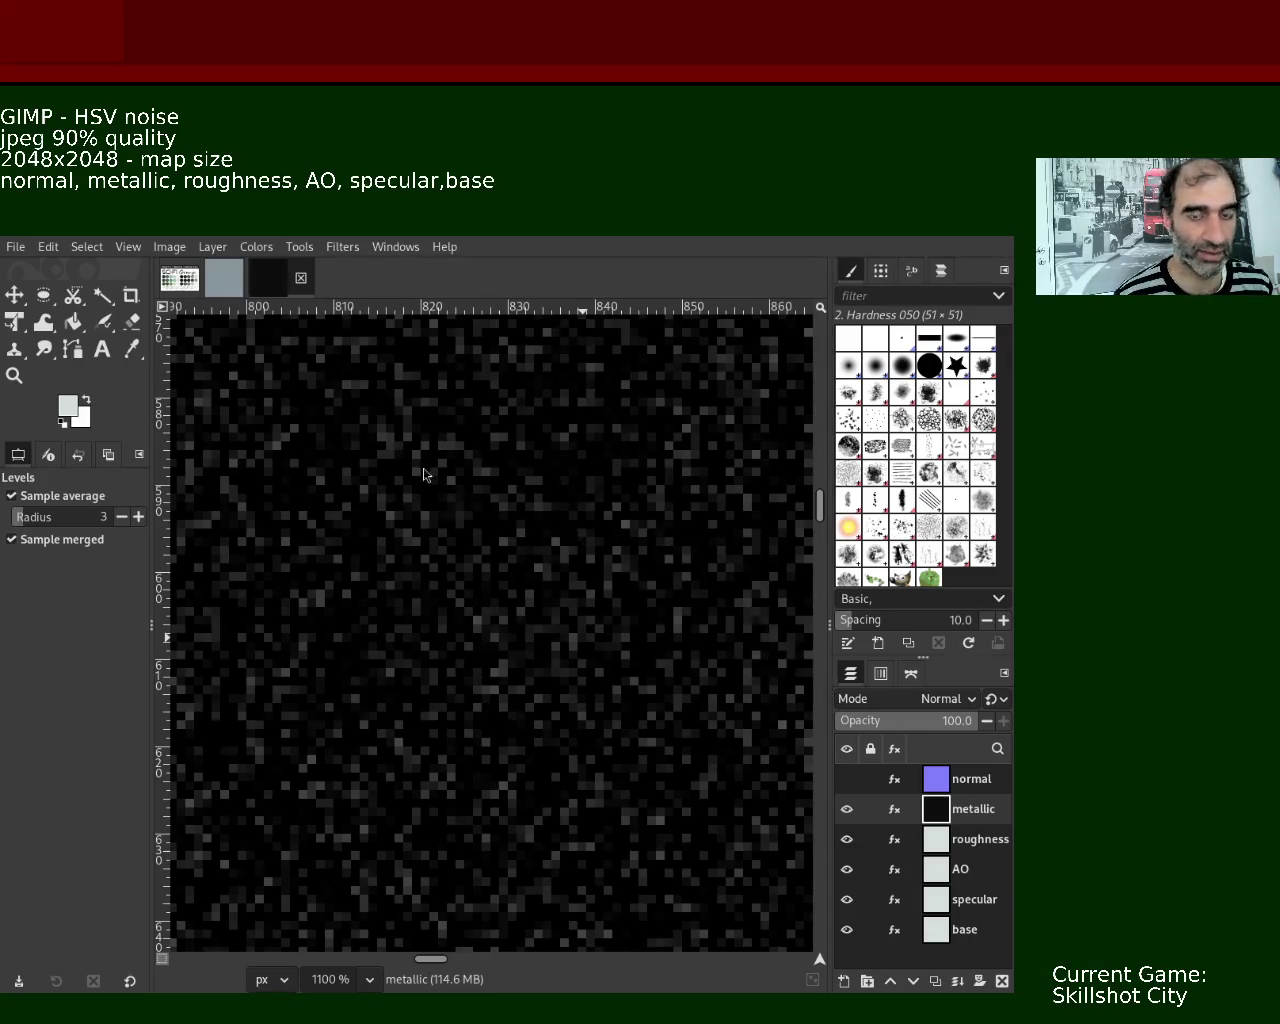
pyautogui.click(846, 808)
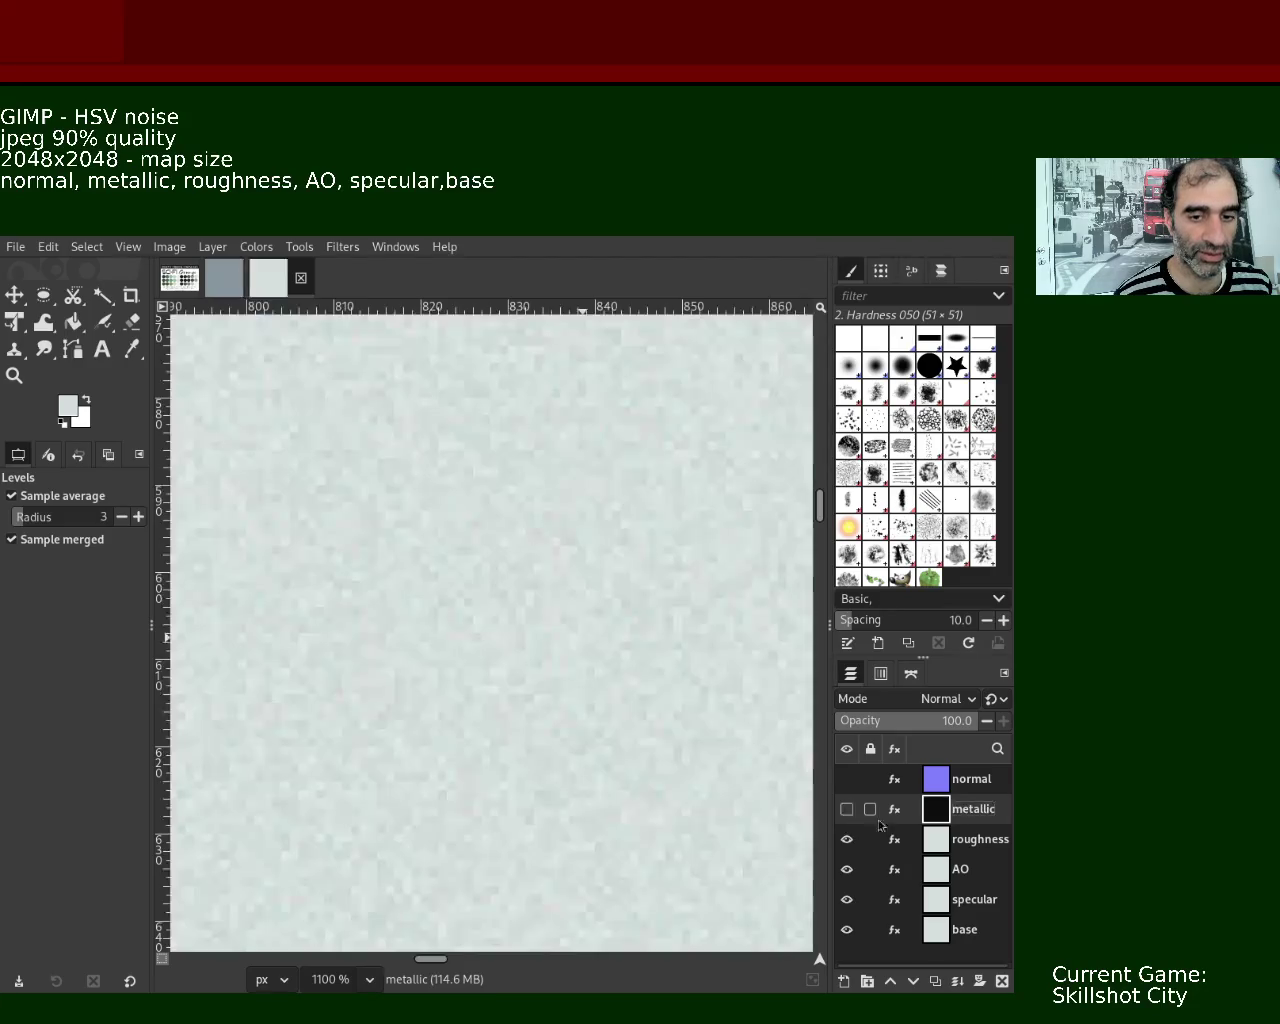
pyautogui.click(946, 847)
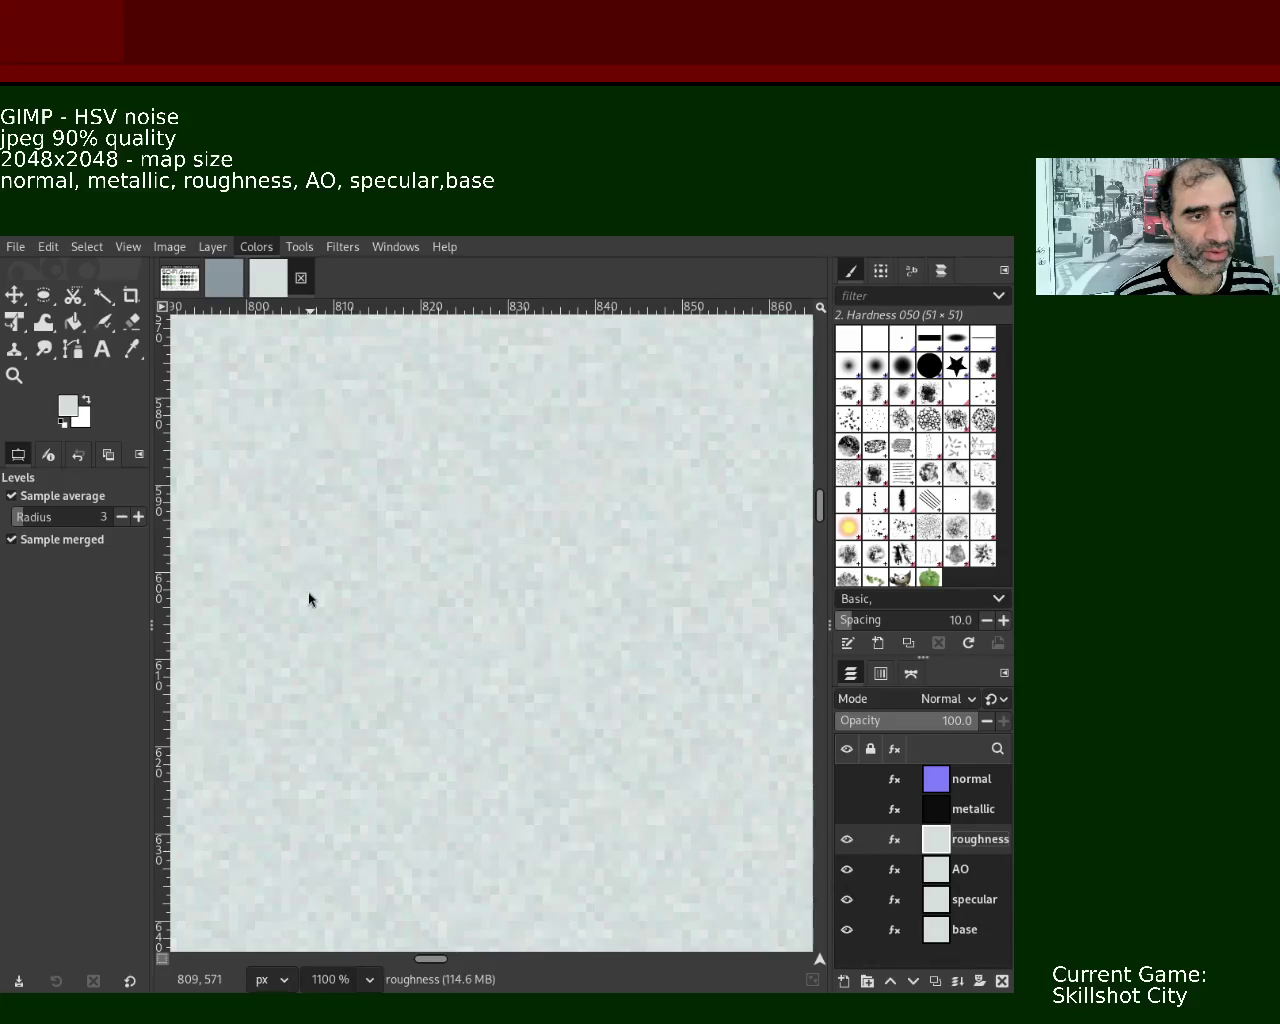
# - Desaturate the roughness layer and lower its Levels white input to 224
pyautogui.hotkey('ctrl', 'f')
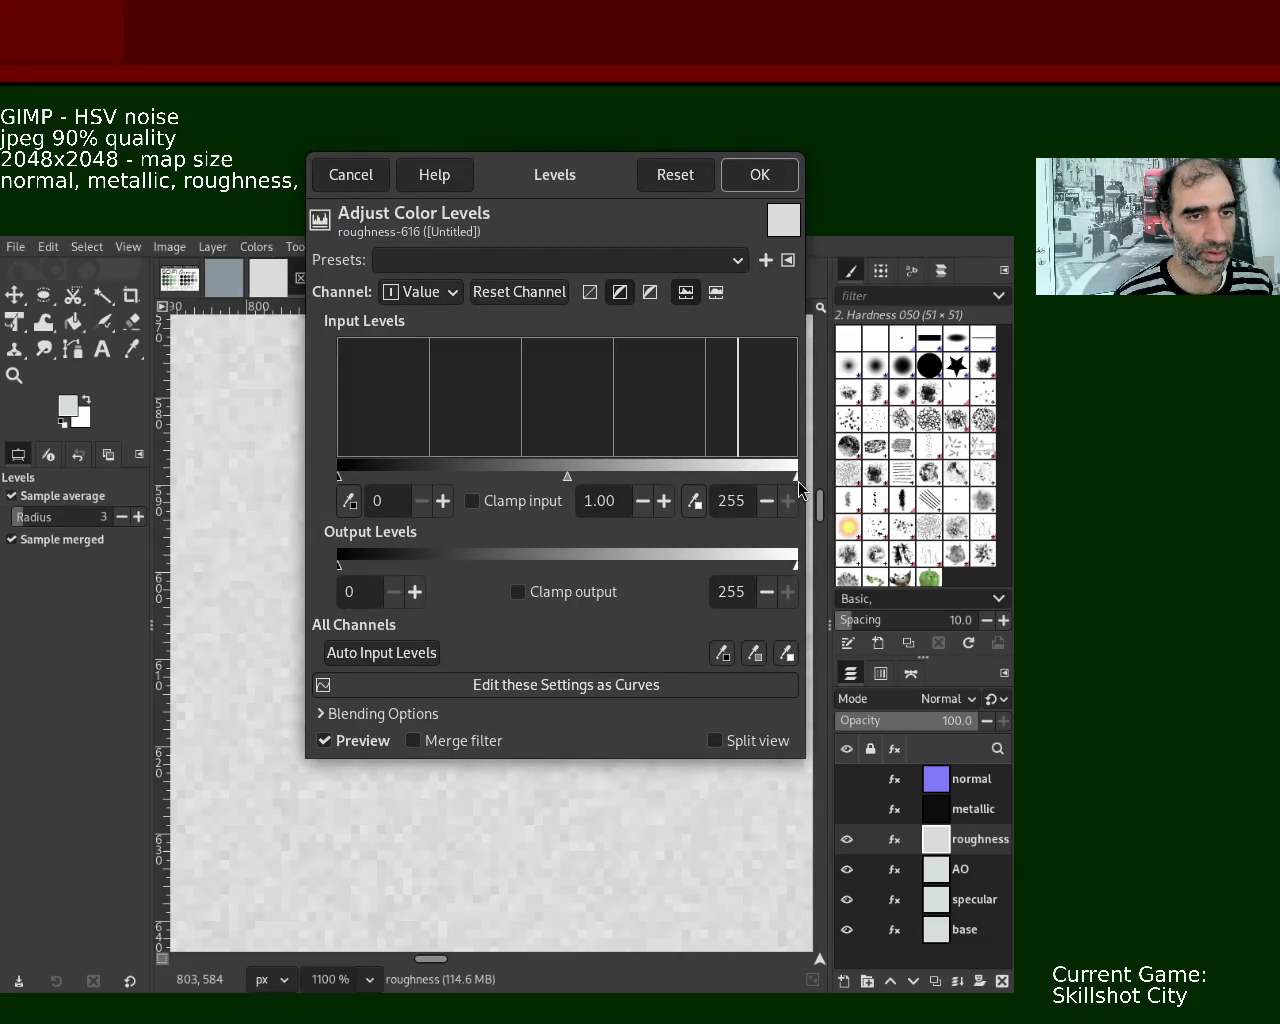
pyautogui.moveTo(796, 478); pyautogui.dragTo(740, 486)
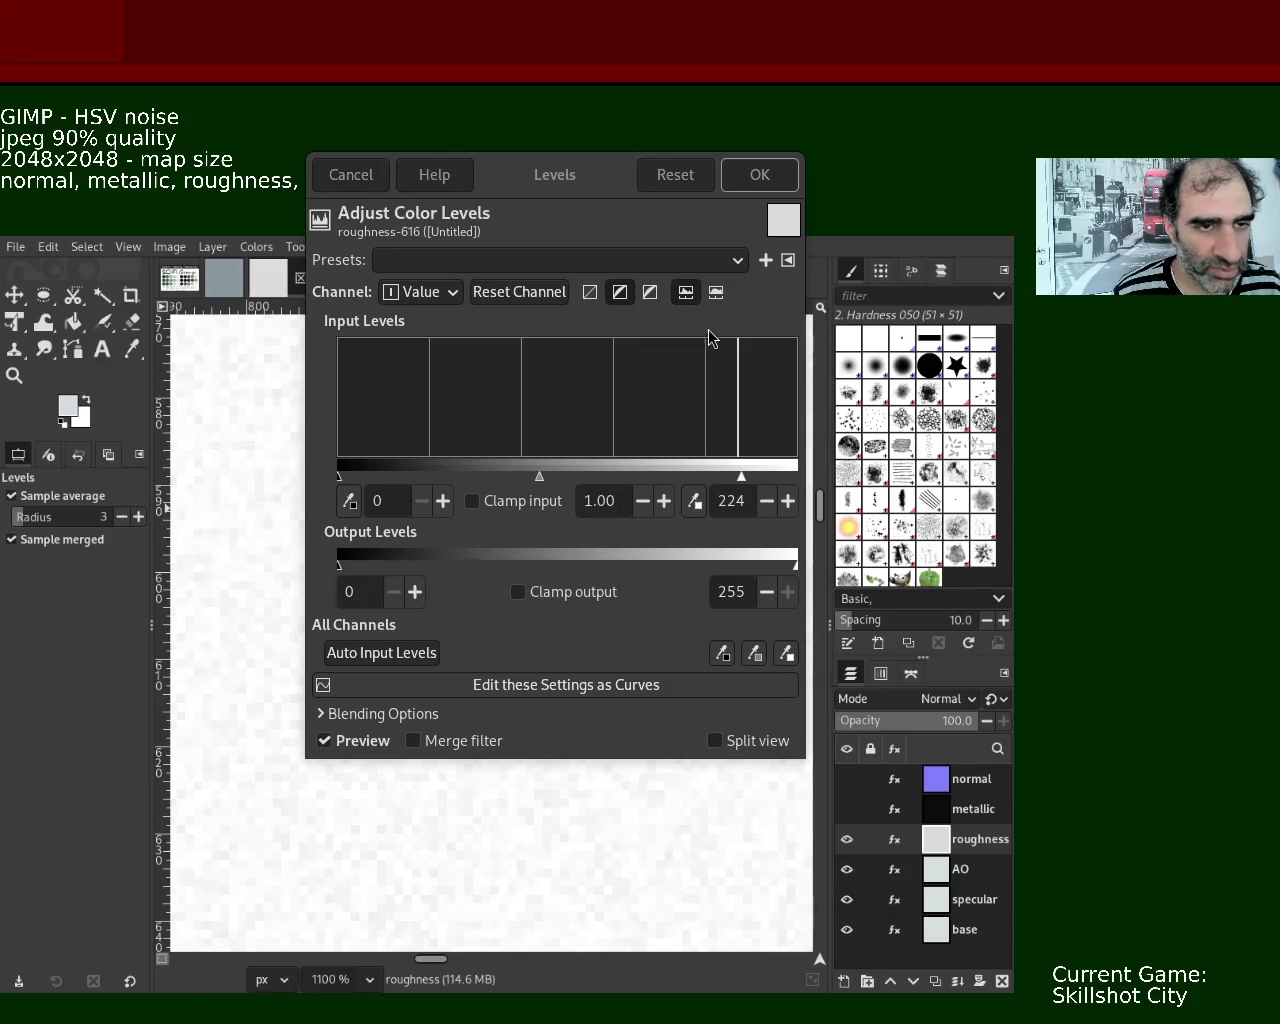
# - Apply the Levels change to roughness, hide roughness, and select the AO layer
pyautogui.click(760, 175)
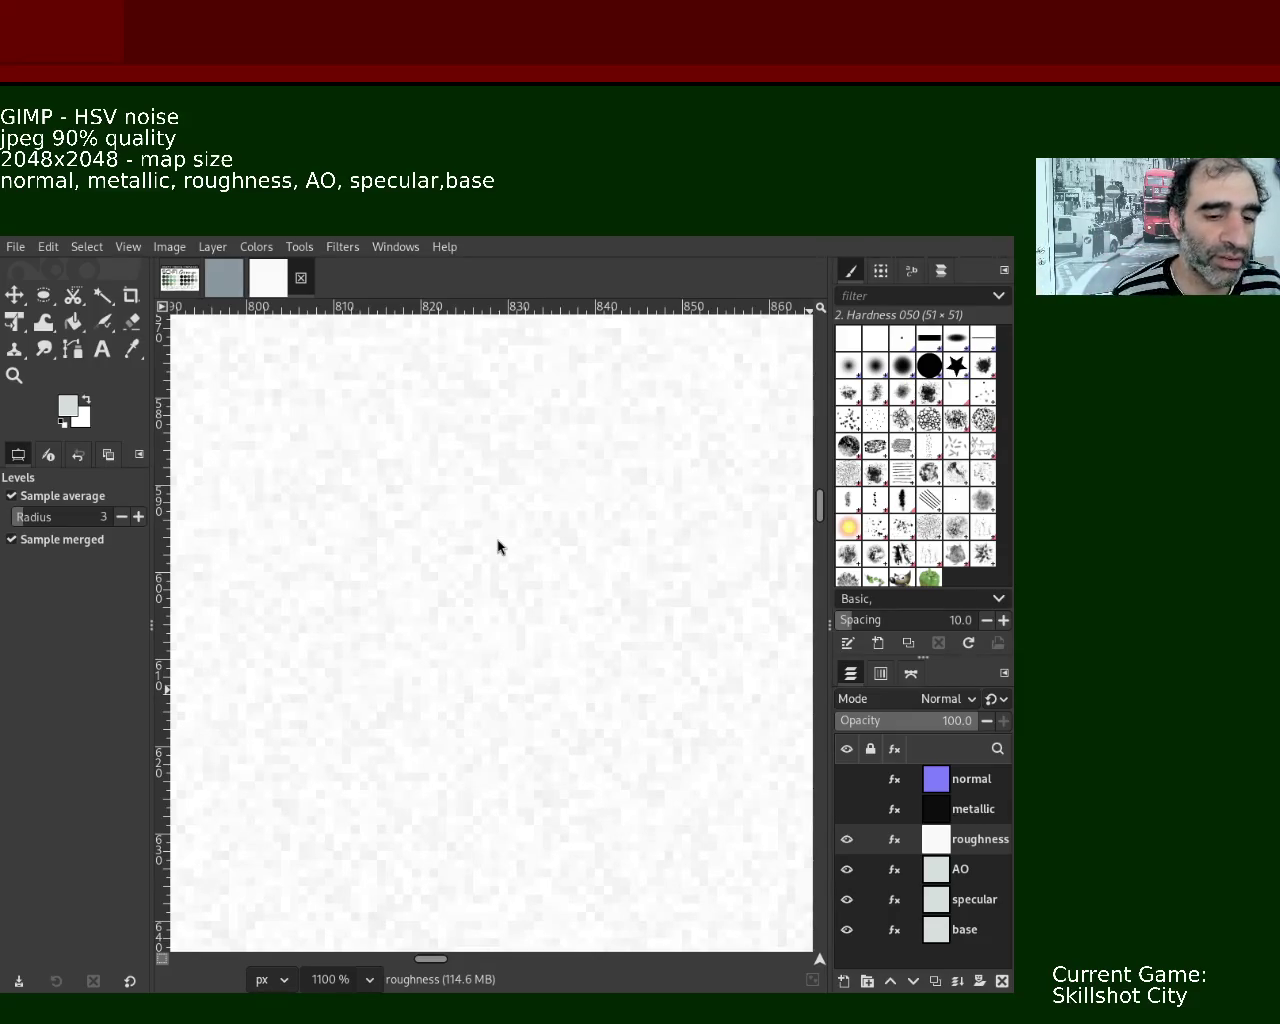
pyautogui.click(846, 845)
pyautogui.click(945, 872)
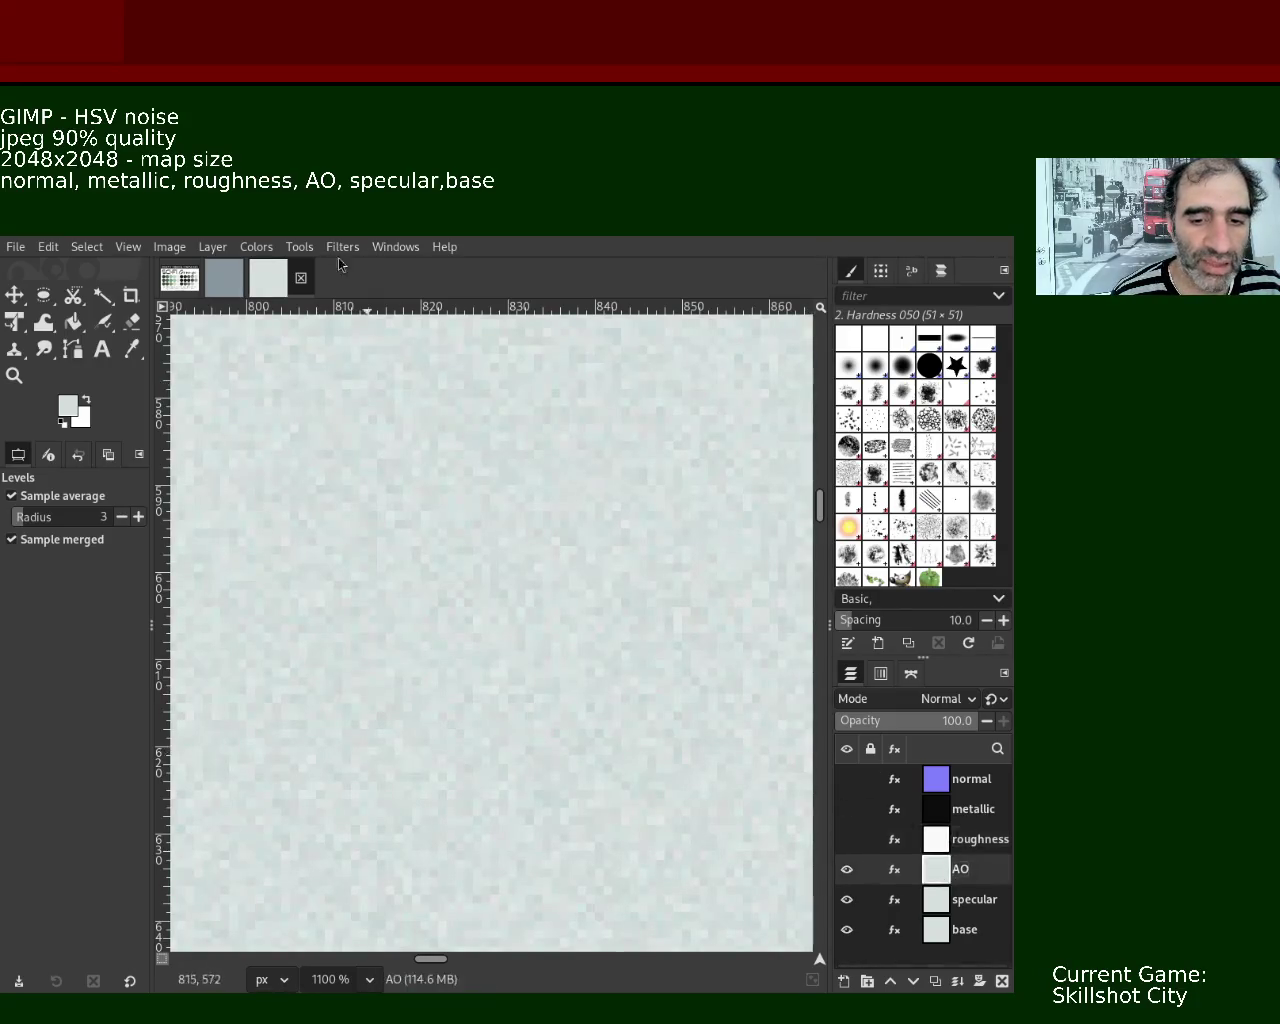
# - Select and show the roughness layer, then zoom in on its individual noise pixels
pyautogui.click(276, 246)
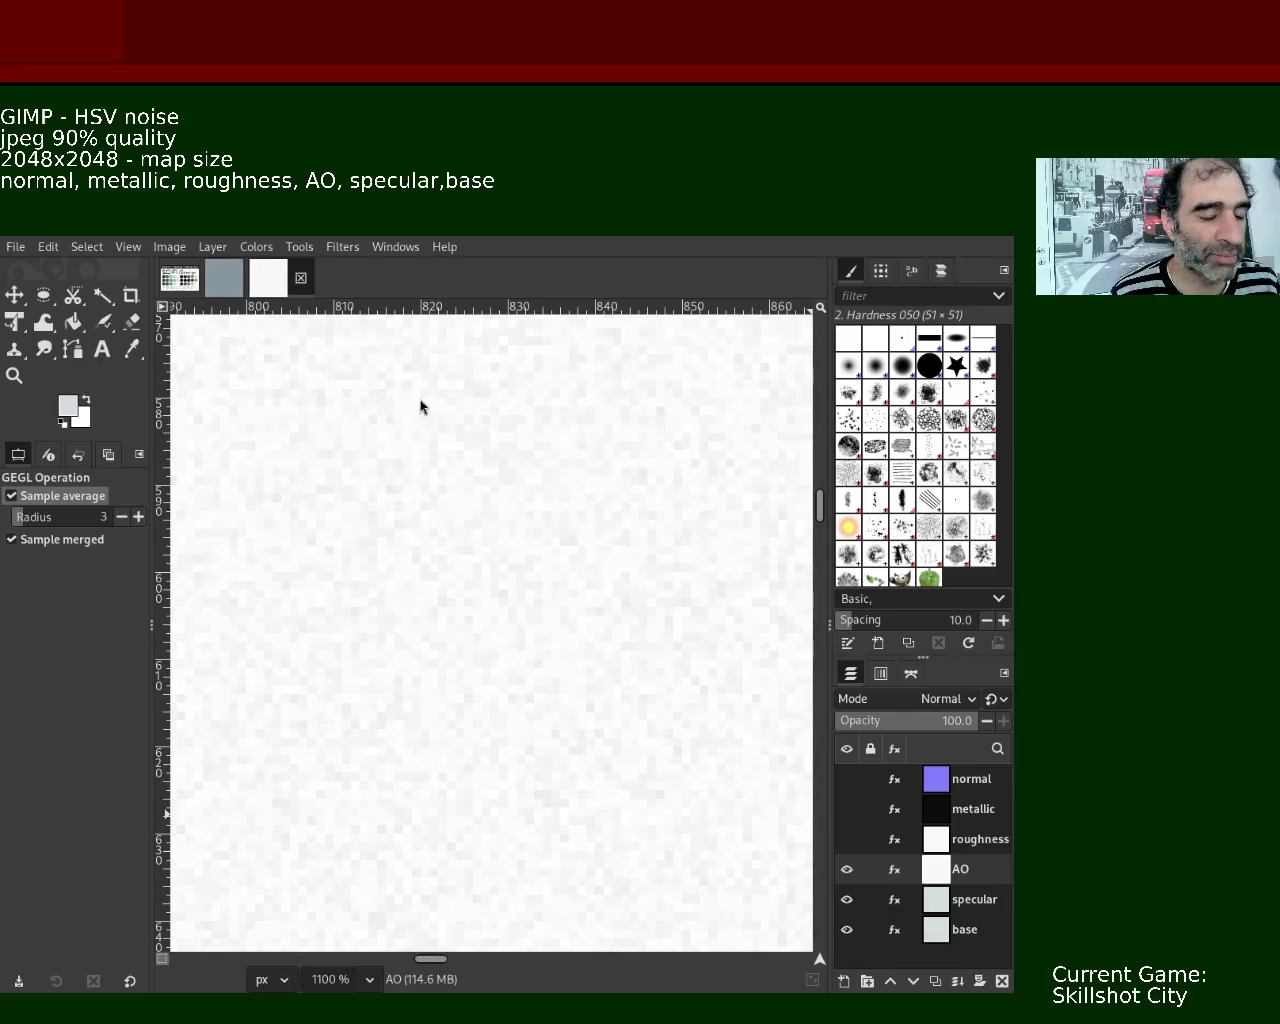
pyautogui.moveTo(846, 839)
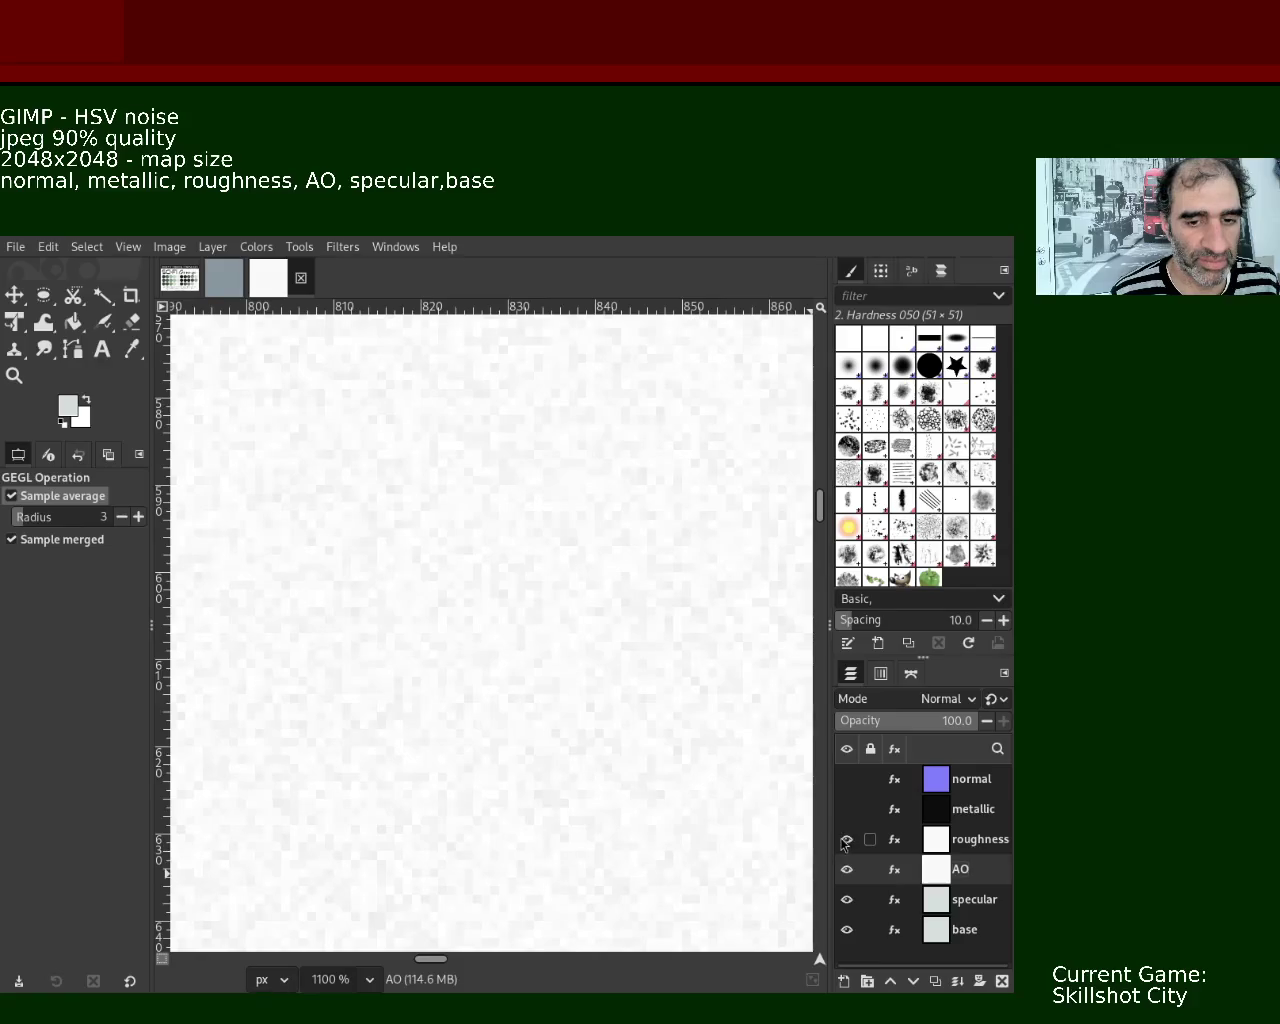
pyautogui.click(930, 845)
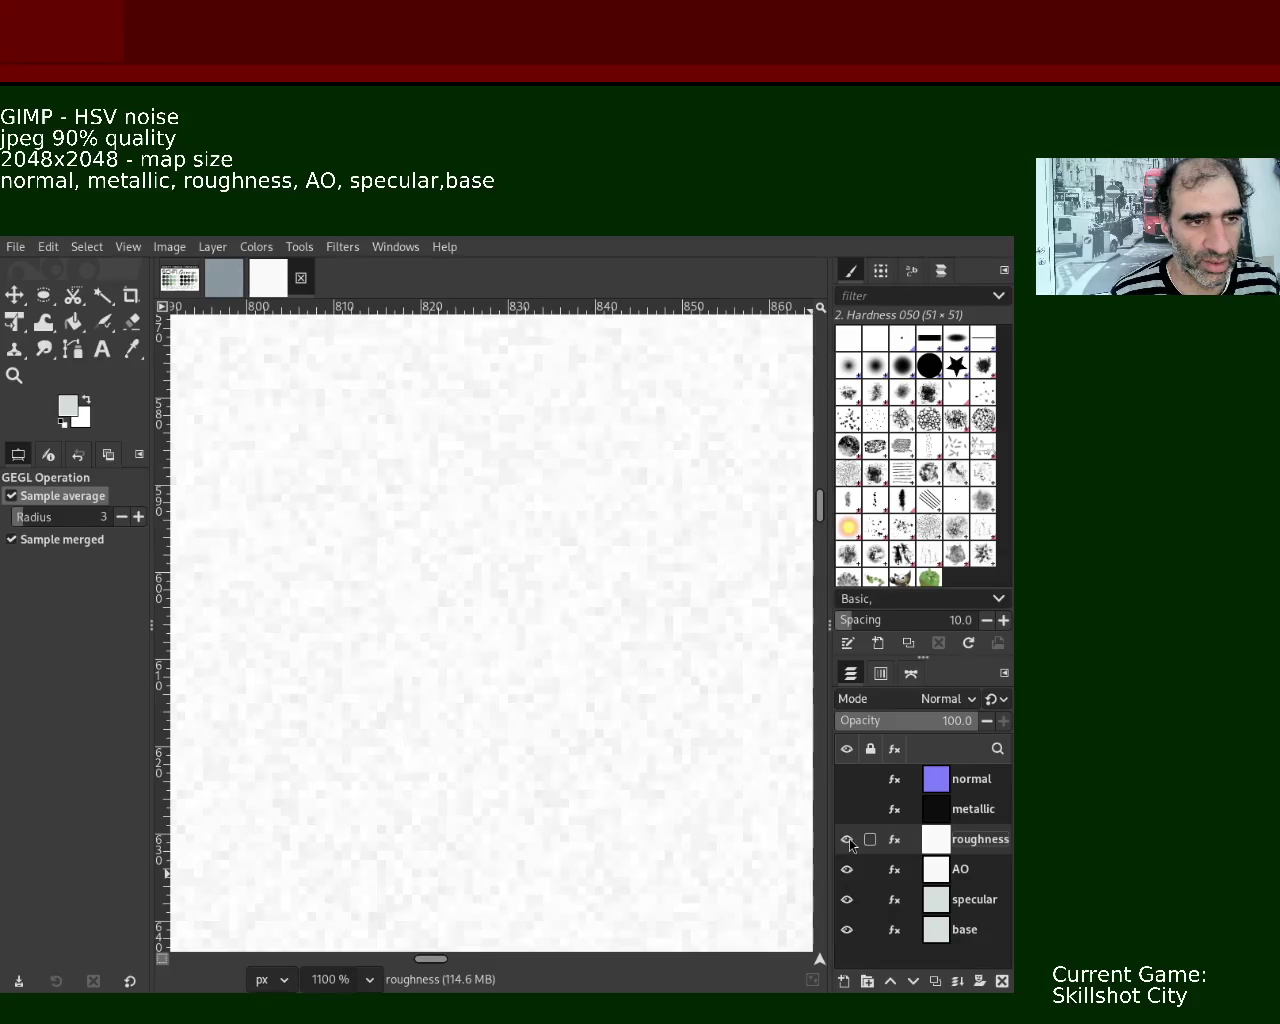
pyautogui.click(847, 840)
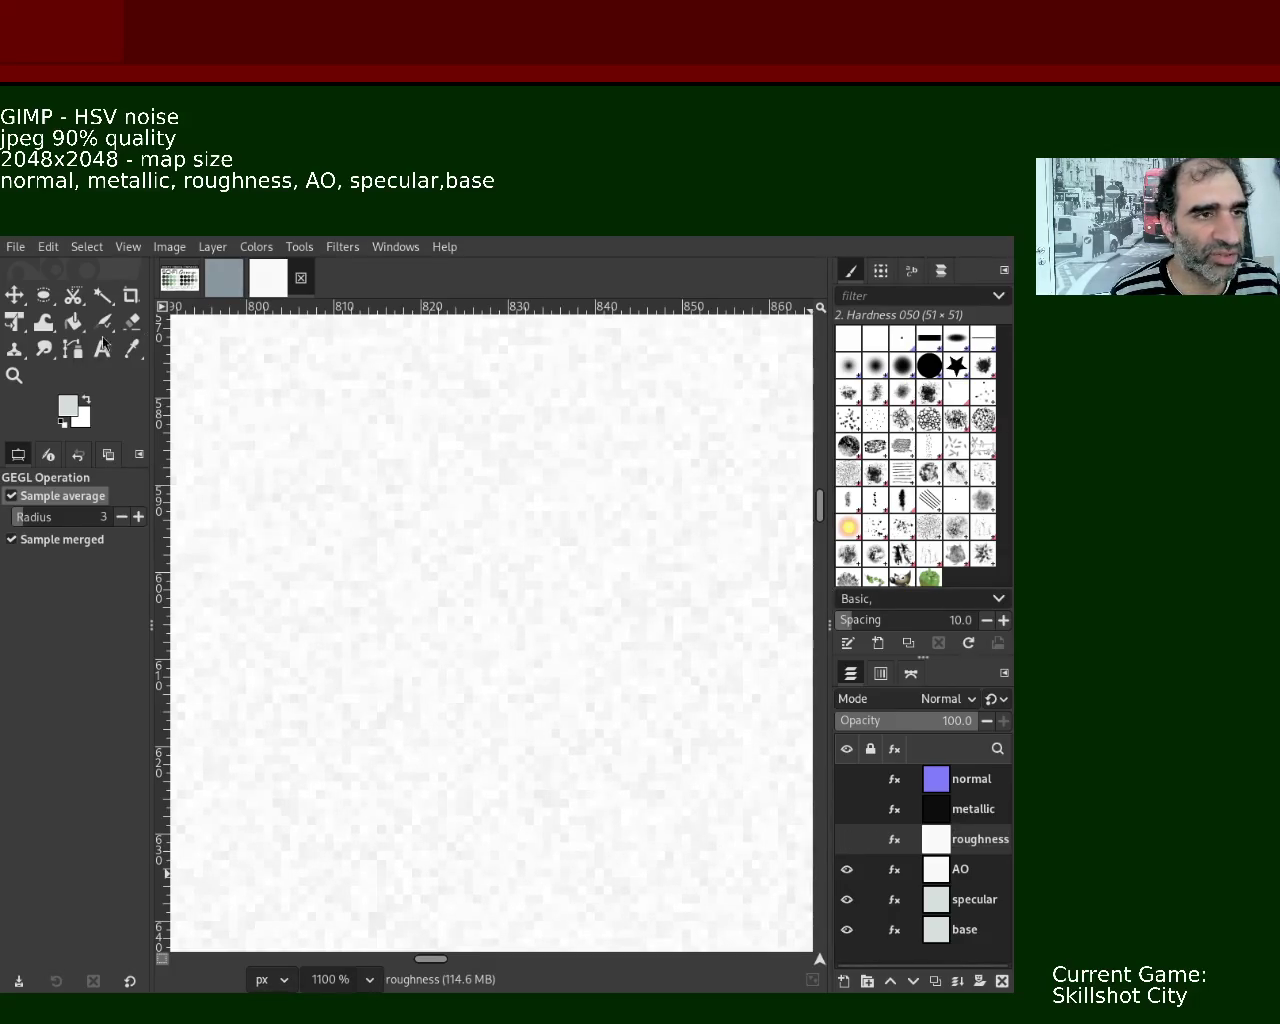
pyautogui.click(14, 375)
pyautogui.click(268, 376)
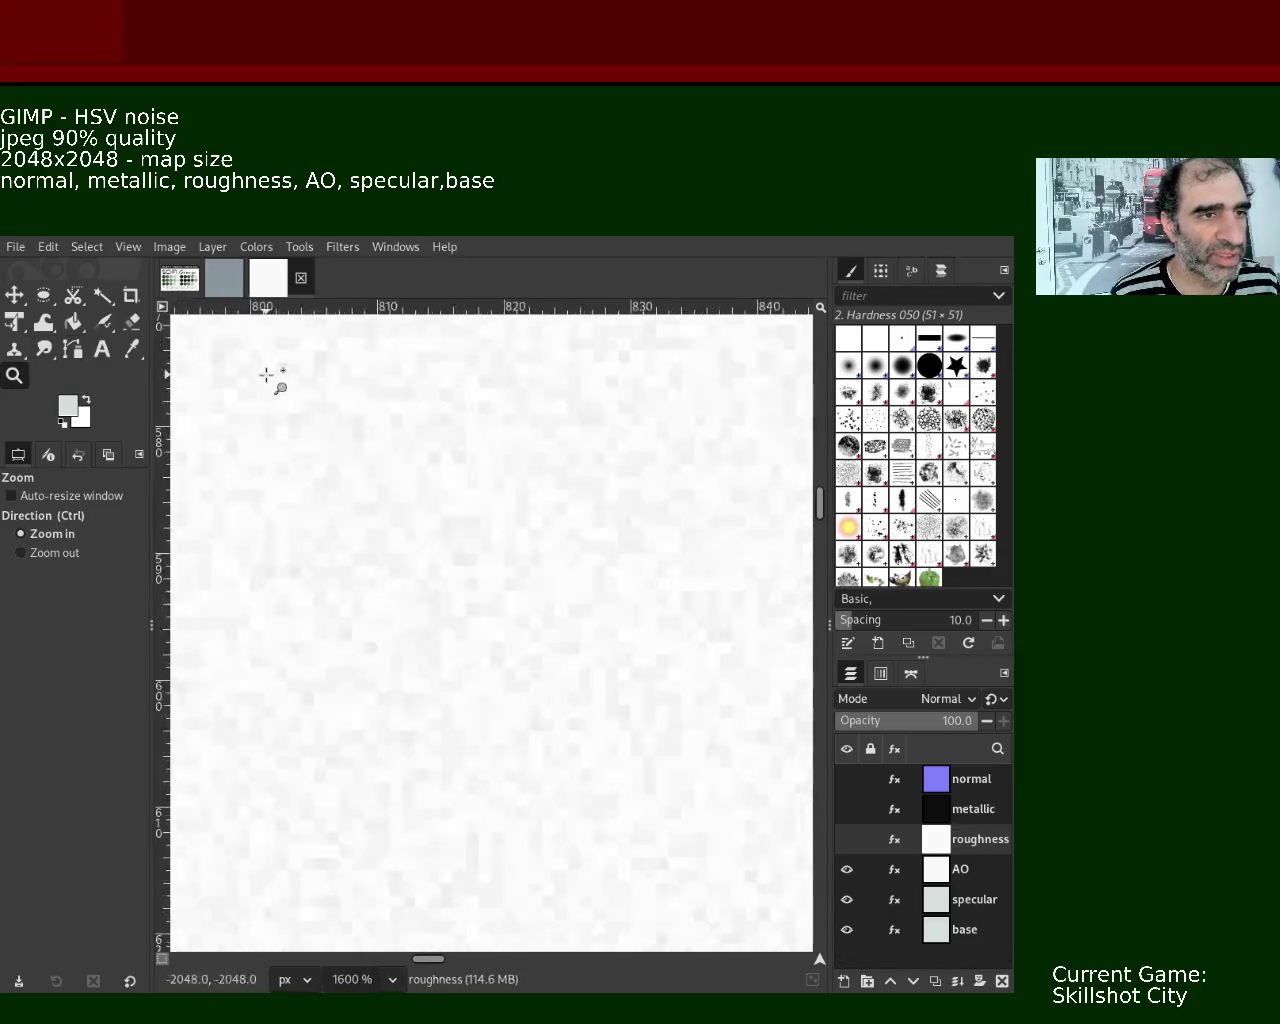
pyautogui.tripleClick(268, 376)
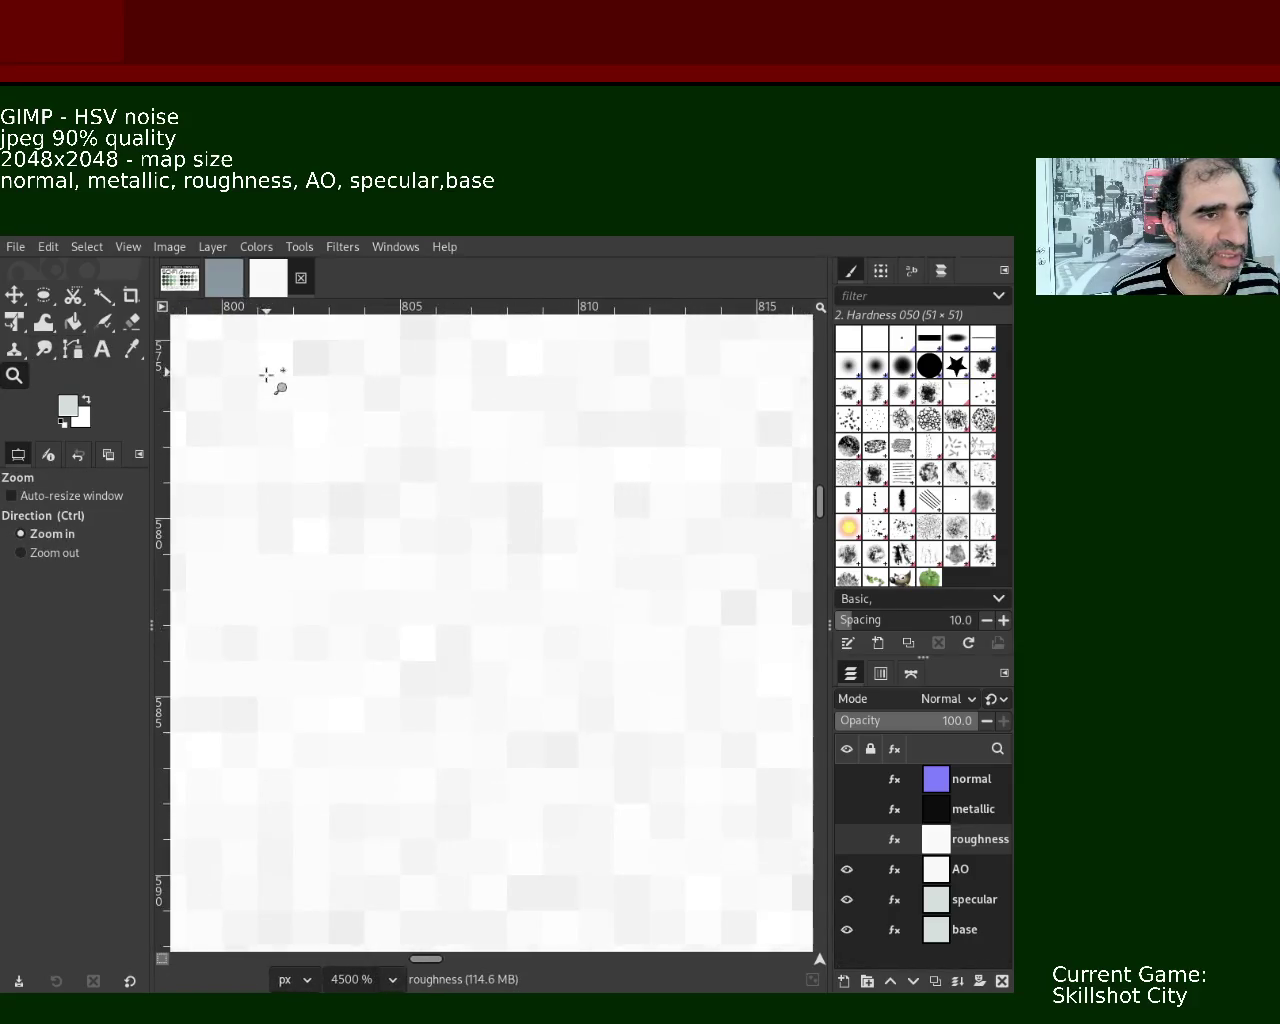
# - Toggle roughness visibility repeatedly to compare it with AO, leaving roughness hidden
pyautogui.click(846, 839)
pyautogui.click(846, 839)
pyautogui.click(846, 839)
pyautogui.click(846, 839)
pyautogui.click(846, 839)
pyautogui.click(846, 839)
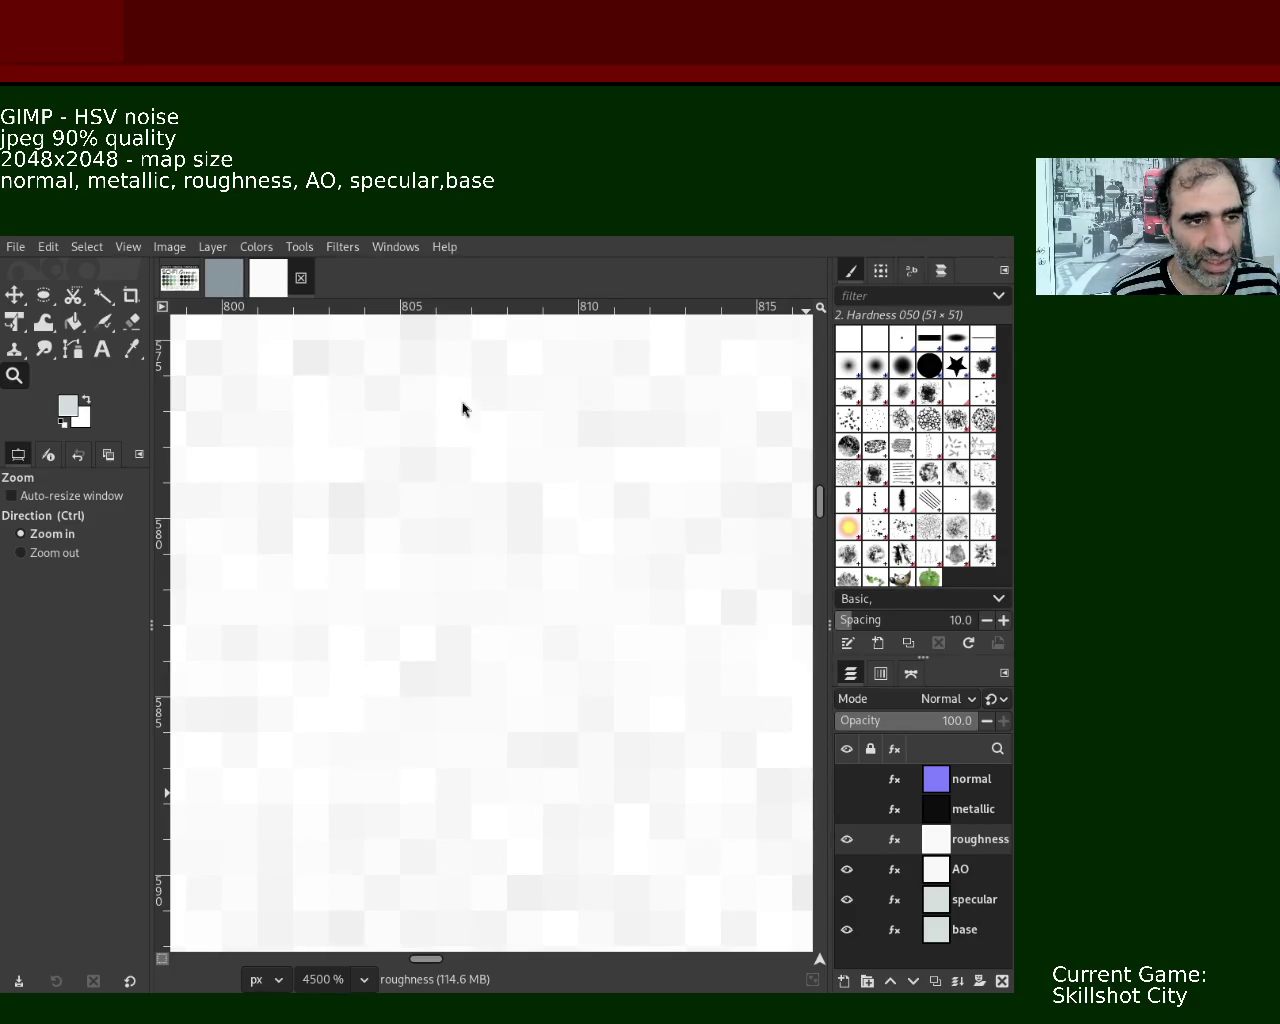
pyautogui.click(846, 840)
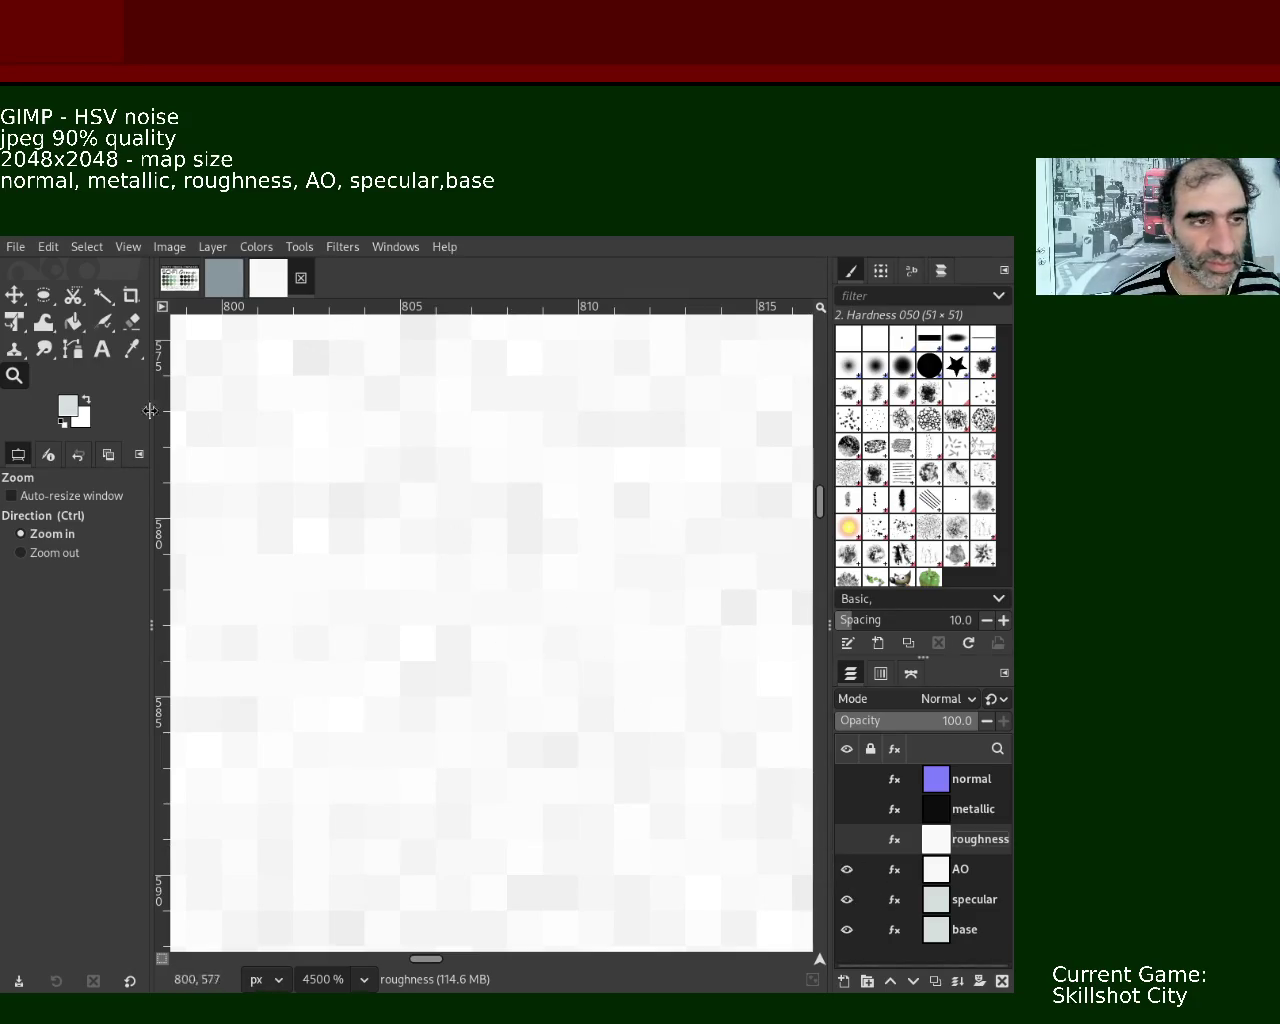
# - Zoom out to see more of the AO texture, then zoom back in slightly
pyautogui.keyDown('ctrl'); pyautogui.click(505, 622); pyautogui.keyUp('ctrl')
pyautogui.keyDown('ctrl'); pyautogui.click(505, 622); pyautogui.keyUp('ctrl')
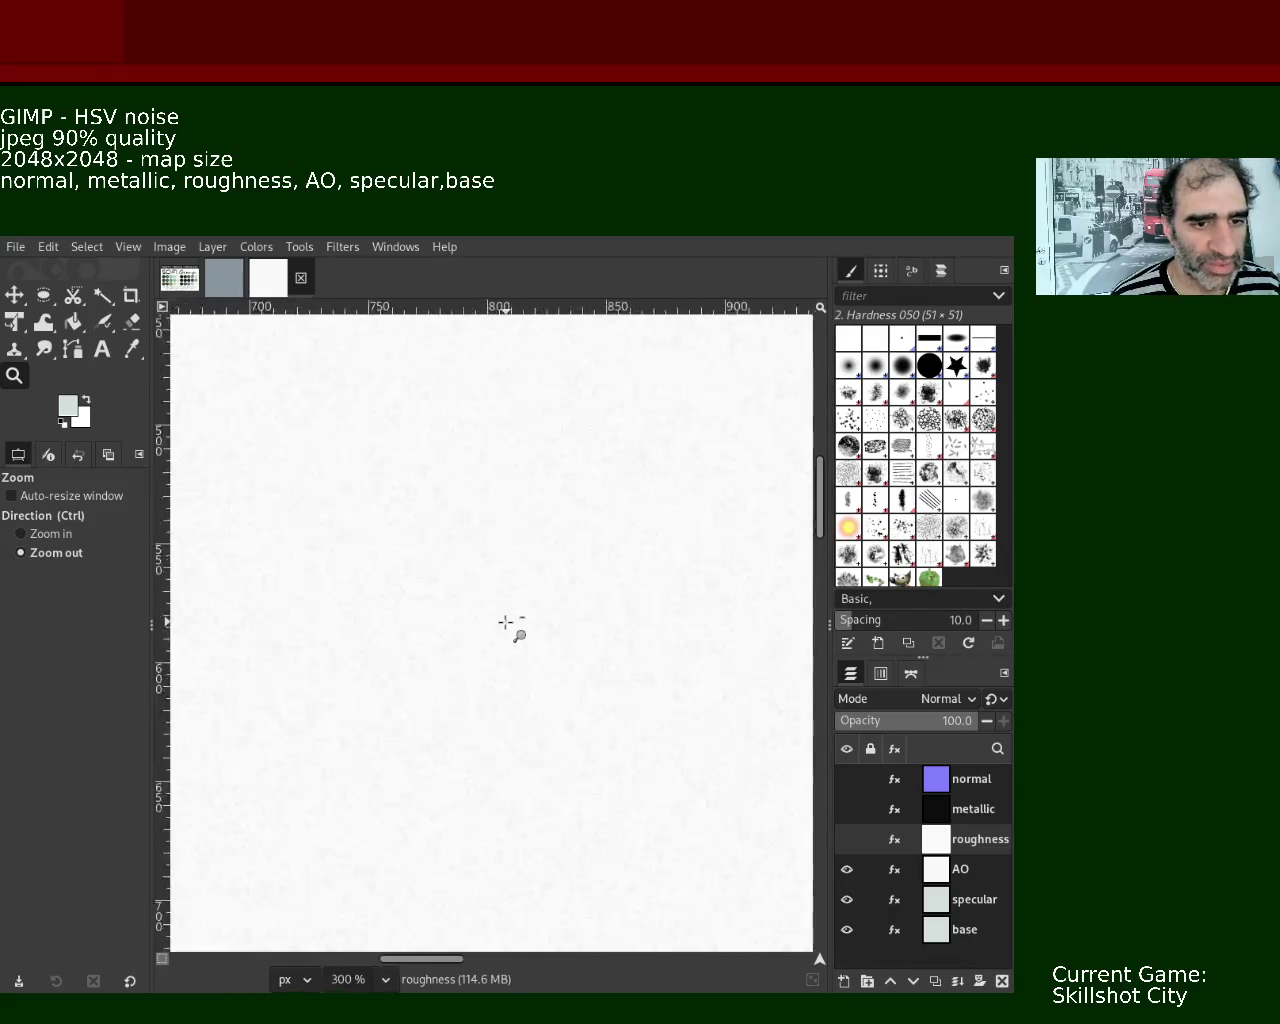
pyautogui.click(500, 651)
pyautogui.keyDown('ctrl'); pyautogui.click(480, 577); pyautogui.keyUp('ctrl')
pyautogui.keyDown('ctrl'); pyautogui.click(480, 577); pyautogui.keyUp('ctrl')
pyautogui.keyDown('ctrl'); pyautogui.click(483, 563); pyautogui.keyUp('ctrl')
pyautogui.click(527, 509)
pyautogui.click(527, 509)
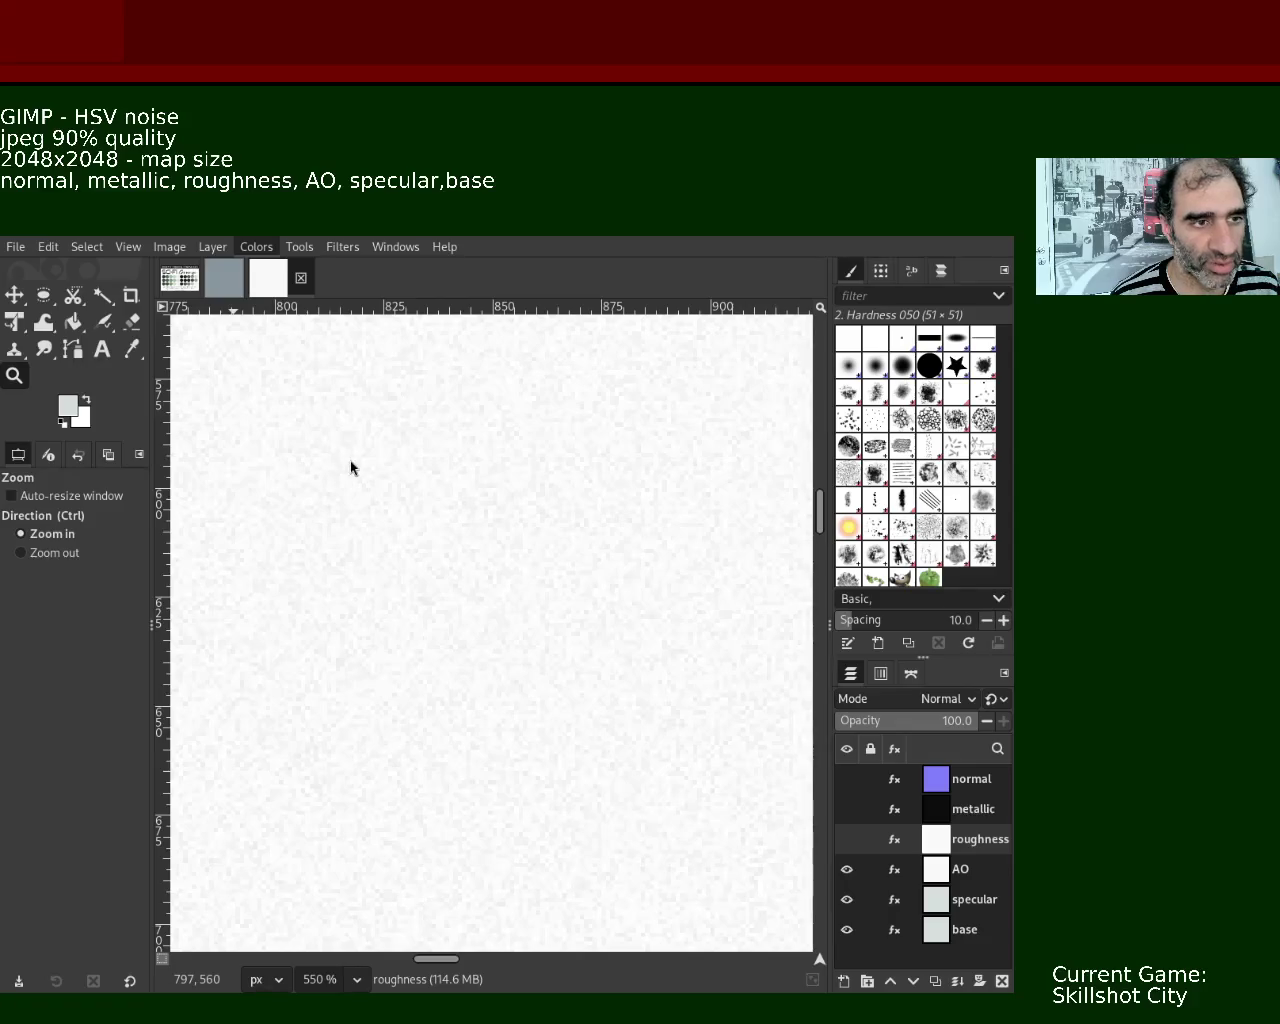
# - Reshape the AO layer's Curves into lighter, greyer noise tones and apply
pyautogui.hotkey('ctrl', 'm')
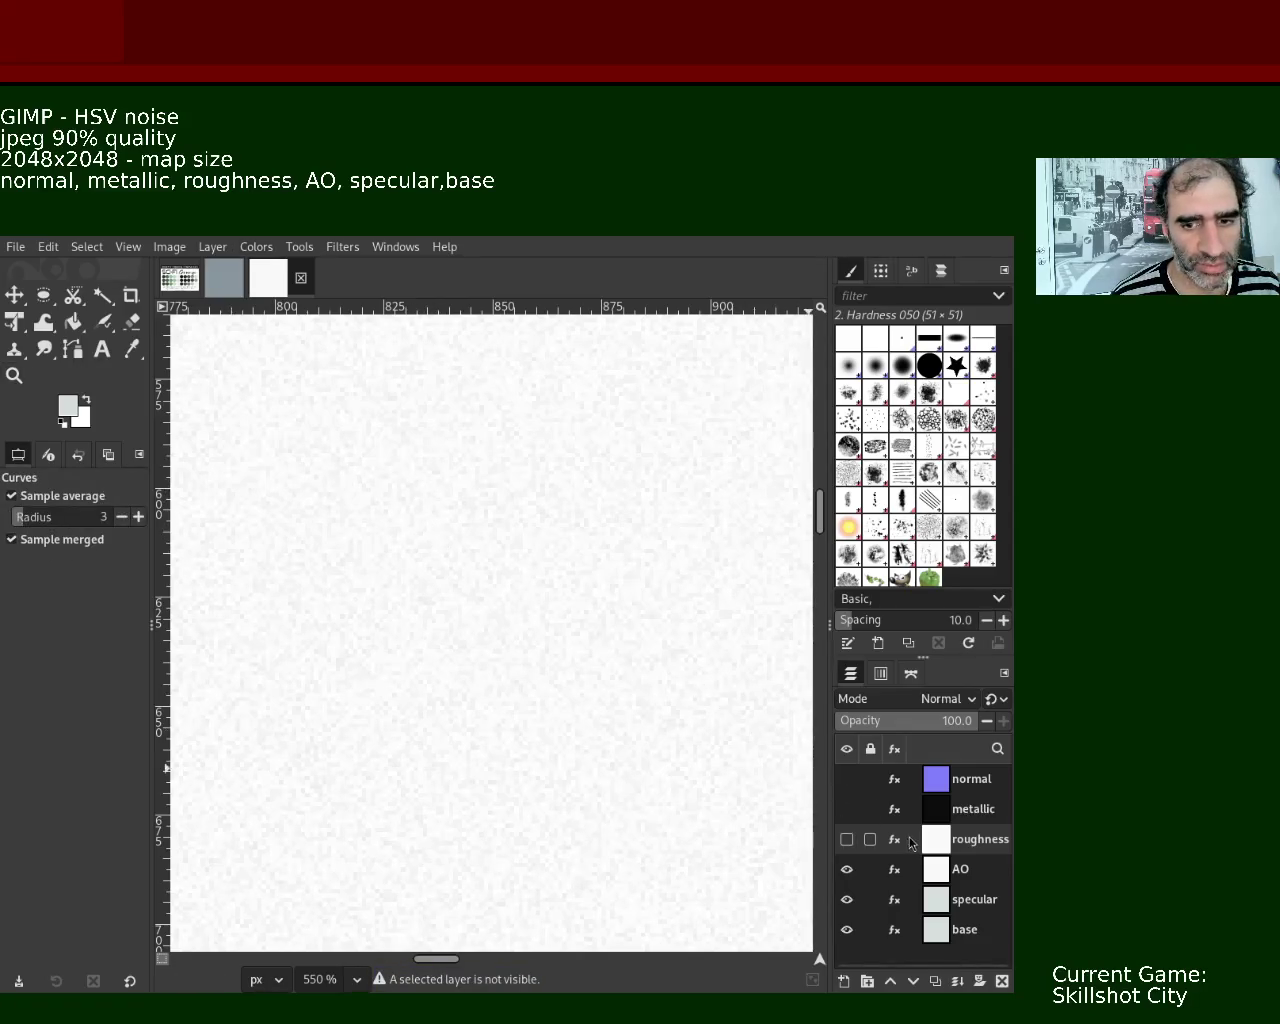
pyautogui.click(955, 872)
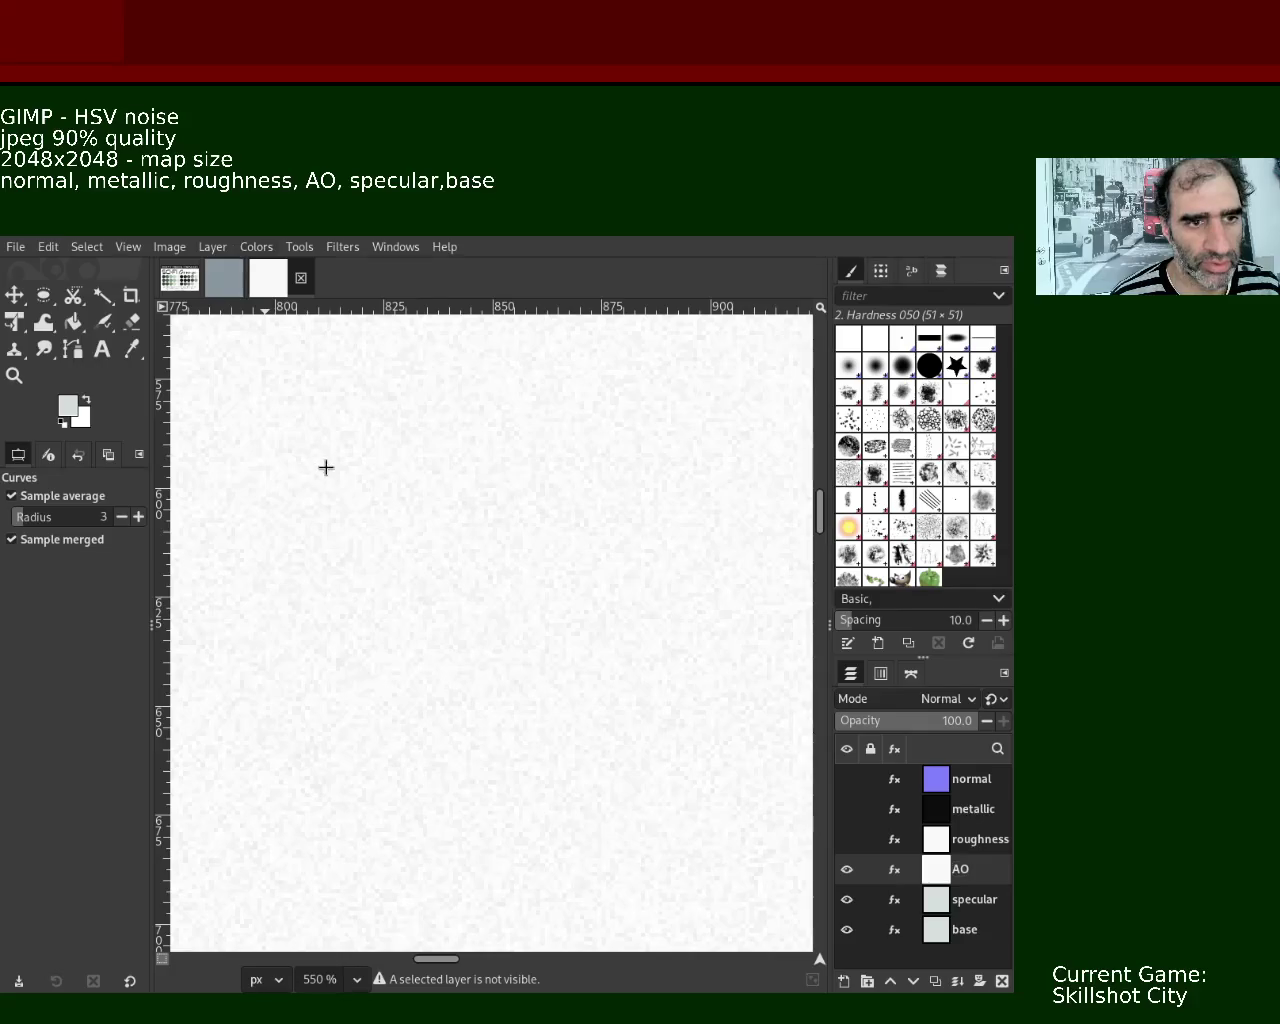
pyautogui.click(305, 368)
pyautogui.click(389, 511)
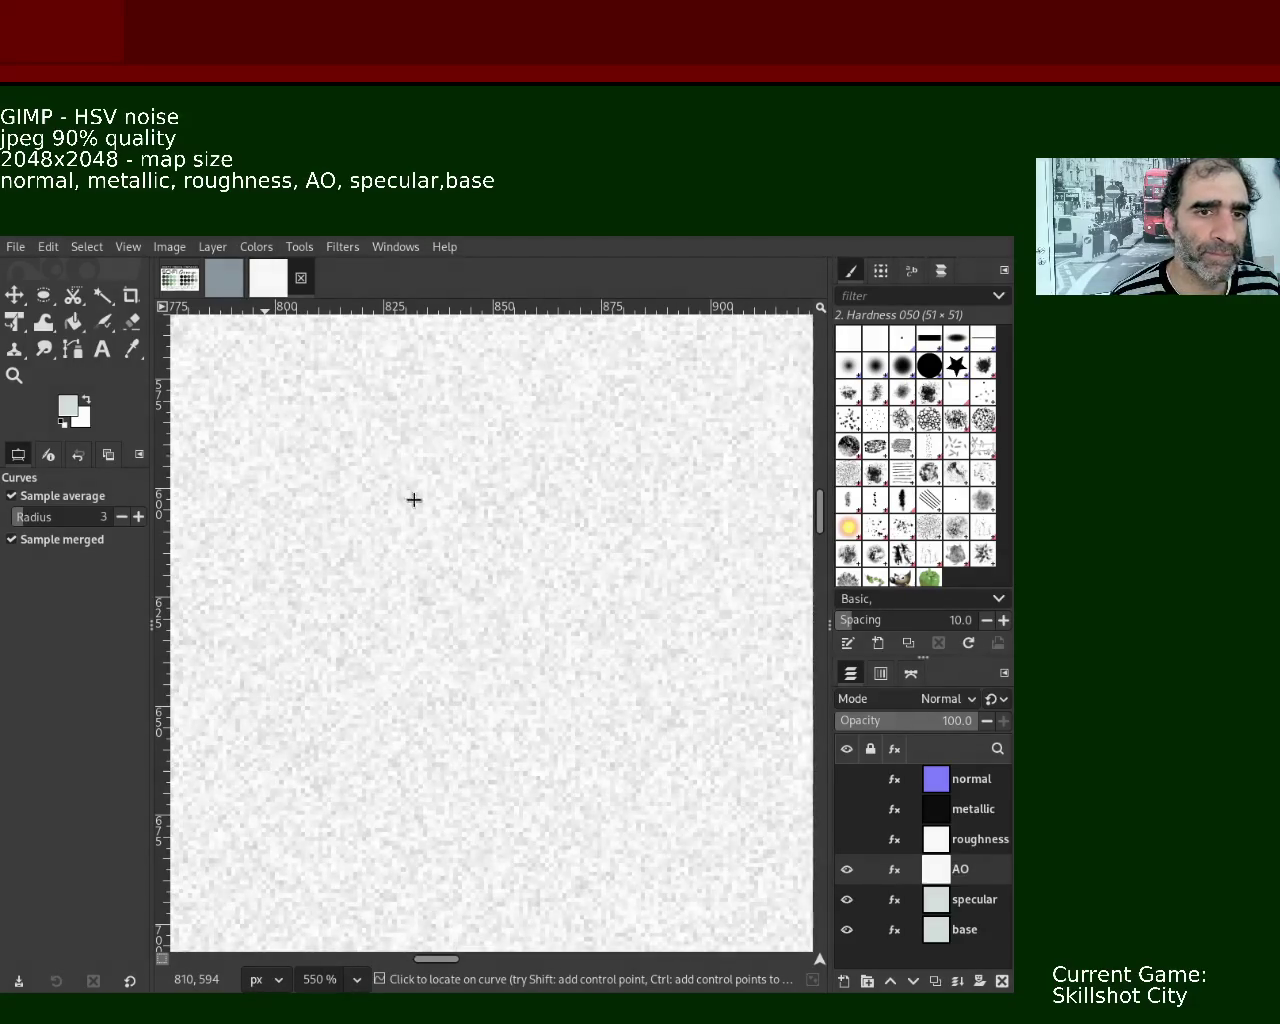
pyautogui.click(414, 497)
pyautogui.click(436, 567)
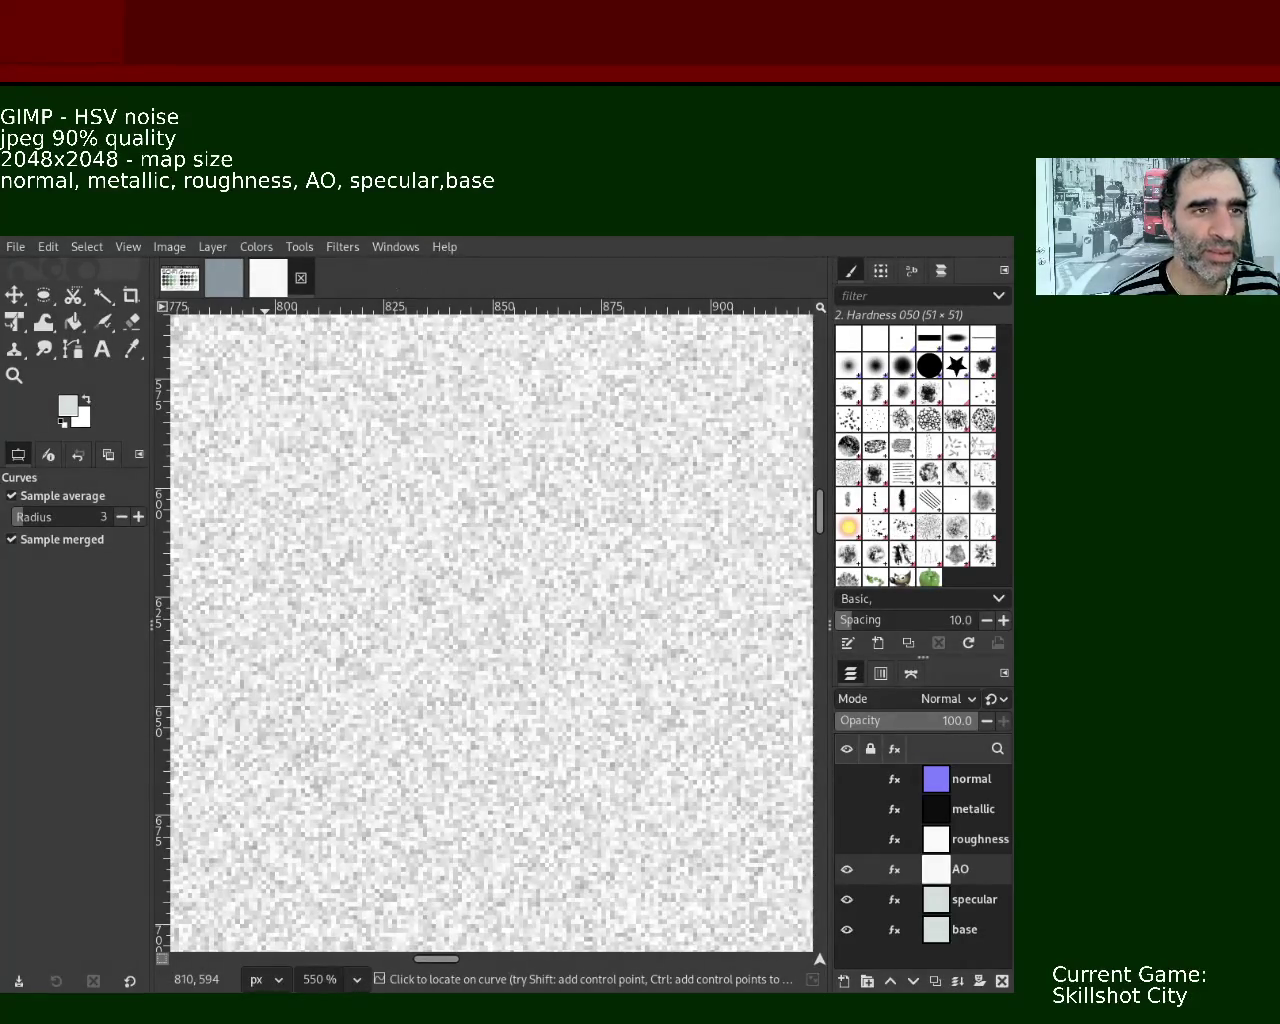
pyautogui.press('Return')
# - Zoom out to view more of the lightened AO texture
pyautogui.click(3, 378)
pyautogui.scroll(-1, 480, 571)
pyautogui.scroll(-3, 471, 563)
pyautogui.scroll(-2, 500, 506)
pyautogui.scroll(3, 495, 500)
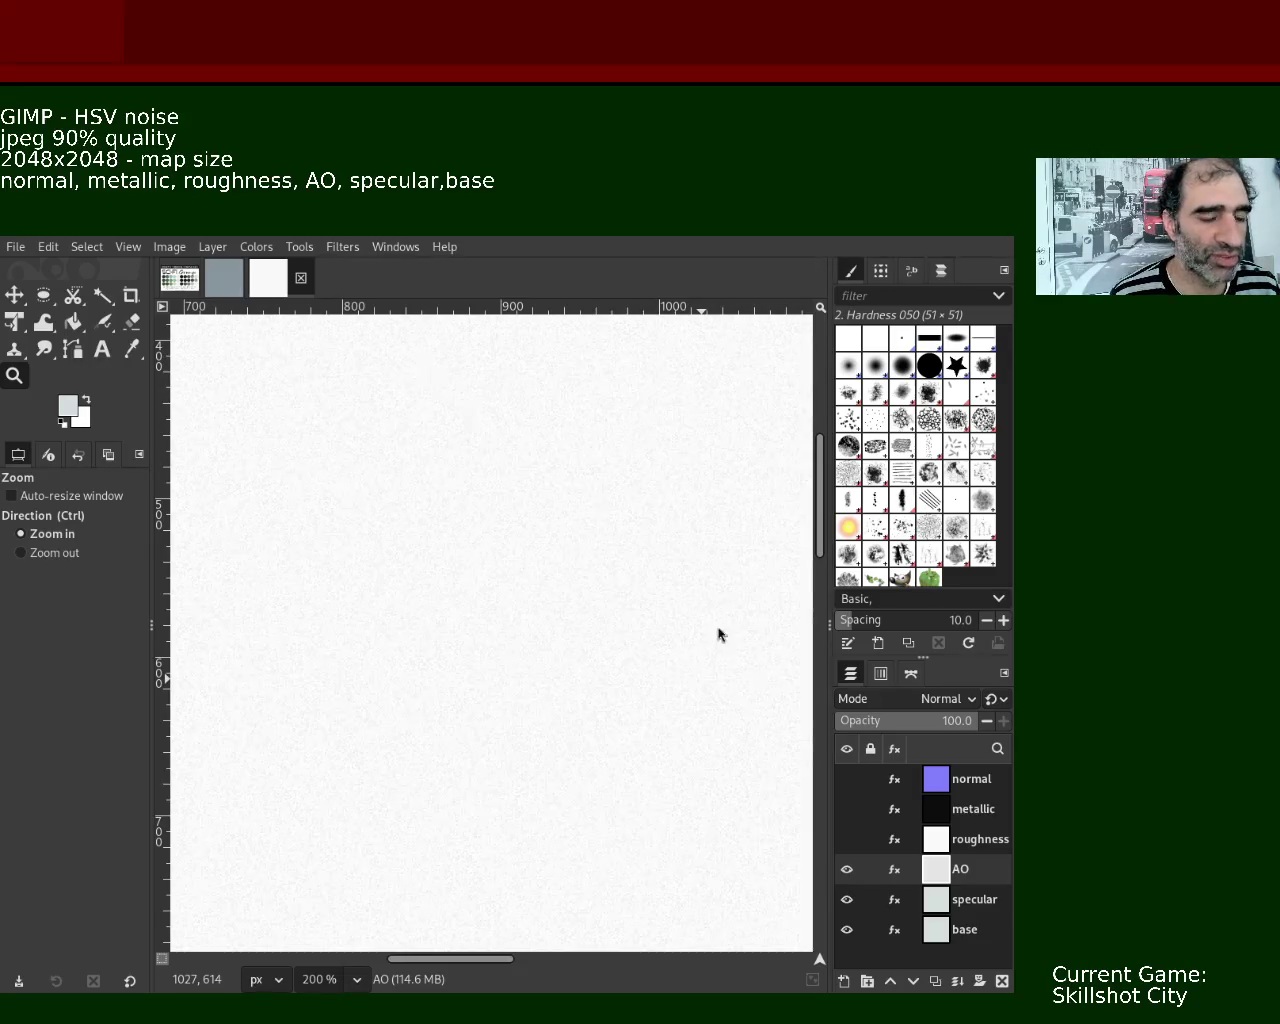
# - Switch to the grey base image, select its AO and specular layers, then close it
pyautogui.click(210, 287)
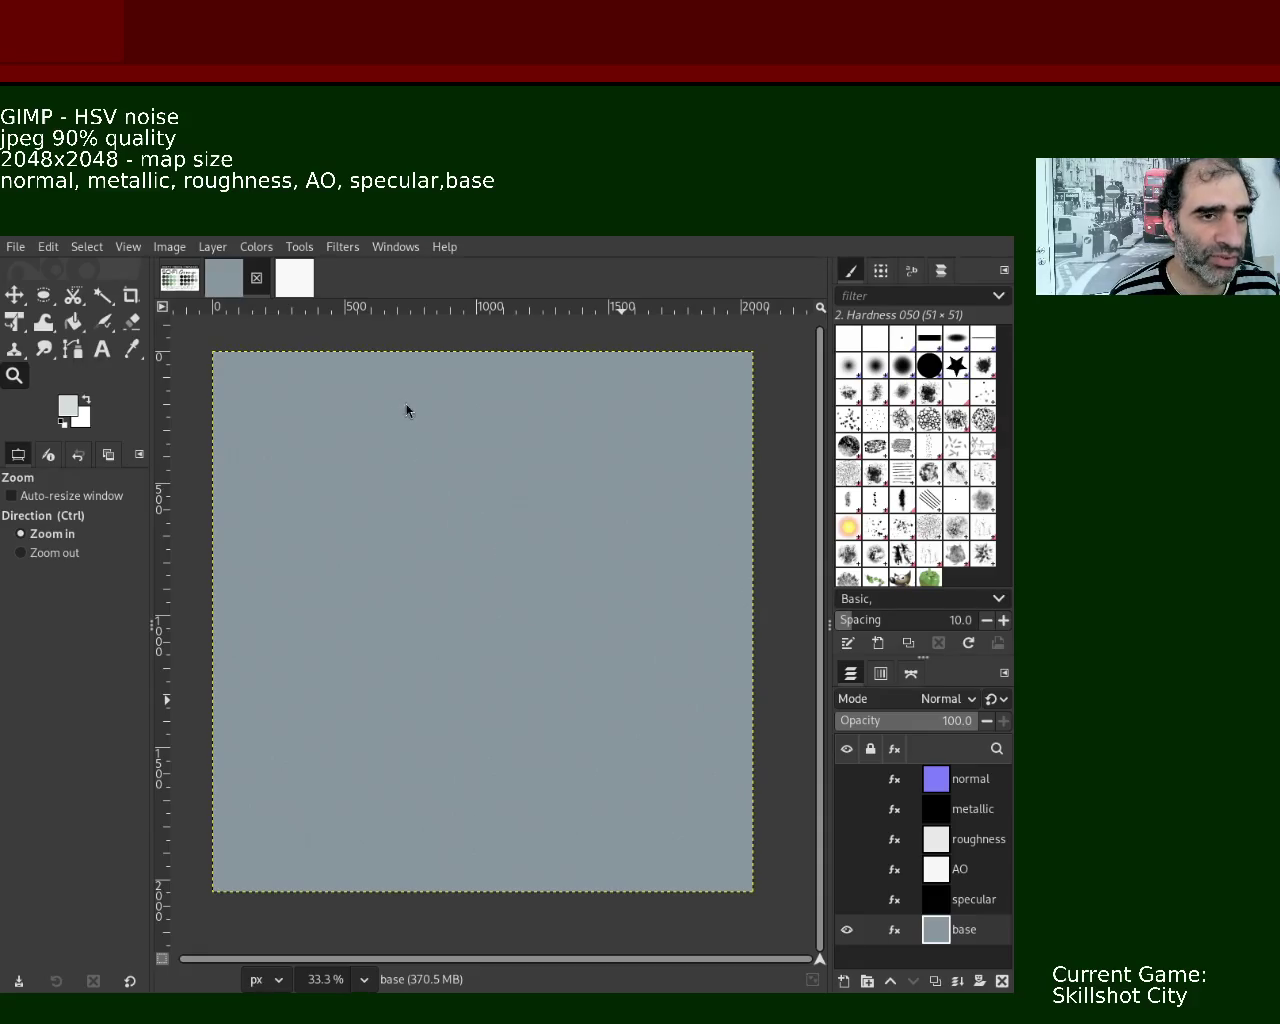
pyautogui.click(940, 869)
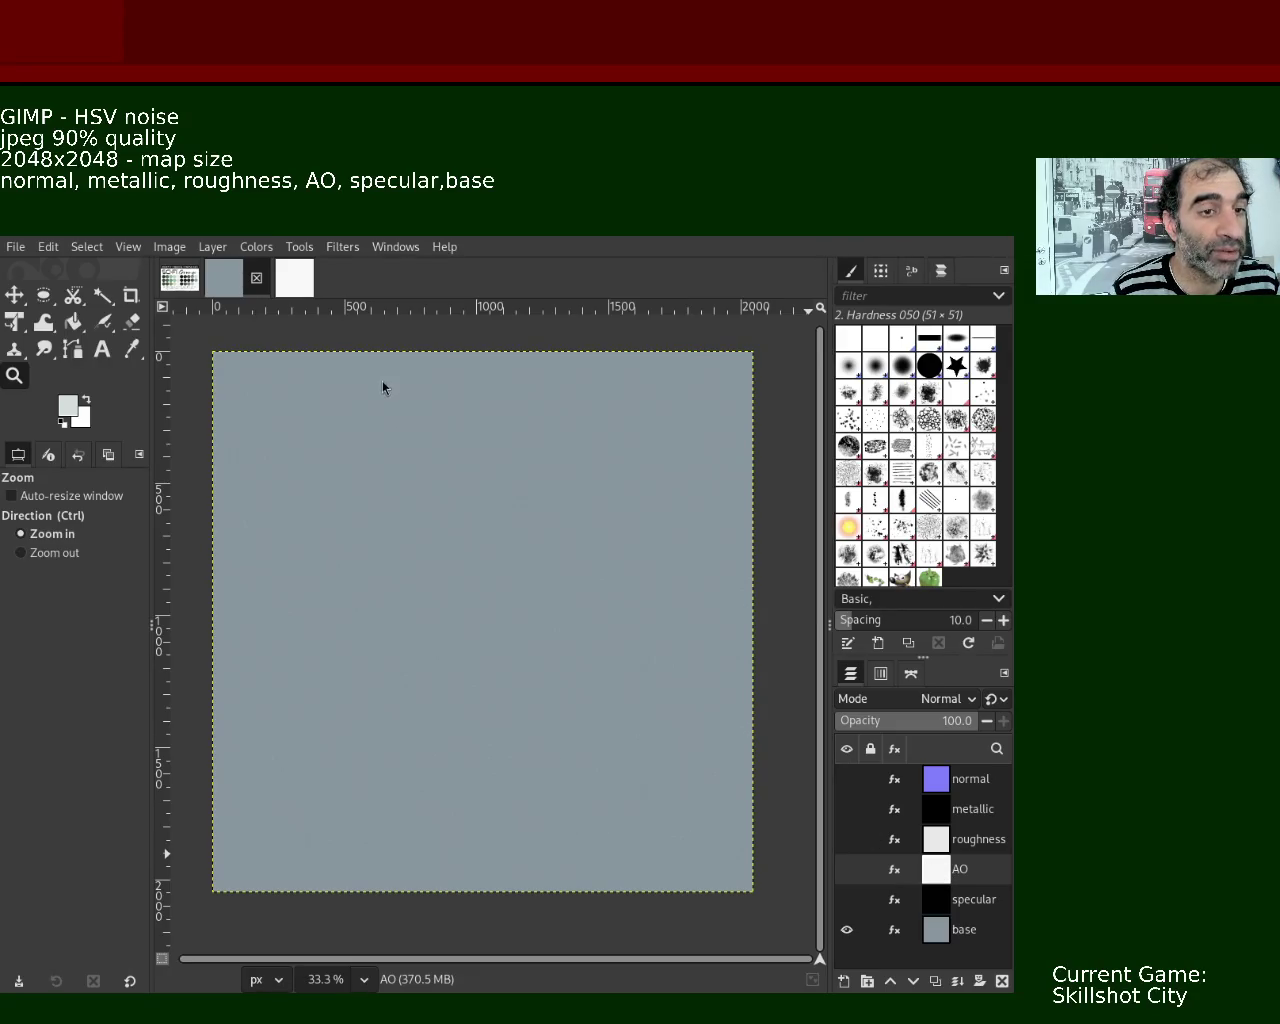
pyautogui.click(941, 908)
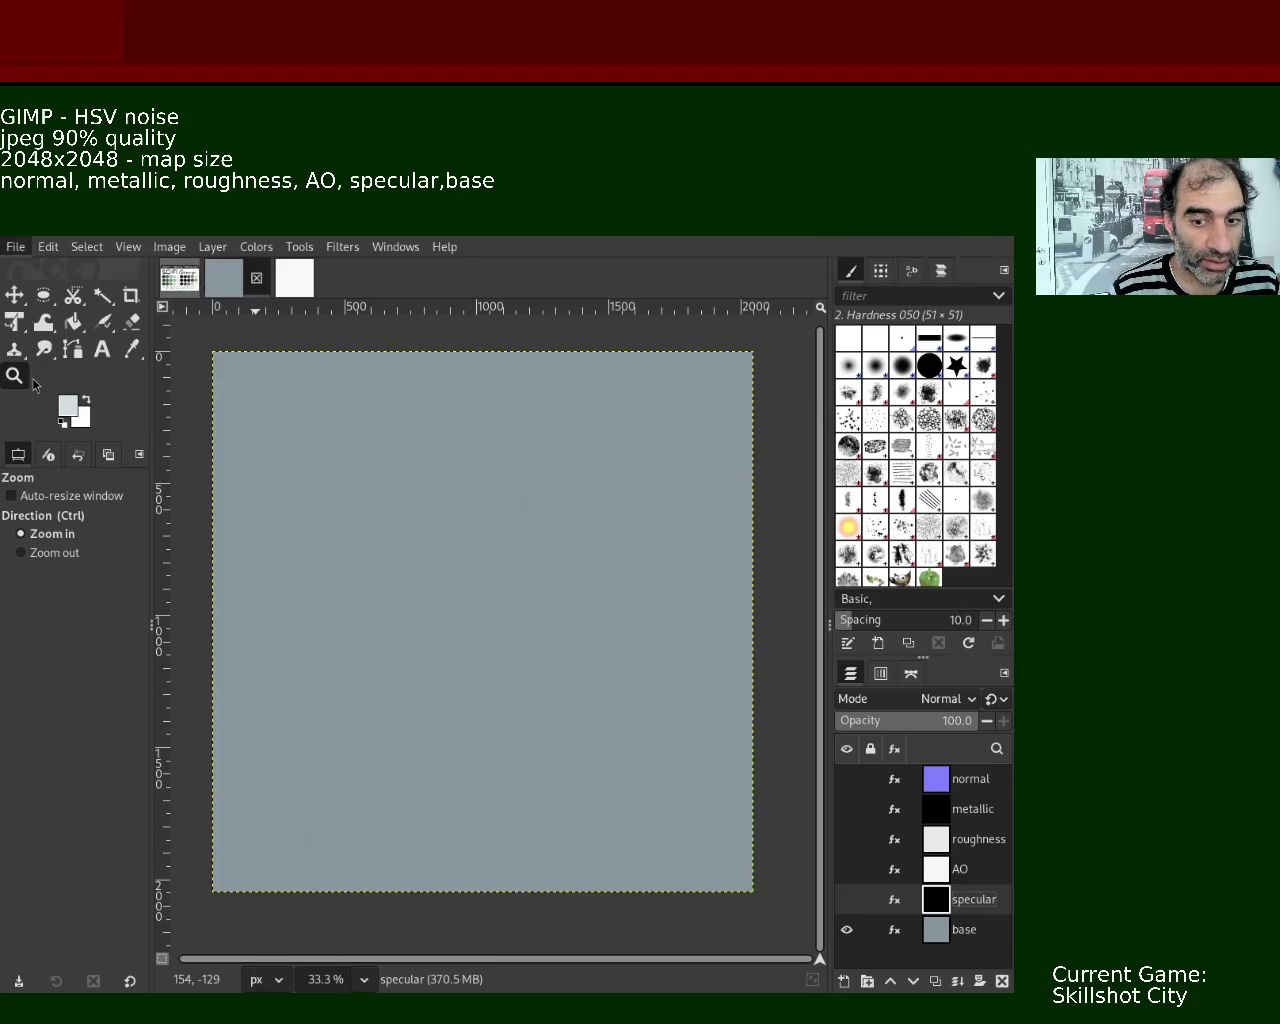
pyautogui.click(256, 277)
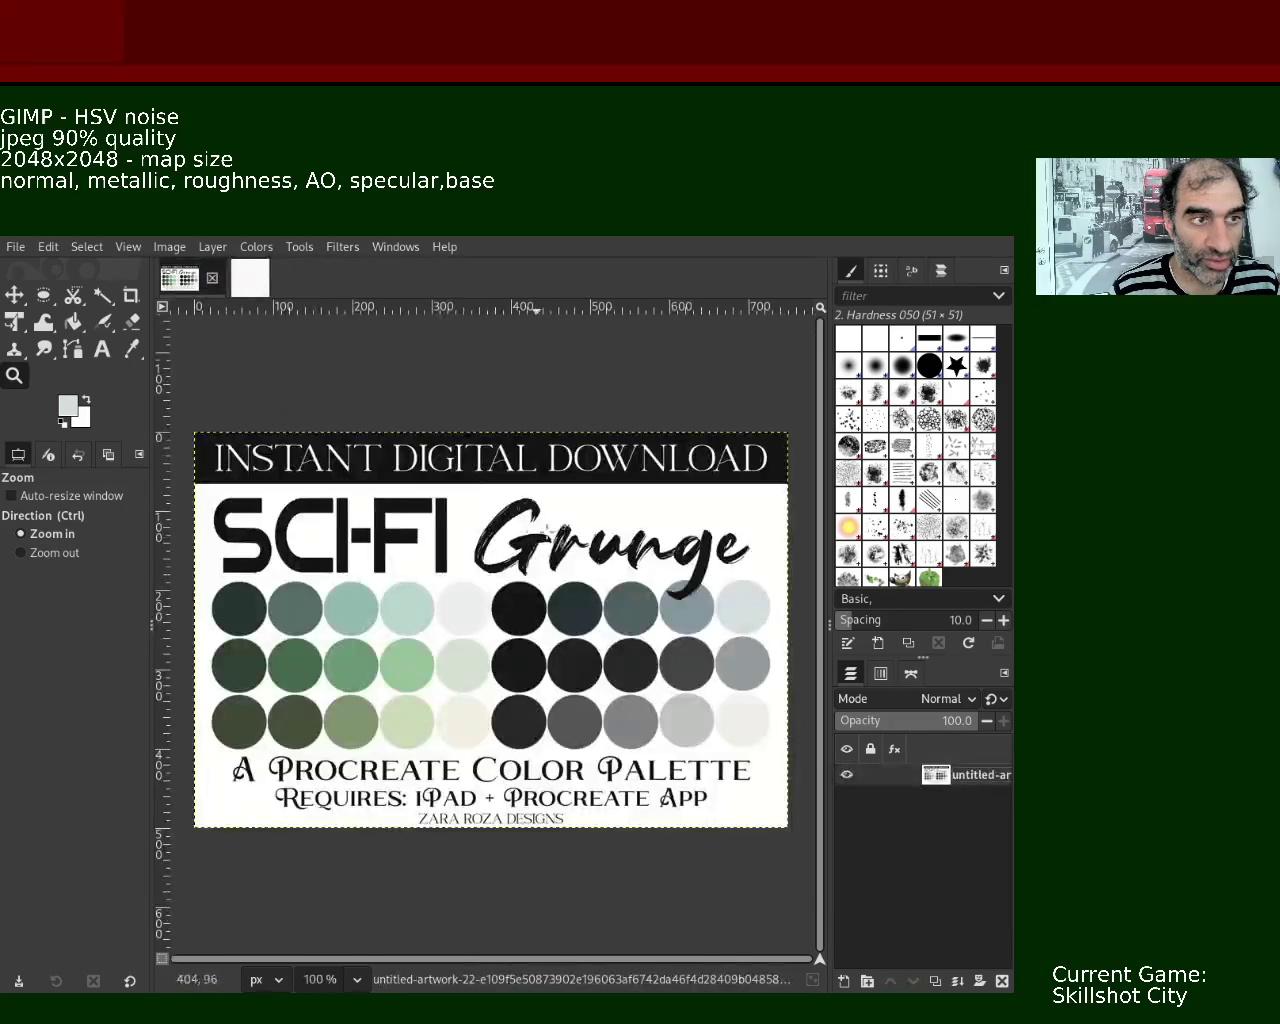
# - Back on the noise image, hide AO and rerun the filter to darken specular
pyautogui.click(250, 278)
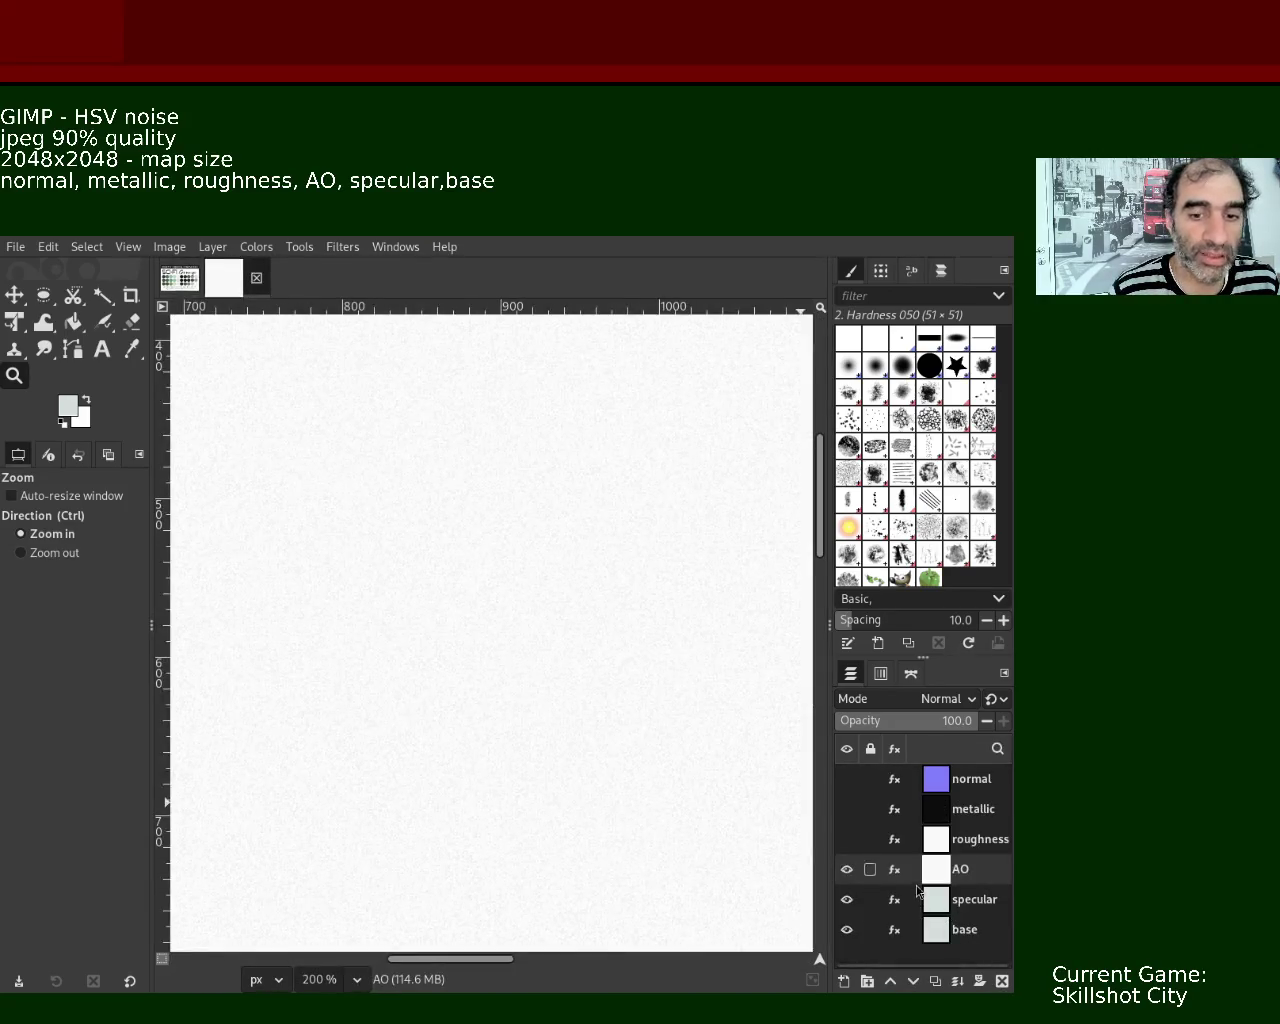
pyautogui.click(846, 869)
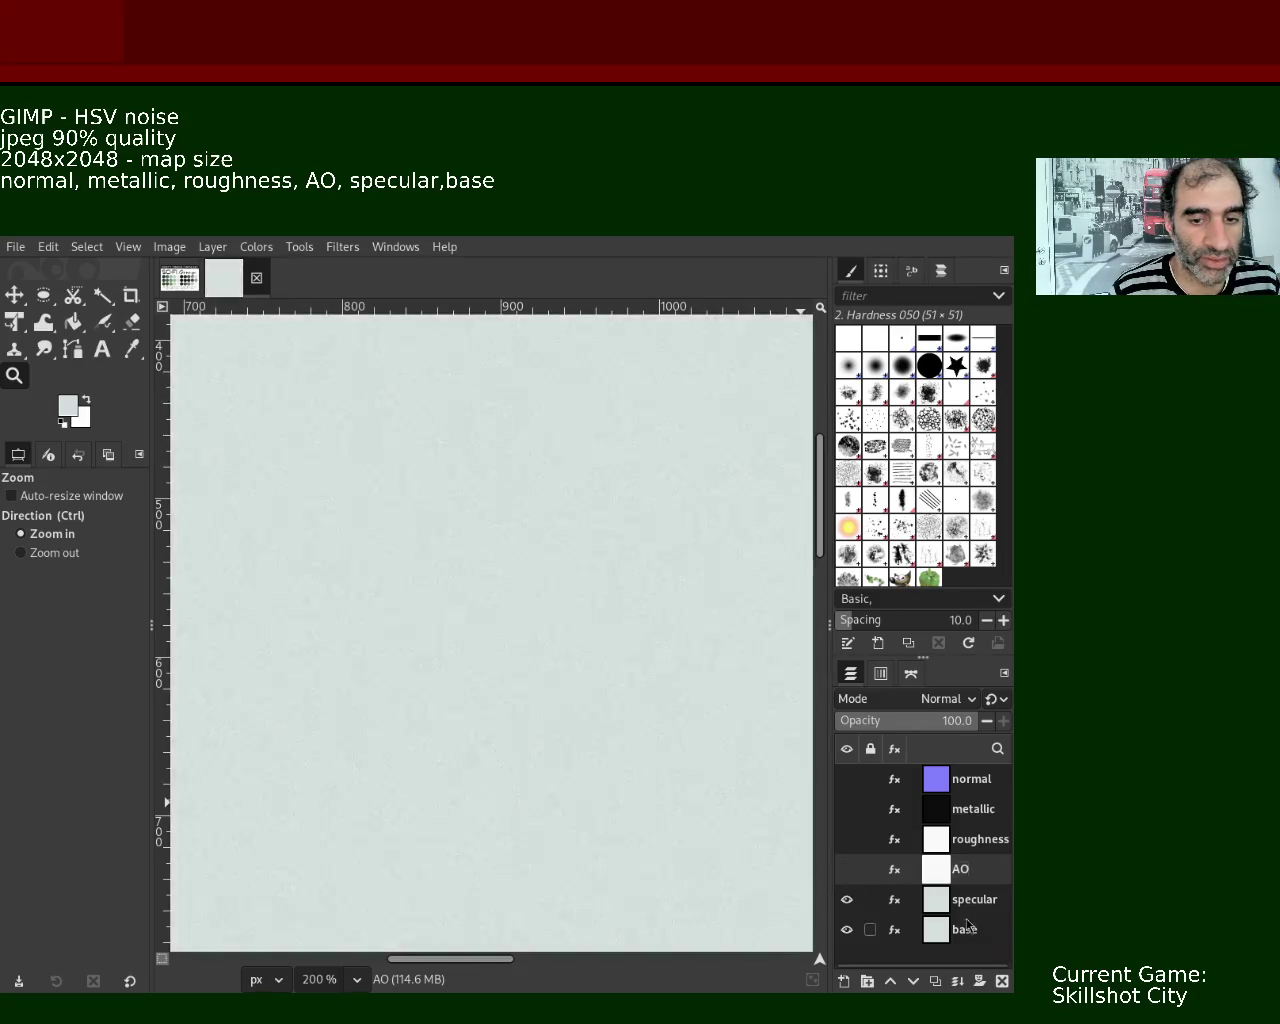
pyautogui.click(942, 905)
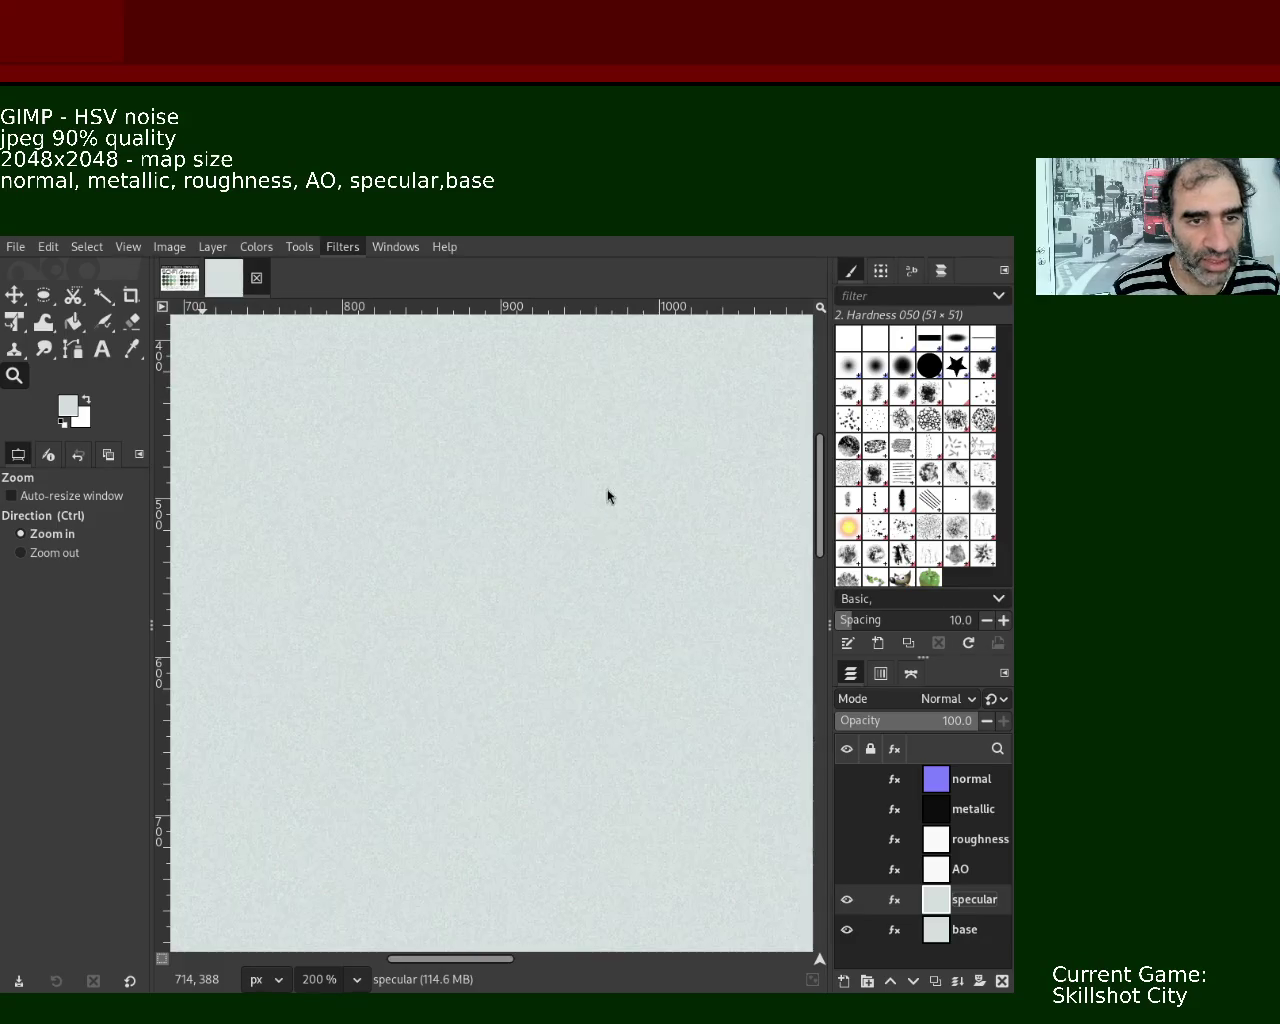
pyautogui.hotkey('ctrl', 'f')
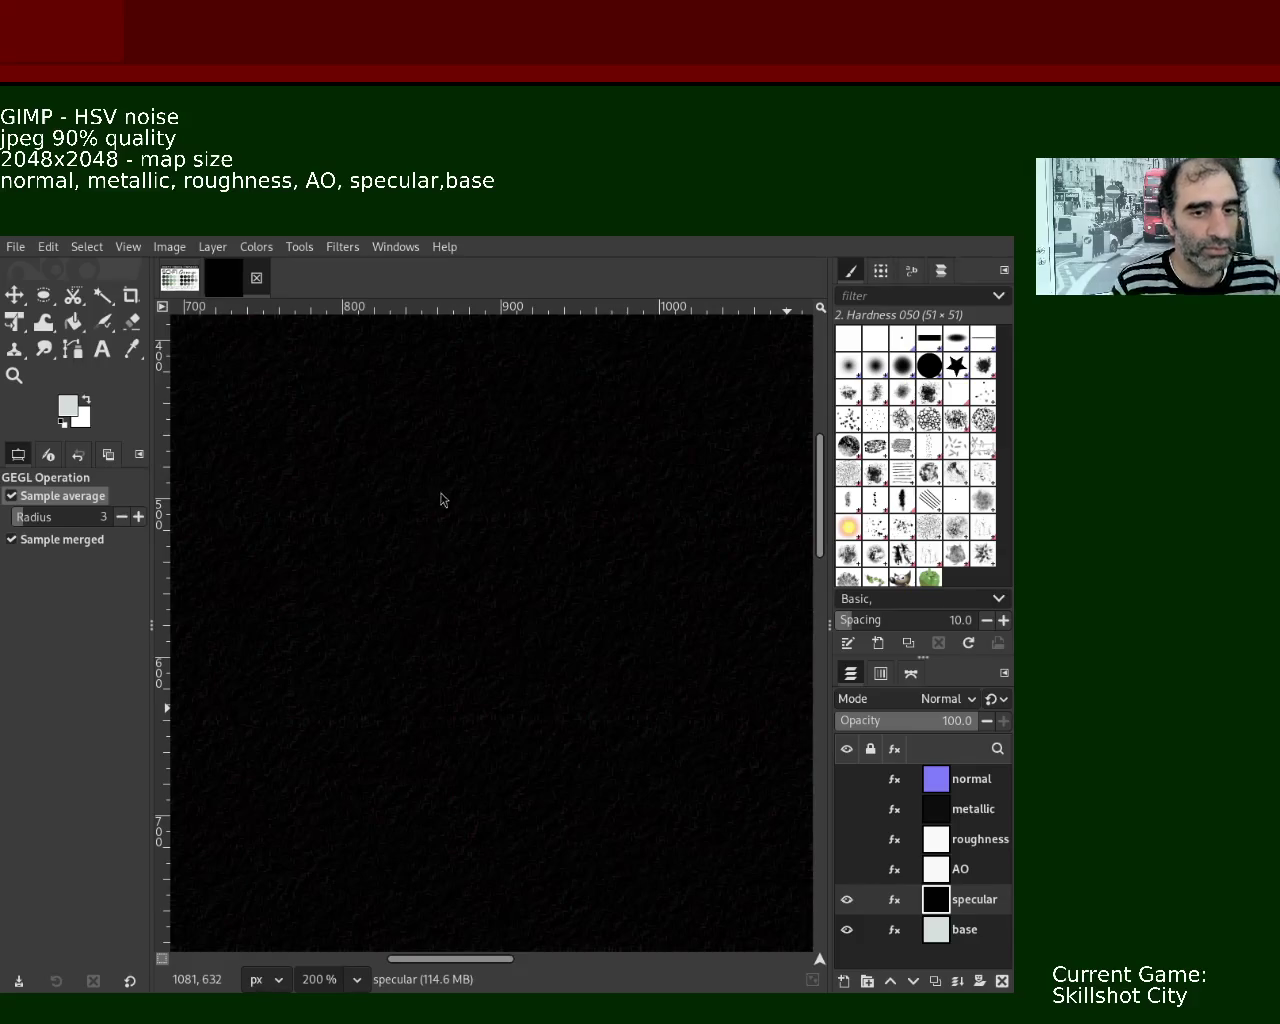
# - Turn on AO, roughness, metallic and normal visibility, toggling specular and normal to compare
pyautogui.moveTo(860, 900)
pyautogui.click(847, 903)
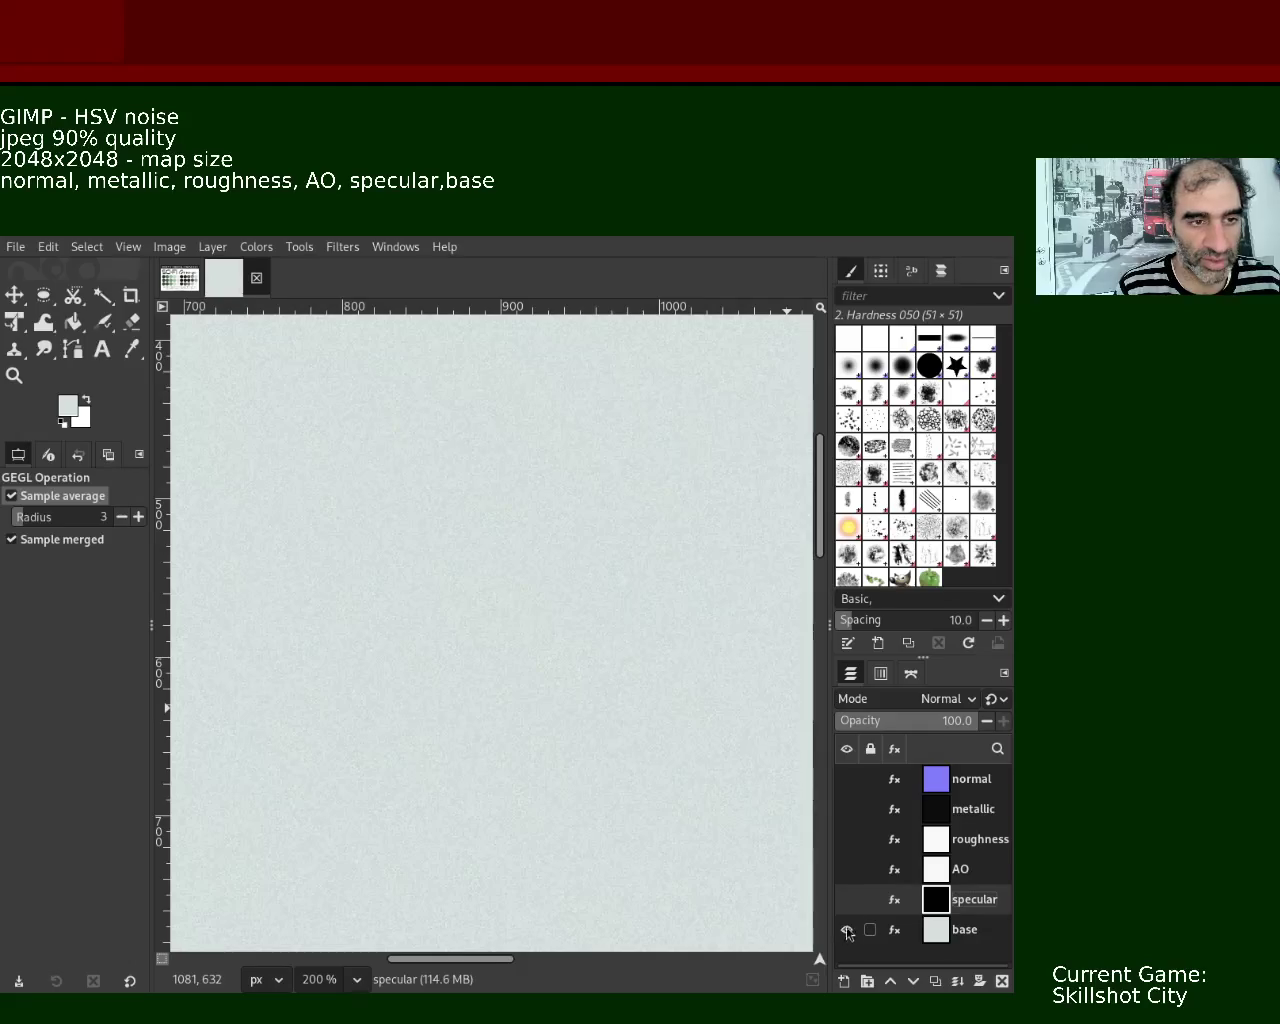
pyautogui.click(848, 899)
pyautogui.click(847, 869)
pyautogui.click(847, 839)
pyautogui.click(847, 809)
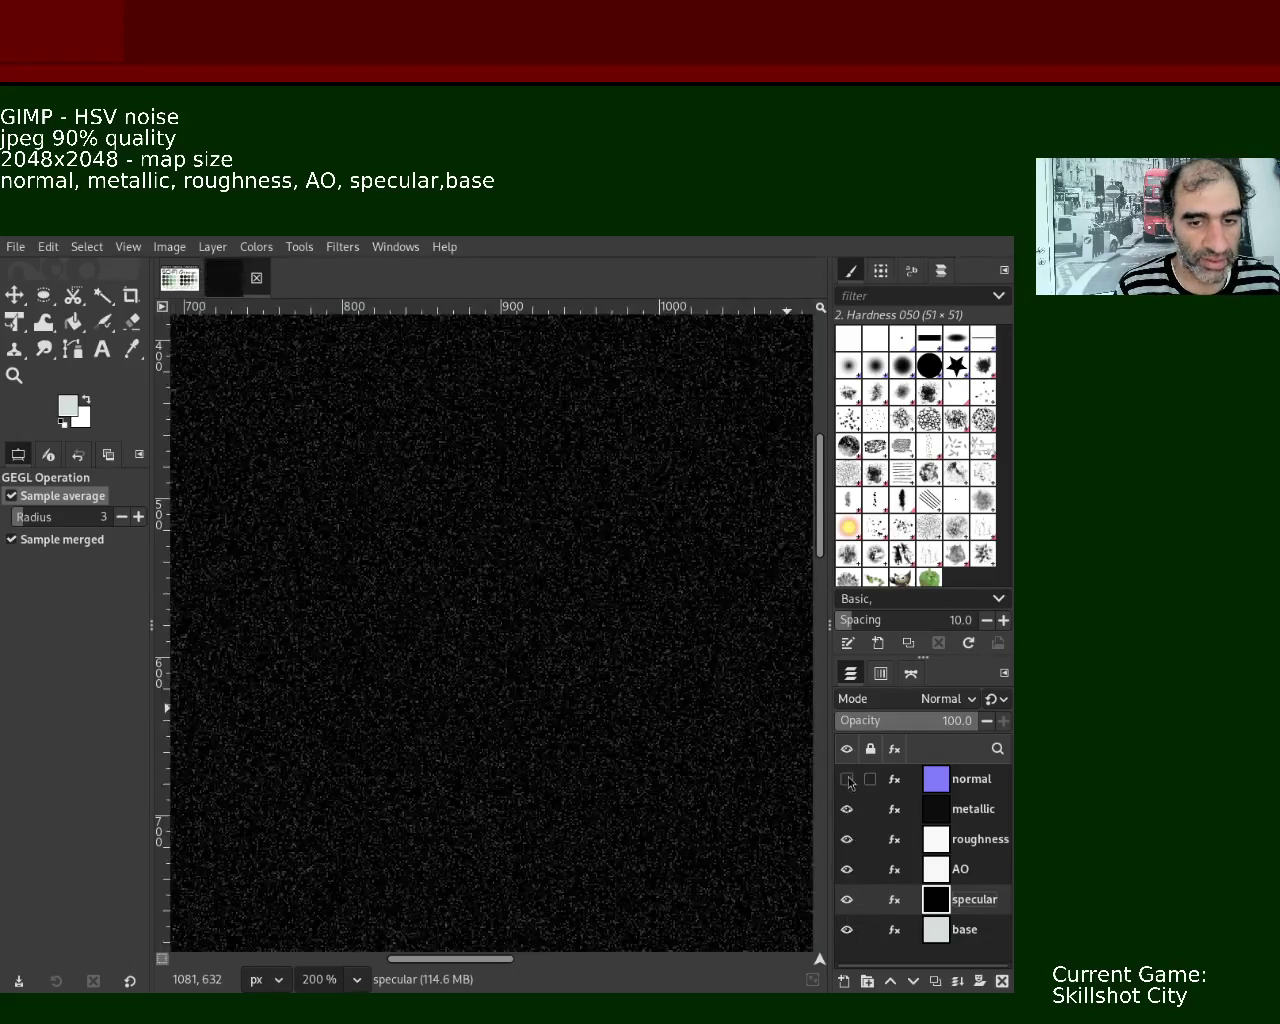
pyautogui.click(847, 779)
pyautogui.click(847, 779)
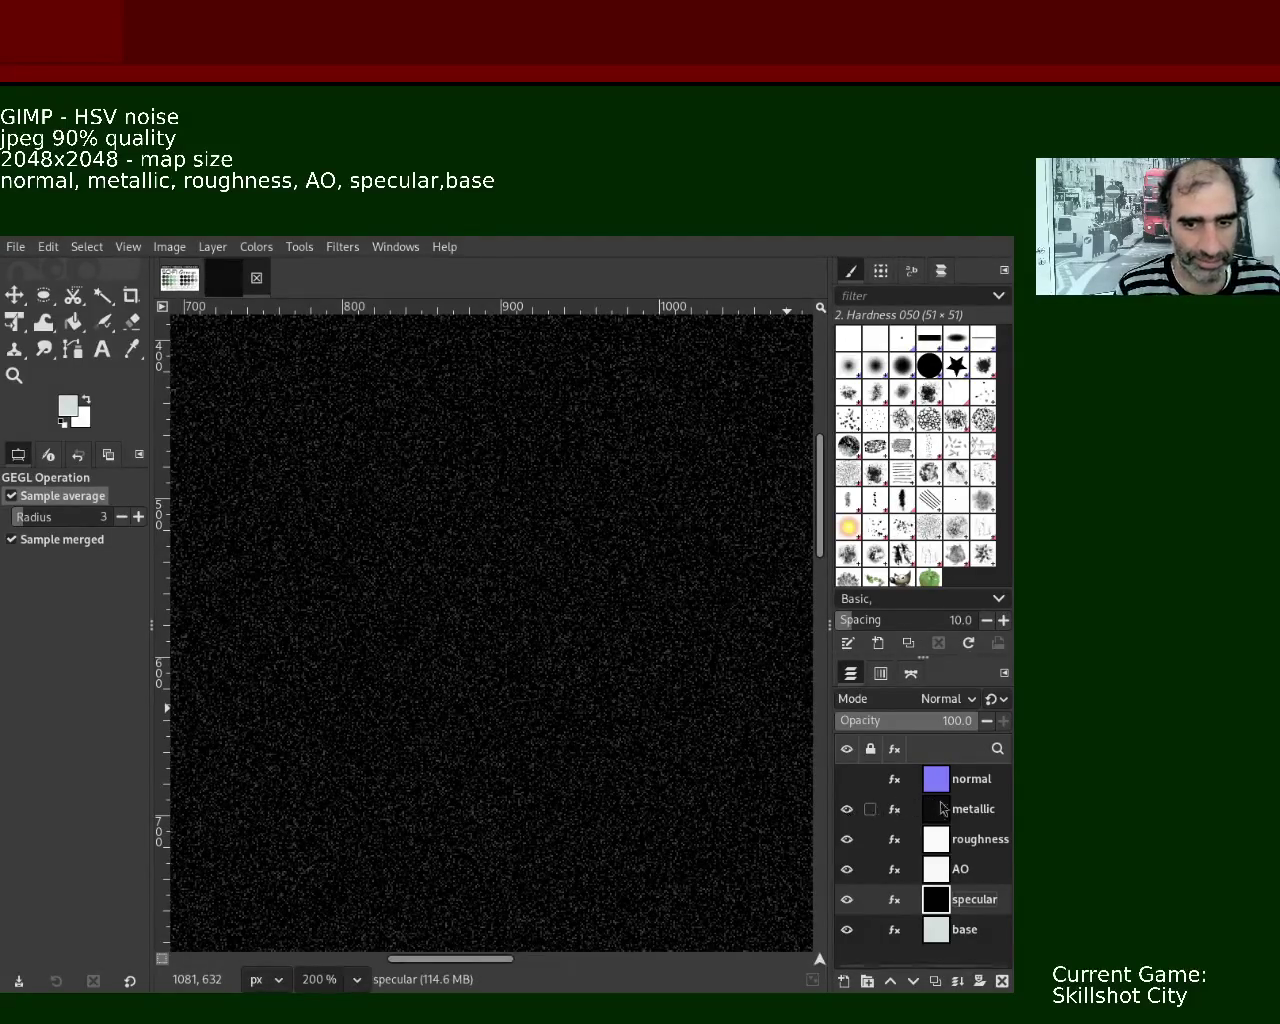
pyautogui.click(847, 779)
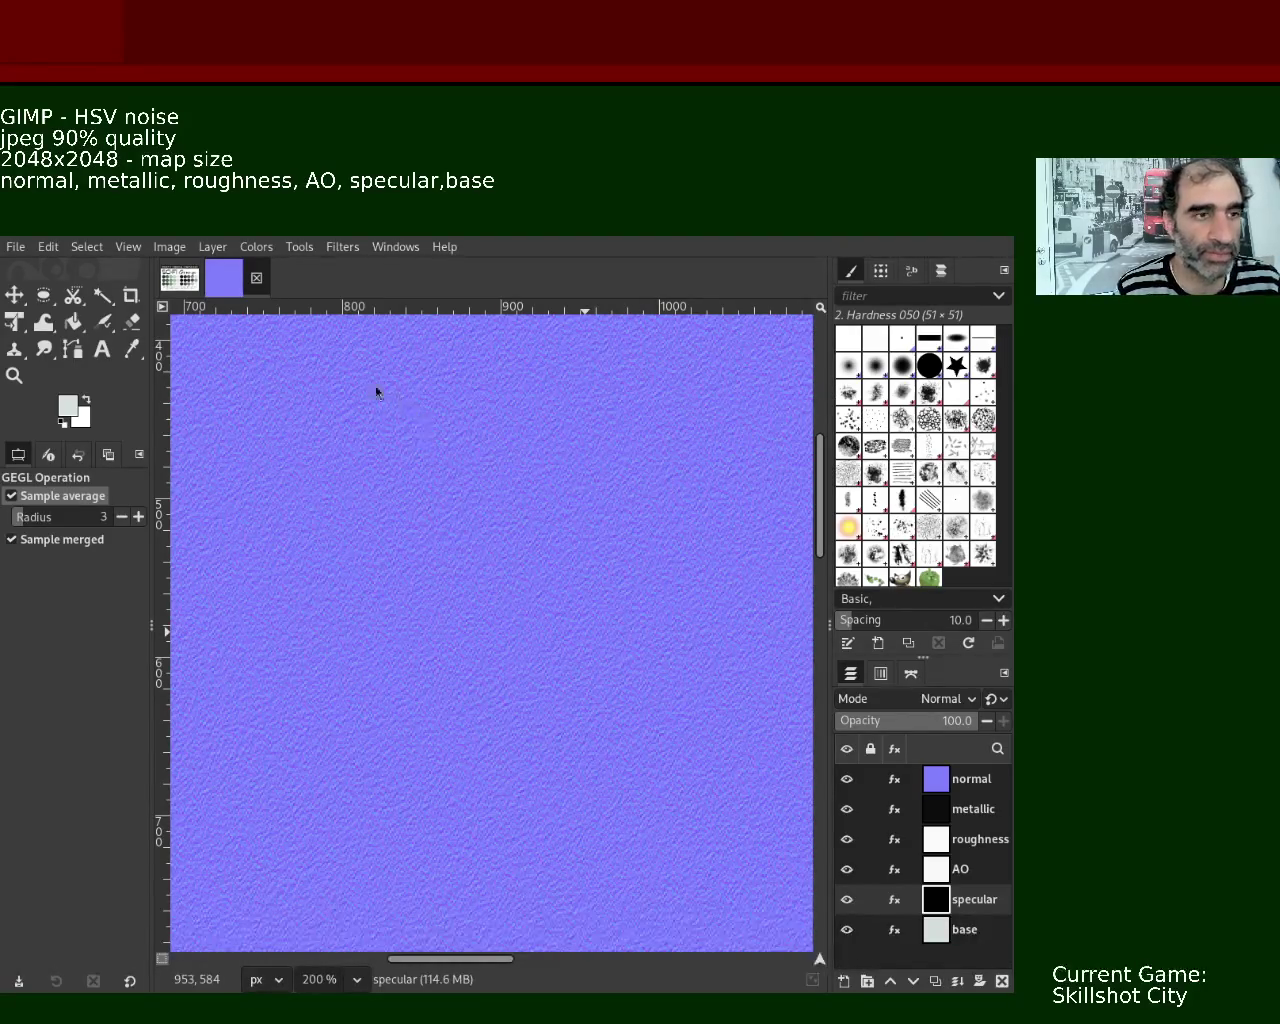
# - Zoom into the normal map texture, then switch to the Sci-Fi Grunge palette image
pyautogui.click(14, 375)
pyautogui.keyDown('ctrl'); pyautogui.click(530, 549); pyautogui.keyUp('ctrl')
pyautogui.click(530, 549)
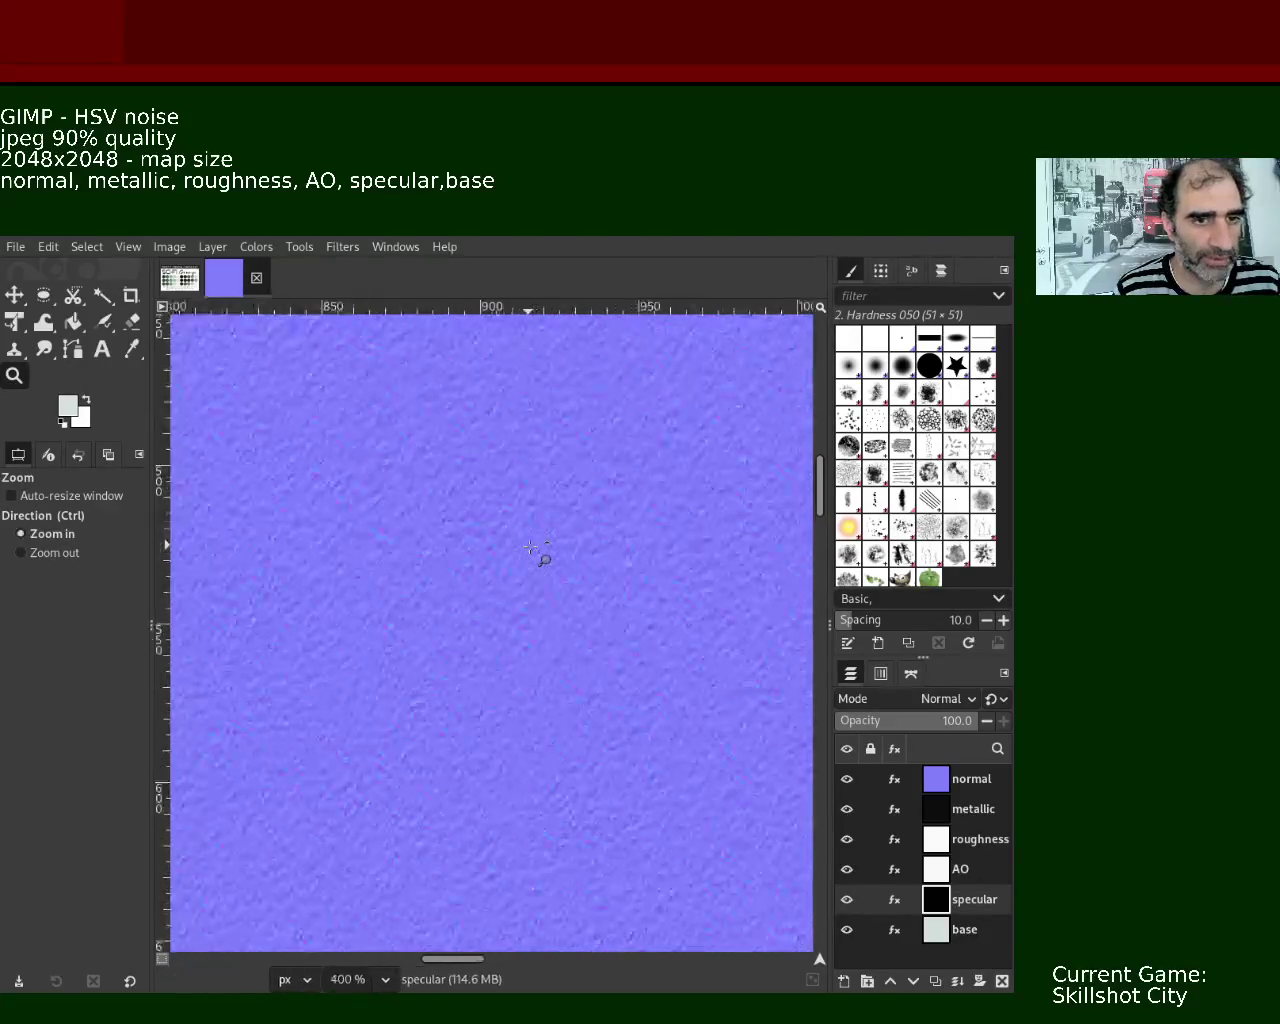
pyautogui.click(540, 556)
pyautogui.click(180, 278)
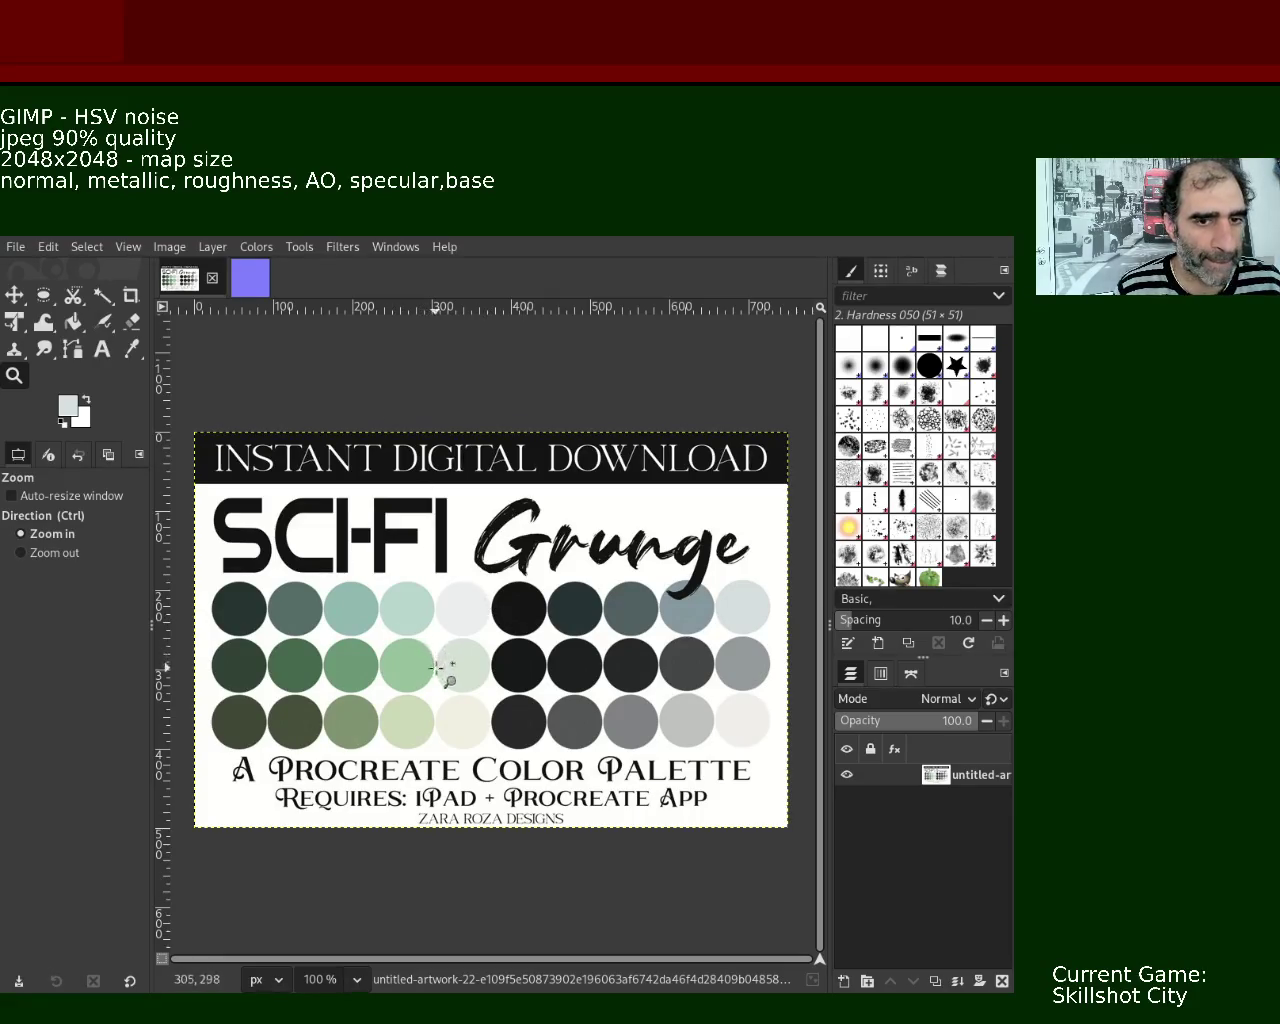
# - Switch back to the six-layer PBR map image
pyautogui.click(249, 278)
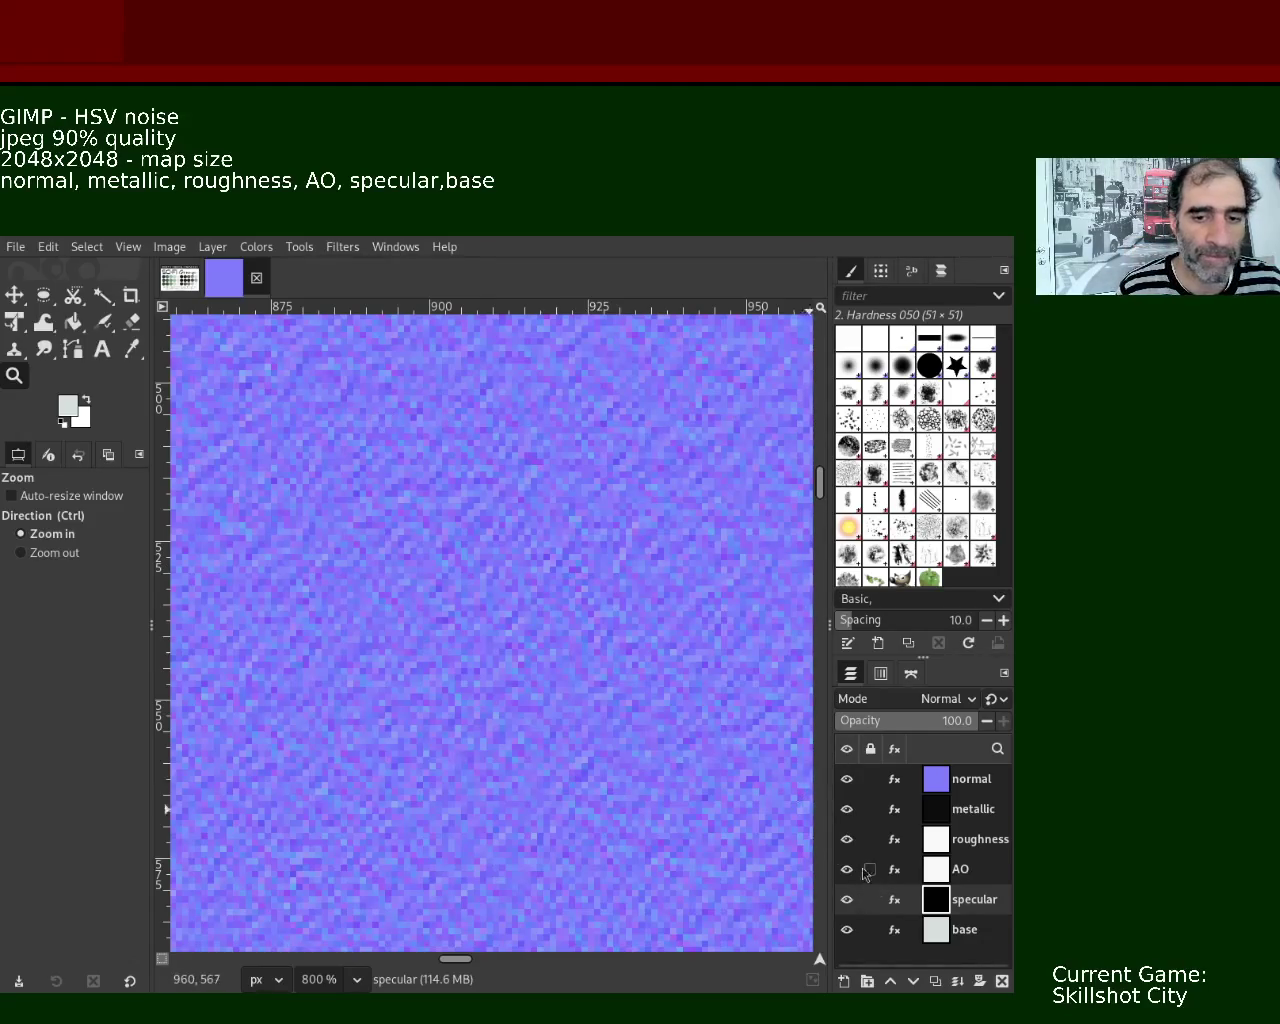
# - Zoom out and hide specular, roughness, metallic, normal and AO, leaving only base visible
pyautogui.keyDown('ctrl'); pyautogui.scroll(-3, 443, 523); pyautogui.keyUp('ctrl')
pyautogui.keyDown('ctrl'); pyautogui.scroll(-2, 443, 523); pyautogui.keyUp('ctrl')
pyautogui.keyDown('ctrl'); pyautogui.scroll(-3, 443, 523); pyautogui.keyUp('ctrl')
pyautogui.keyDown('ctrl'); pyautogui.scroll(-2, 557, 697); pyautogui.keyUp('ctrl')
pyautogui.click(557, 697)
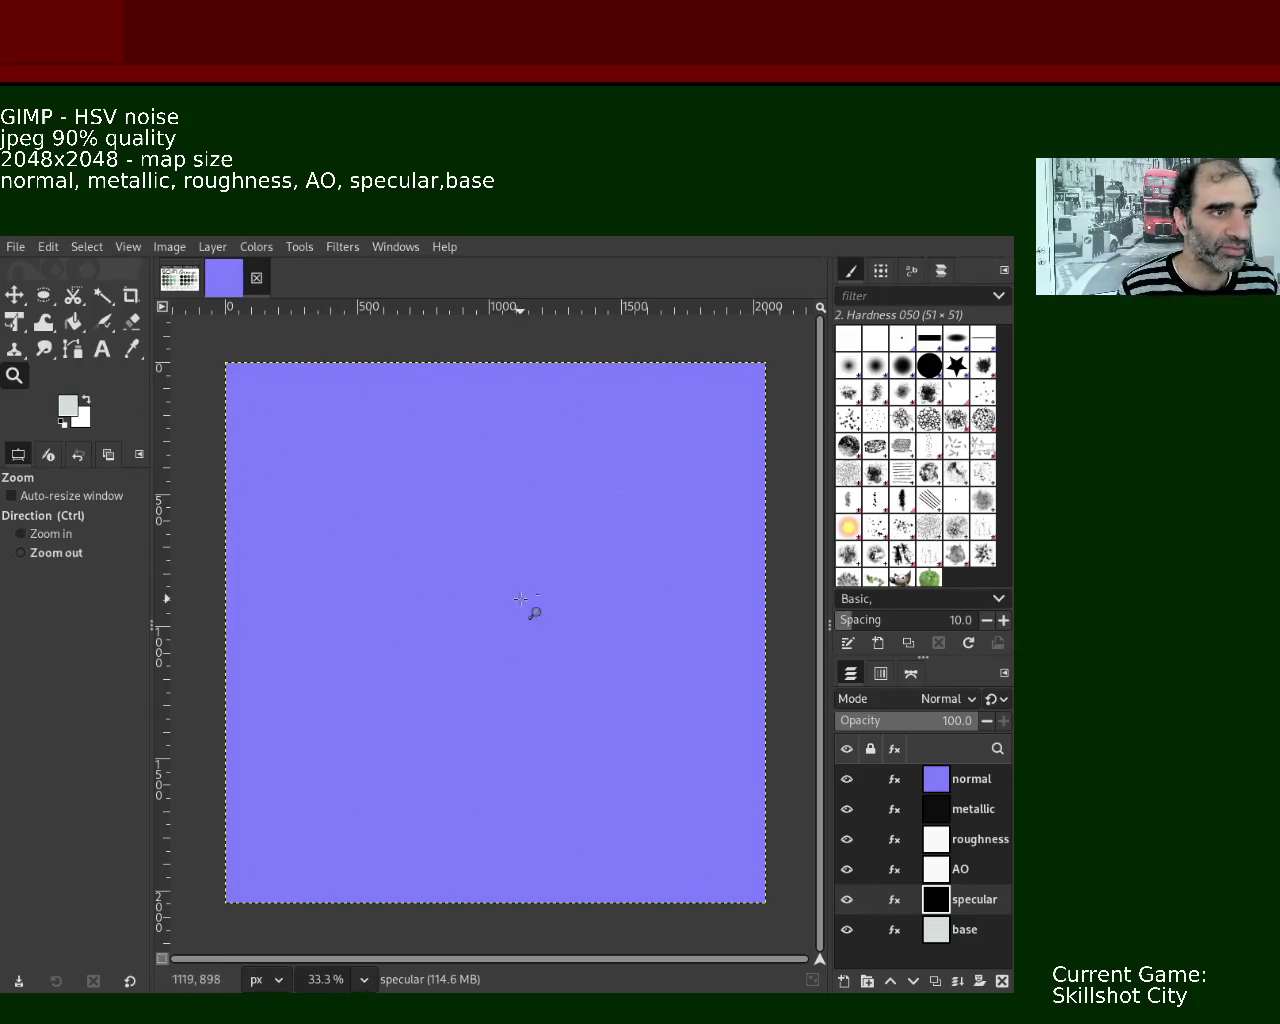
pyautogui.click(847, 899)
pyautogui.click(847, 839)
pyautogui.click(847, 809)
pyautogui.click(847, 779)
pyautogui.click(847, 869)
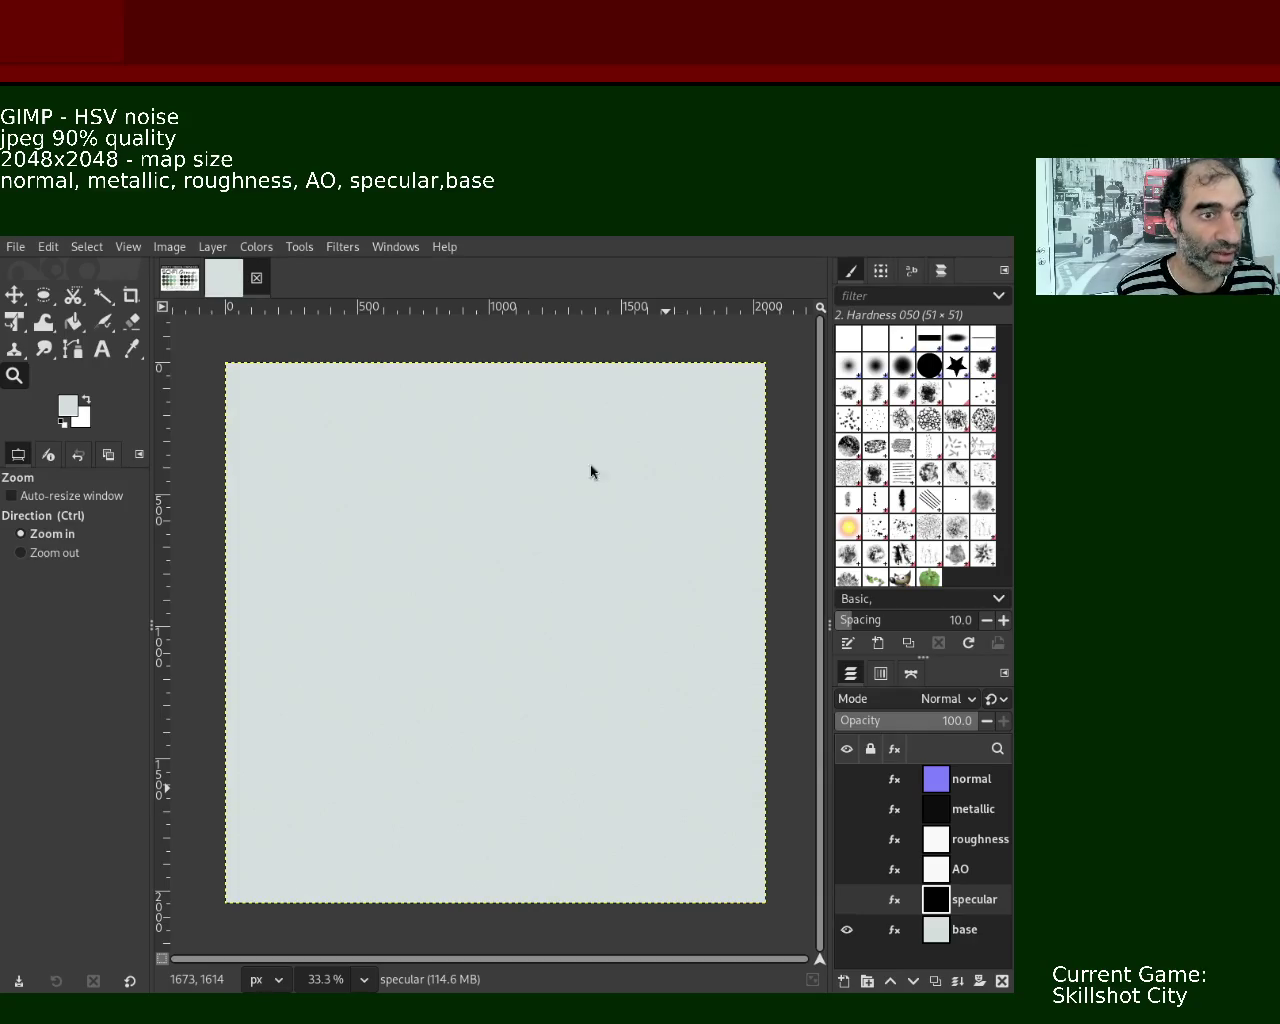
pyautogui.click(437, 534)
pyautogui.click(437, 534)
pyautogui.click(430, 530)
pyautogui.click(434, 531)
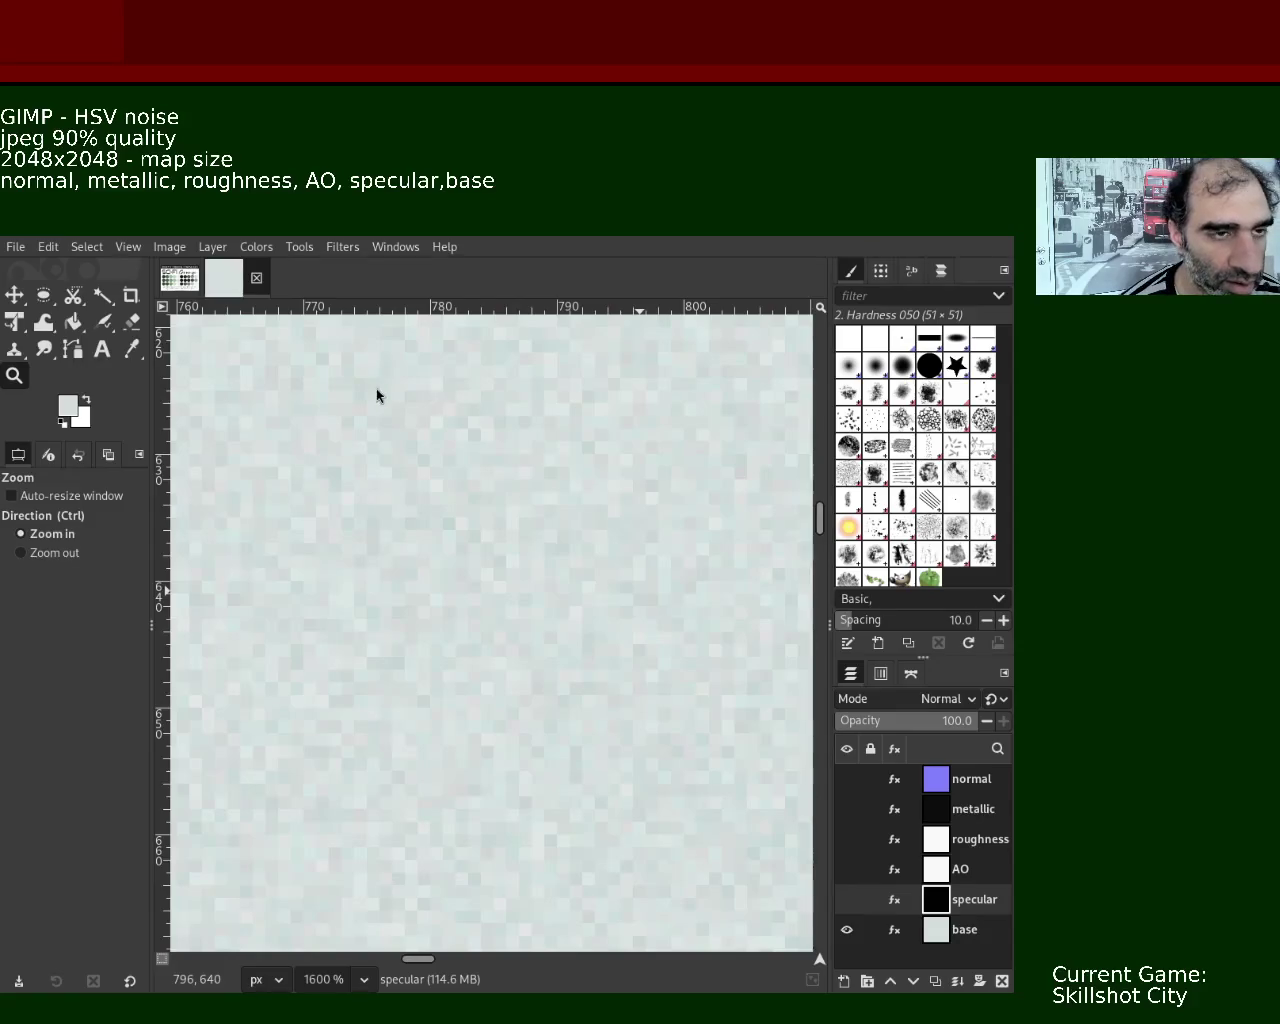
pyautogui.keyDown('ctrl'); pyautogui.scroll(-4, 414, 481); pyautogui.keyUp('ctrl')
pyautogui.keyDown('ctrl'); pyautogui.scroll(-4, 414, 481); pyautogui.keyUp('ctrl')
pyautogui.keyDown('ctrl'); pyautogui.scroll(-3, 414, 481); pyautogui.keyUp('ctrl')
pyautogui.keyDown('ctrl'); pyautogui.scroll(-1, 414, 481); pyautogui.keyUp('ctrl')
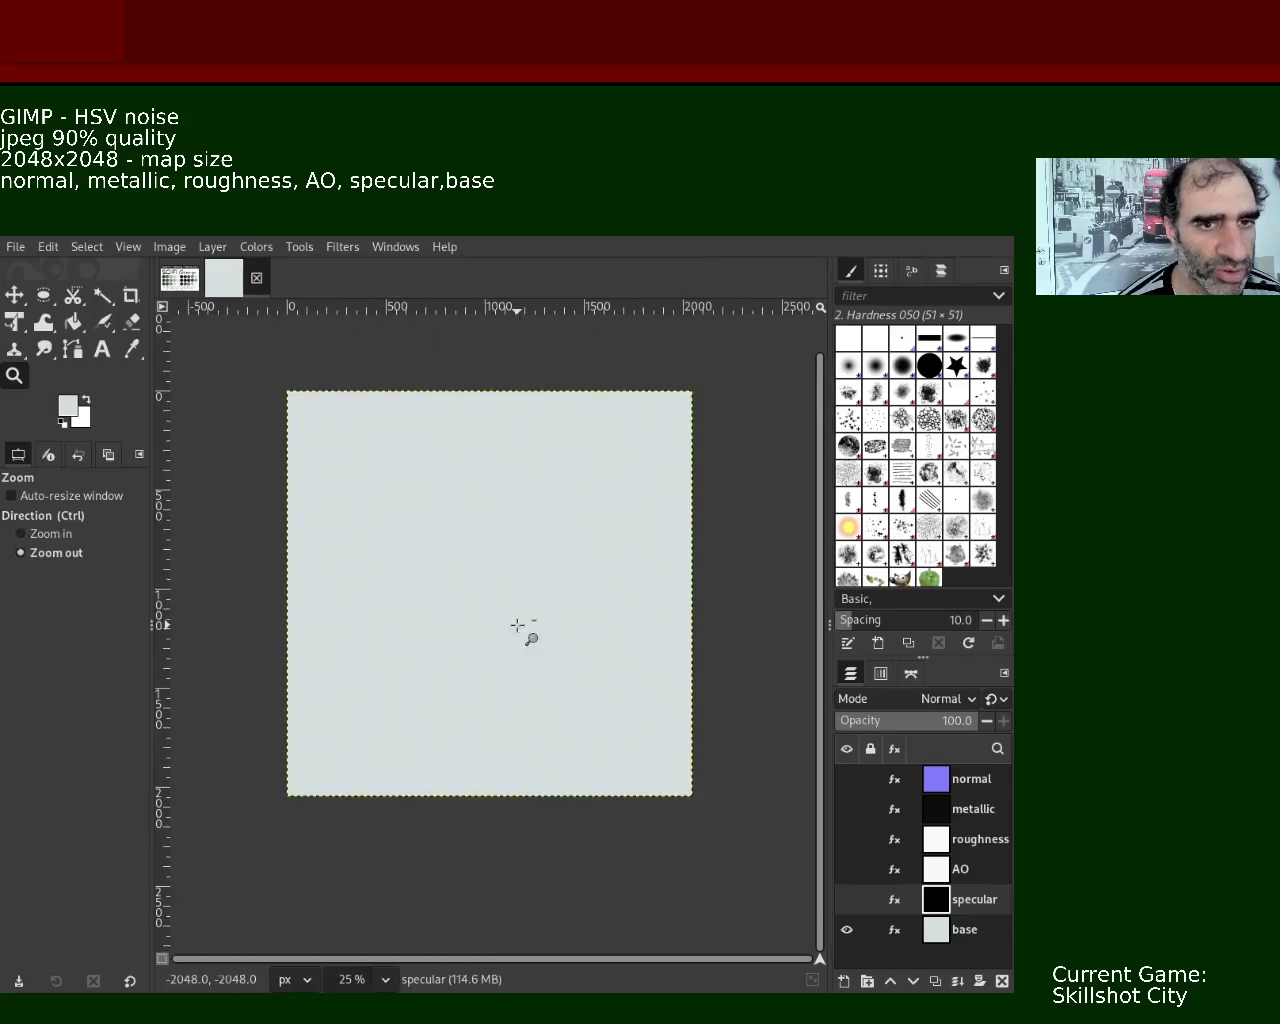
pyautogui.keyDown('ctrl'); pyautogui.scroll(1, 497, 563); pyautogui.keyUp('ctrl')
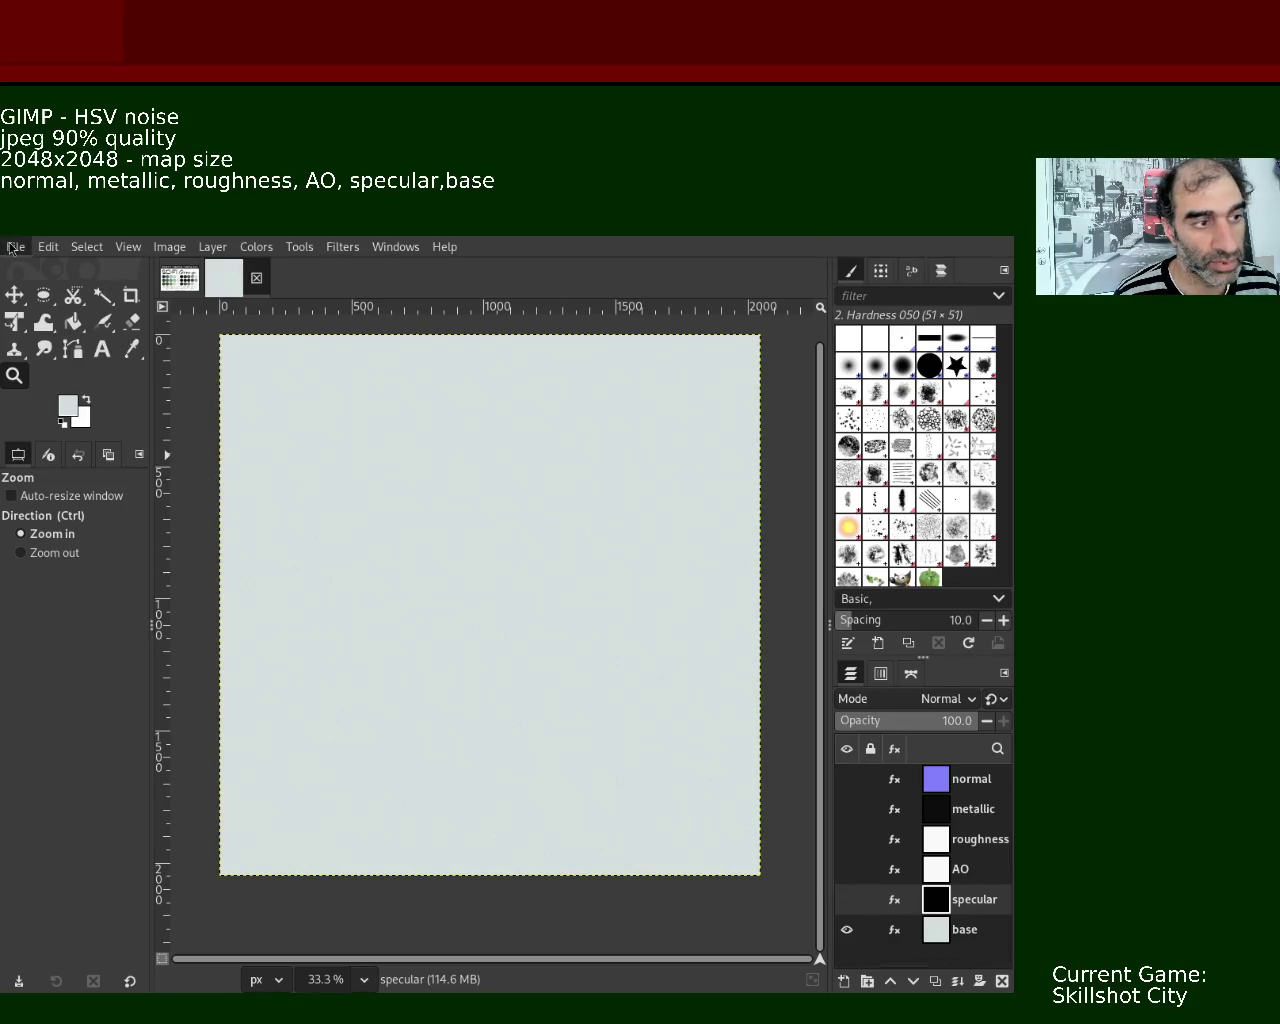
pyautogui.click(846, 899)
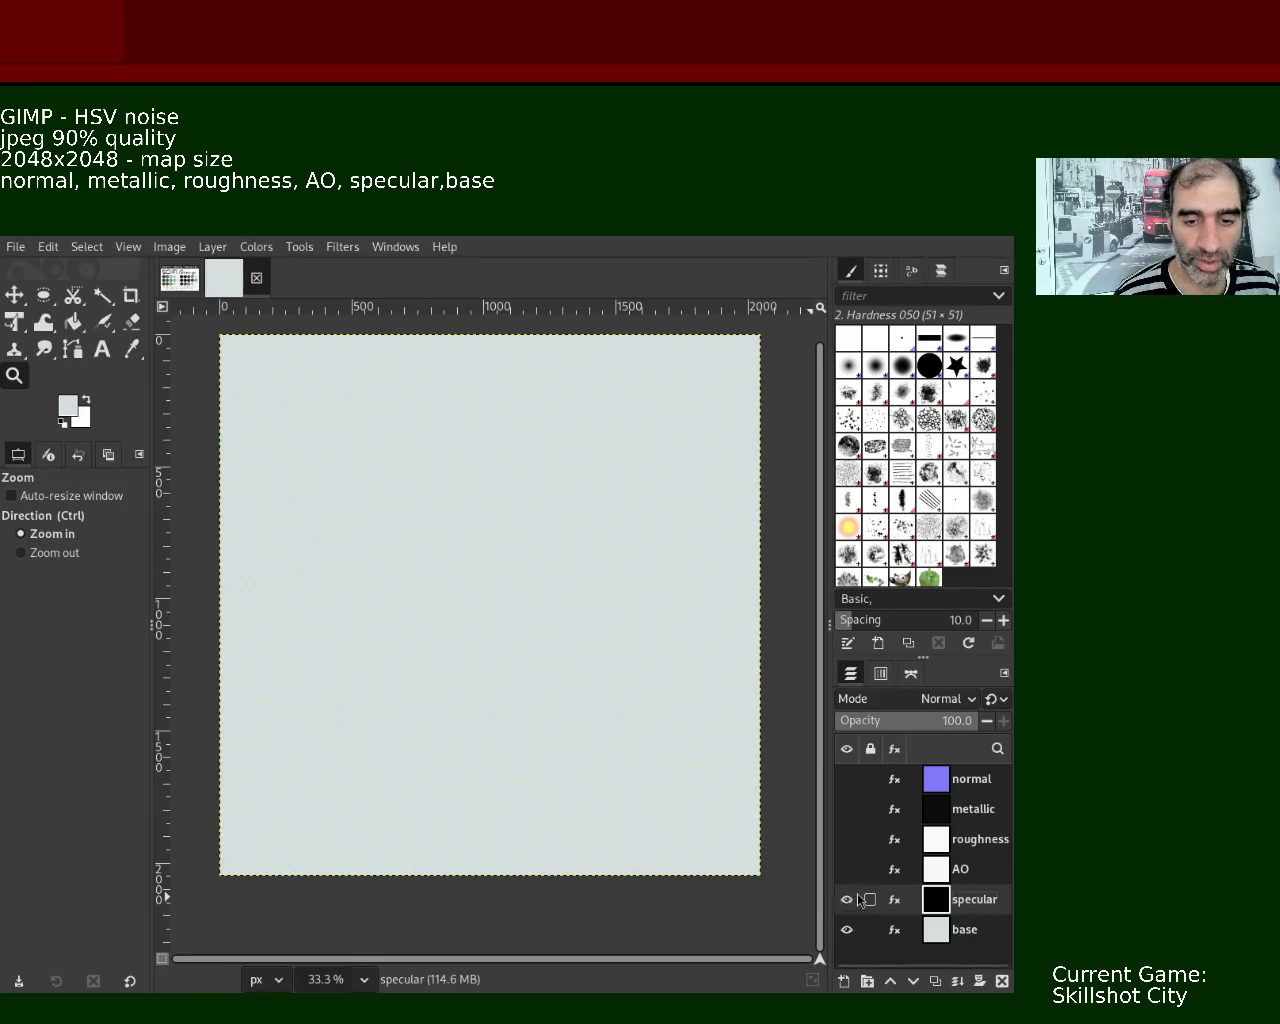
# - Make the AO, roughness, metallic and normal layers visible again, select normal, and open JPEG export at quality 90
pyautogui.click(846, 869)
pyautogui.click(846, 839)
pyautogui.click(846, 809)
pyautogui.click(846, 779)
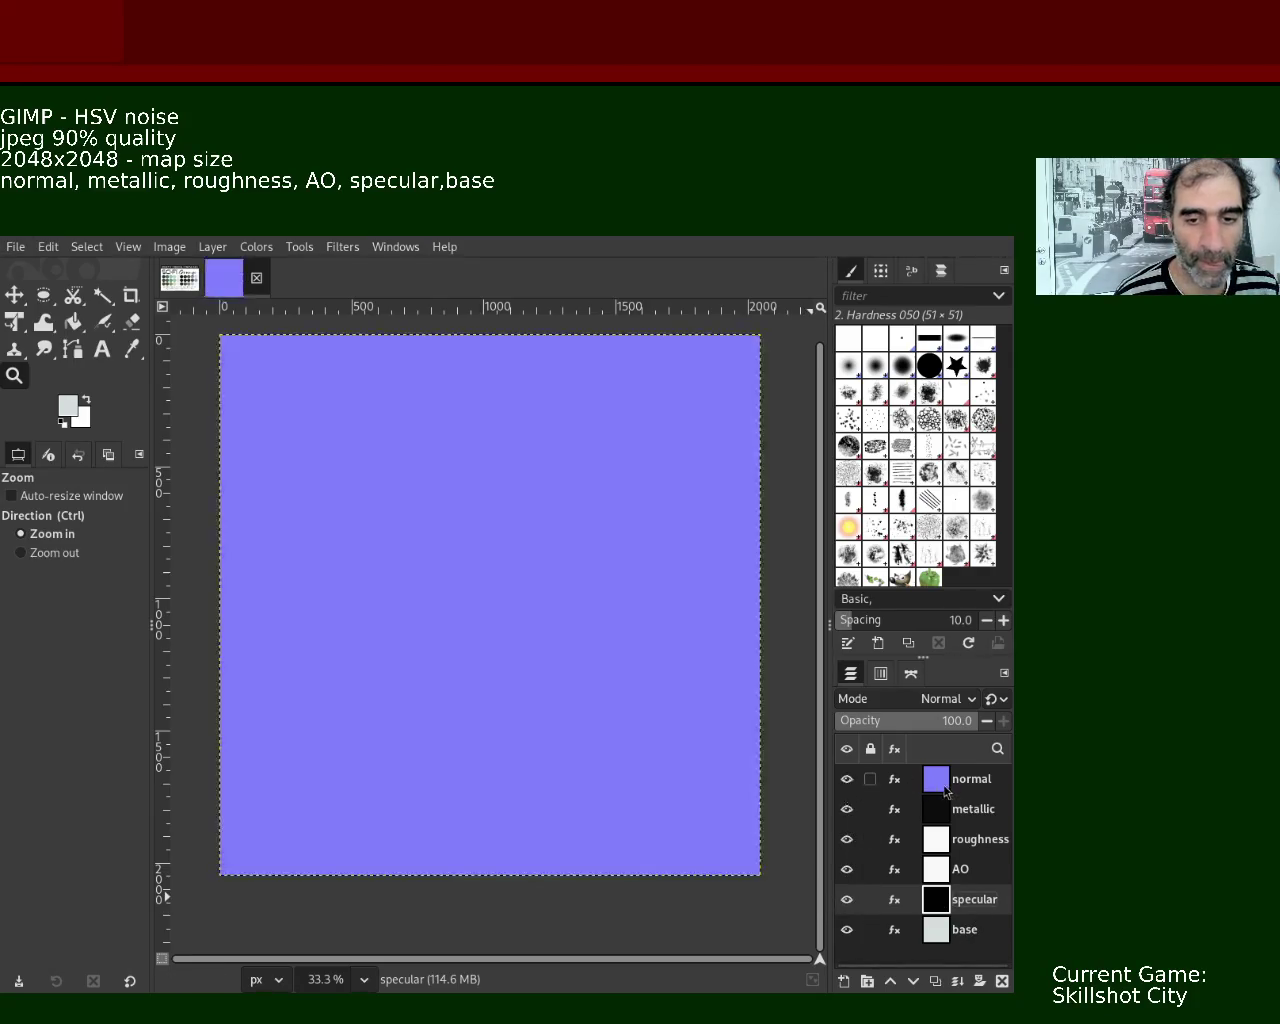
pyautogui.click(942, 784)
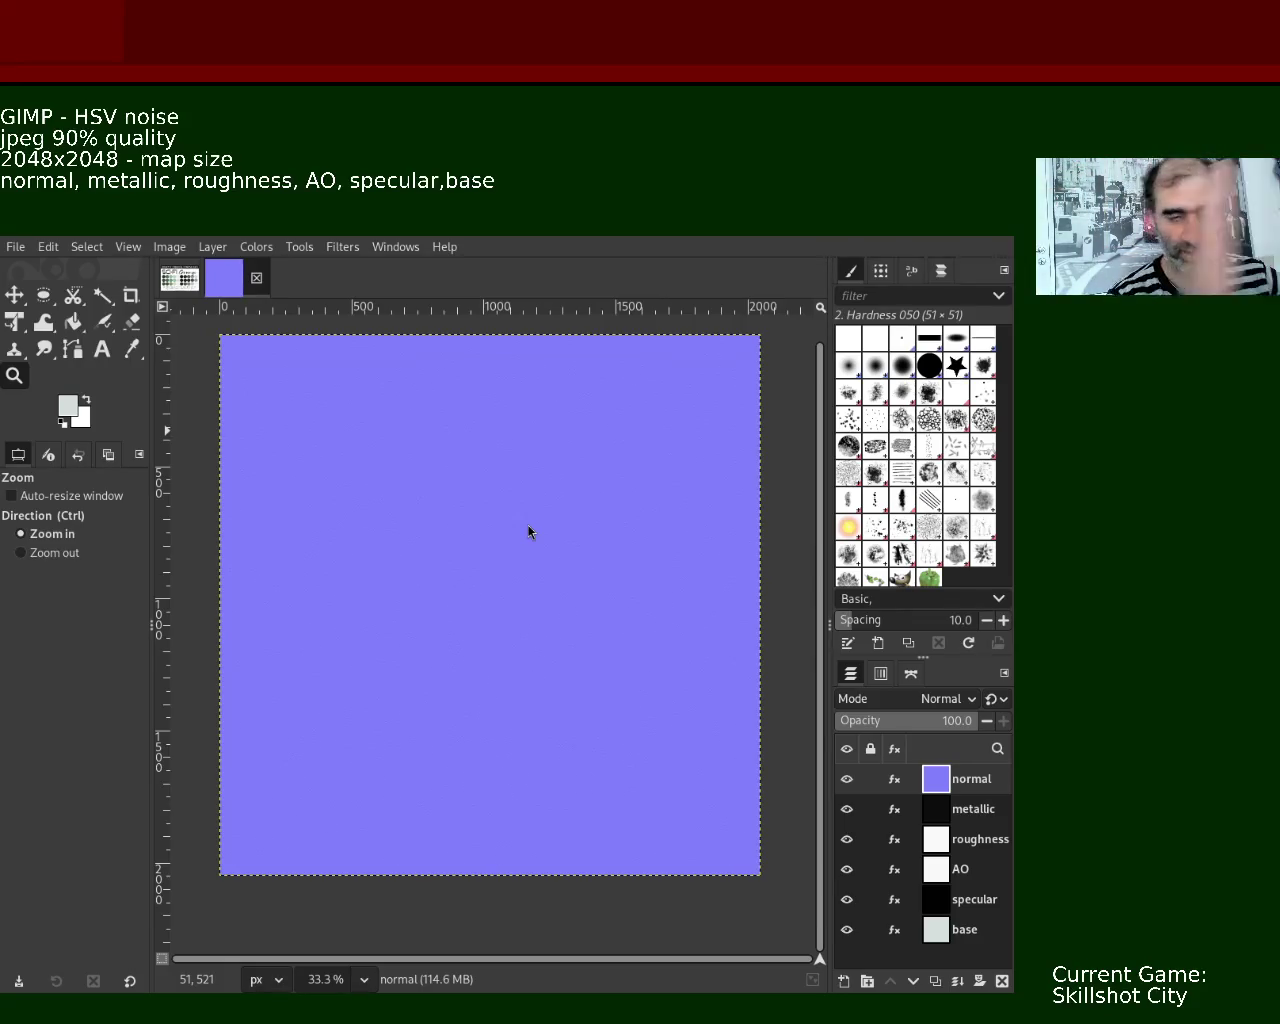
pyautogui.hotkey('ctrl', 'e')
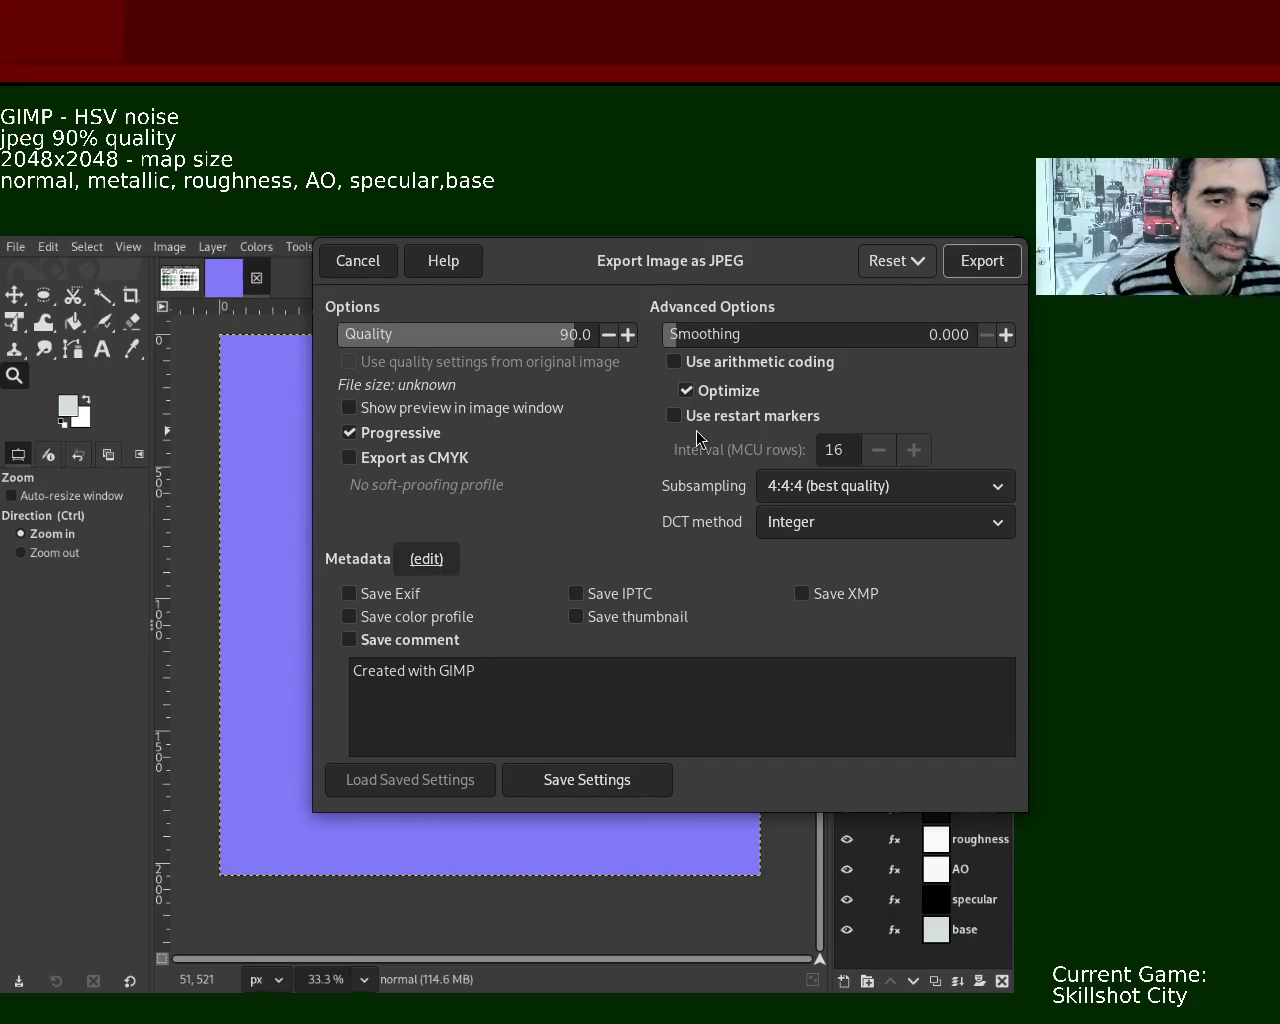
# - Export the blue-violet normal map as a quality-90 JPEG
pyautogui.click(982, 261)
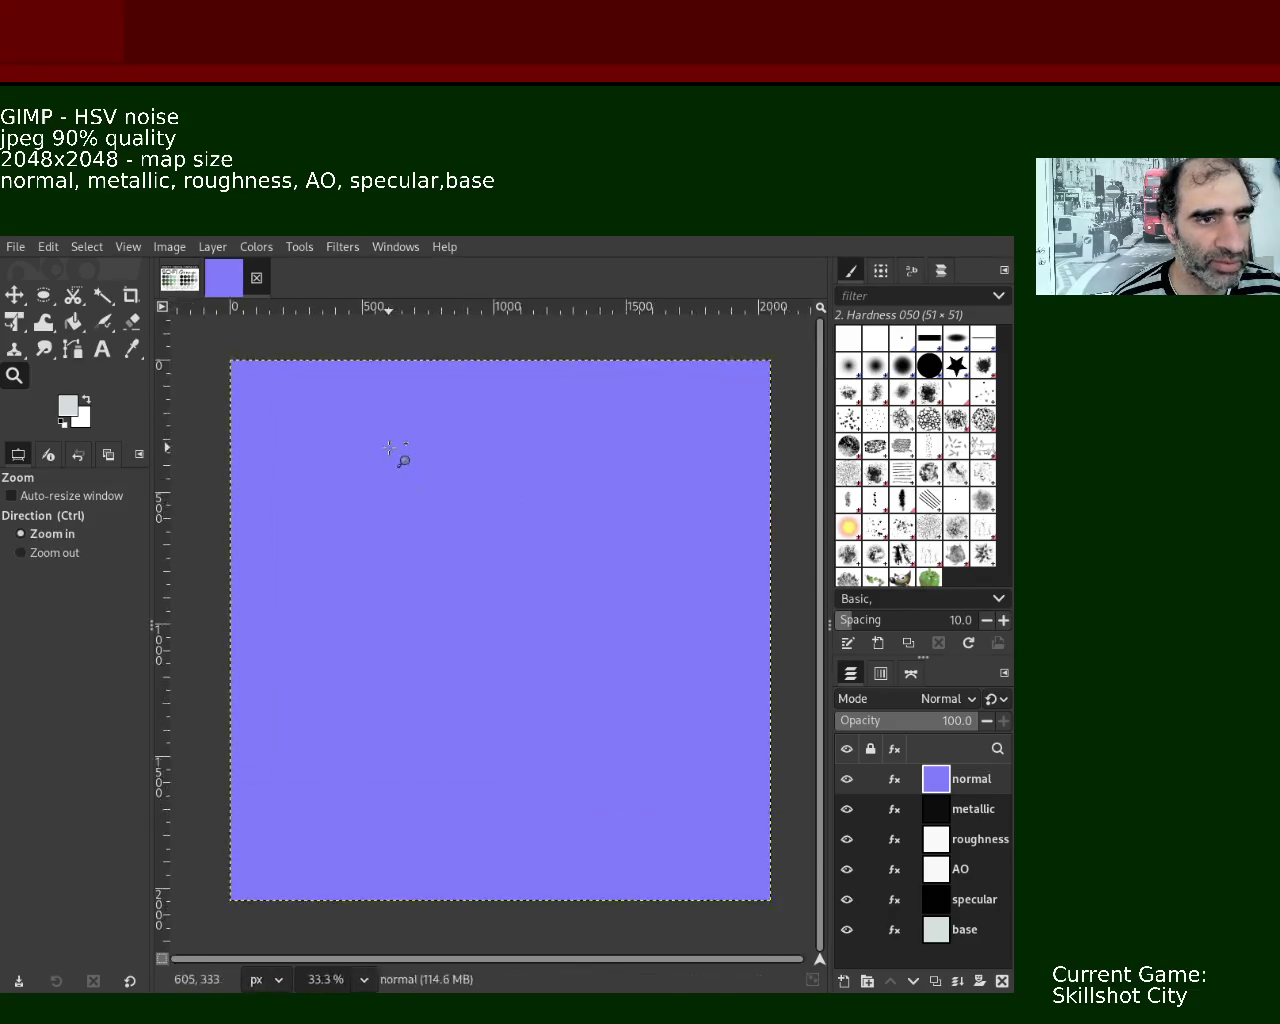
# - Zoom in on the normal map to inspect its noise texture
pyautogui.moveTo(428, 531); pyautogui.dragTo(397, 457)
pyautogui.click(392, 450)
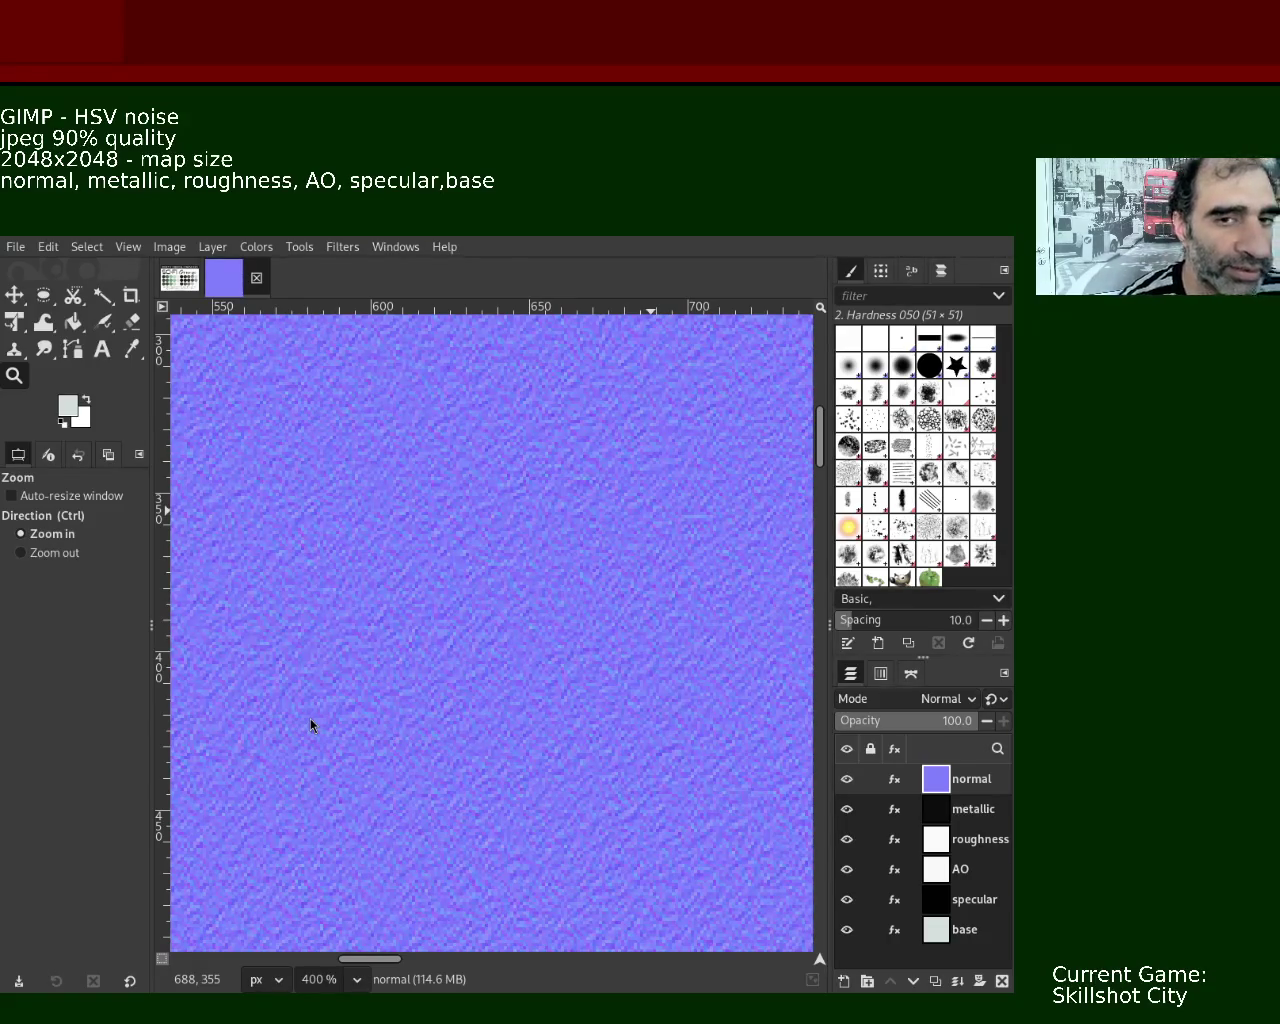
pyautogui.press('ctrl')
pyautogui.keyDown('ctrl'); pyautogui.scroll(-3, 460, 468); pyautogui.keyUp('ctrl')
pyautogui.keyDown('ctrl'); pyautogui.scroll(-3, 466, 471); pyautogui.keyUp('ctrl')
pyautogui.keyDown('ctrl'); pyautogui.scroll(-1, 480, 490); pyautogui.keyUp('ctrl')
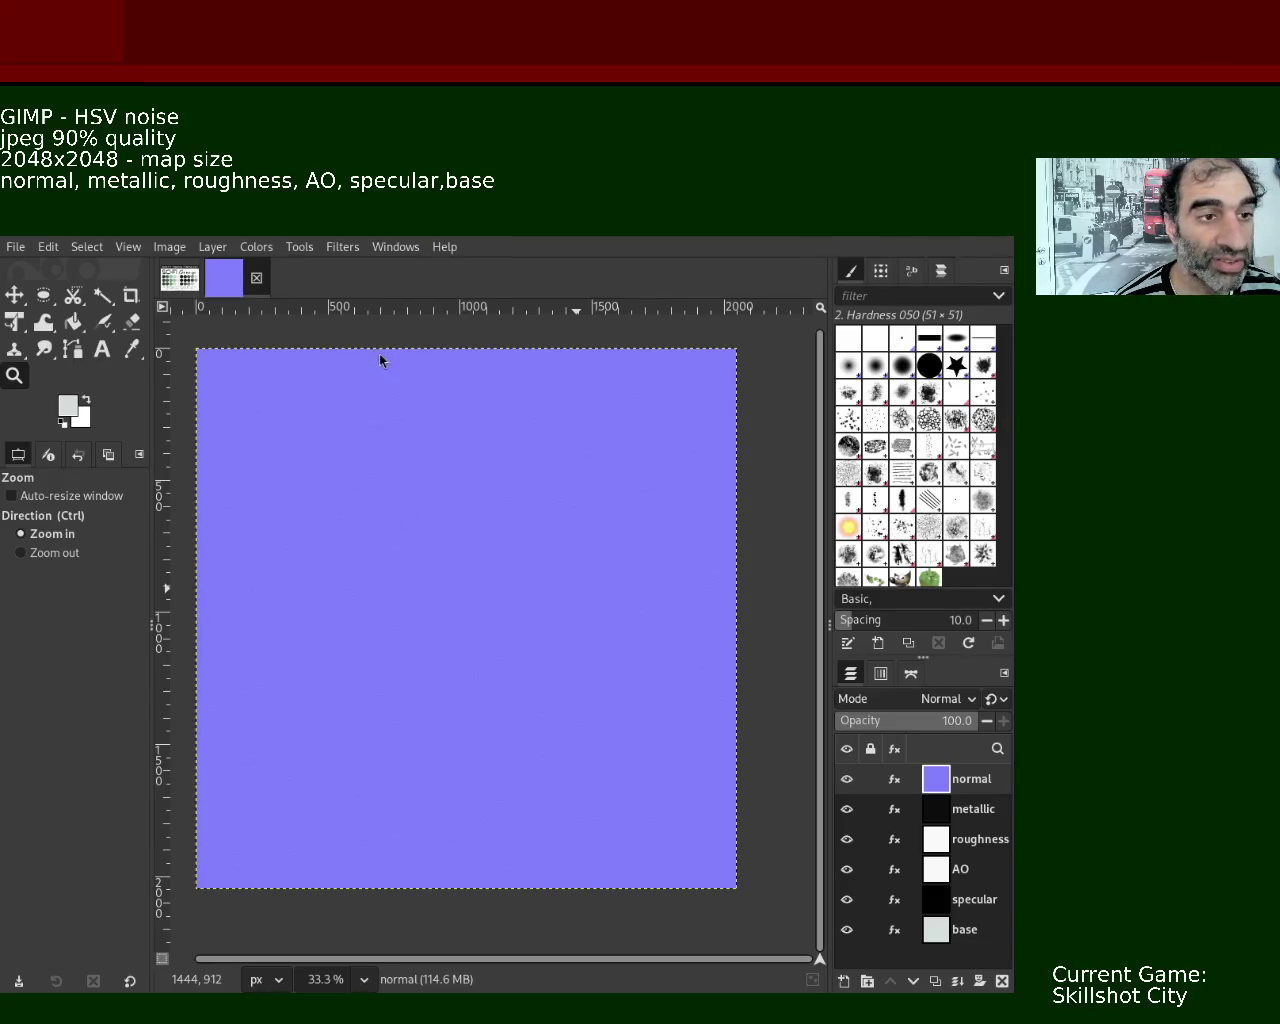
pyautogui.keyDown('ctrl'); pyautogui.scroll(-1, 527, 534); pyautogui.keyUp('ctrl')
pyautogui.keyDown('ctrl'); pyautogui.scroll(1, 517, 537); pyautogui.keyUp('ctrl')
pyautogui.keyDown('ctrl'); pyautogui.scroll(-1, 512, 534); pyautogui.keyUp('ctrl')
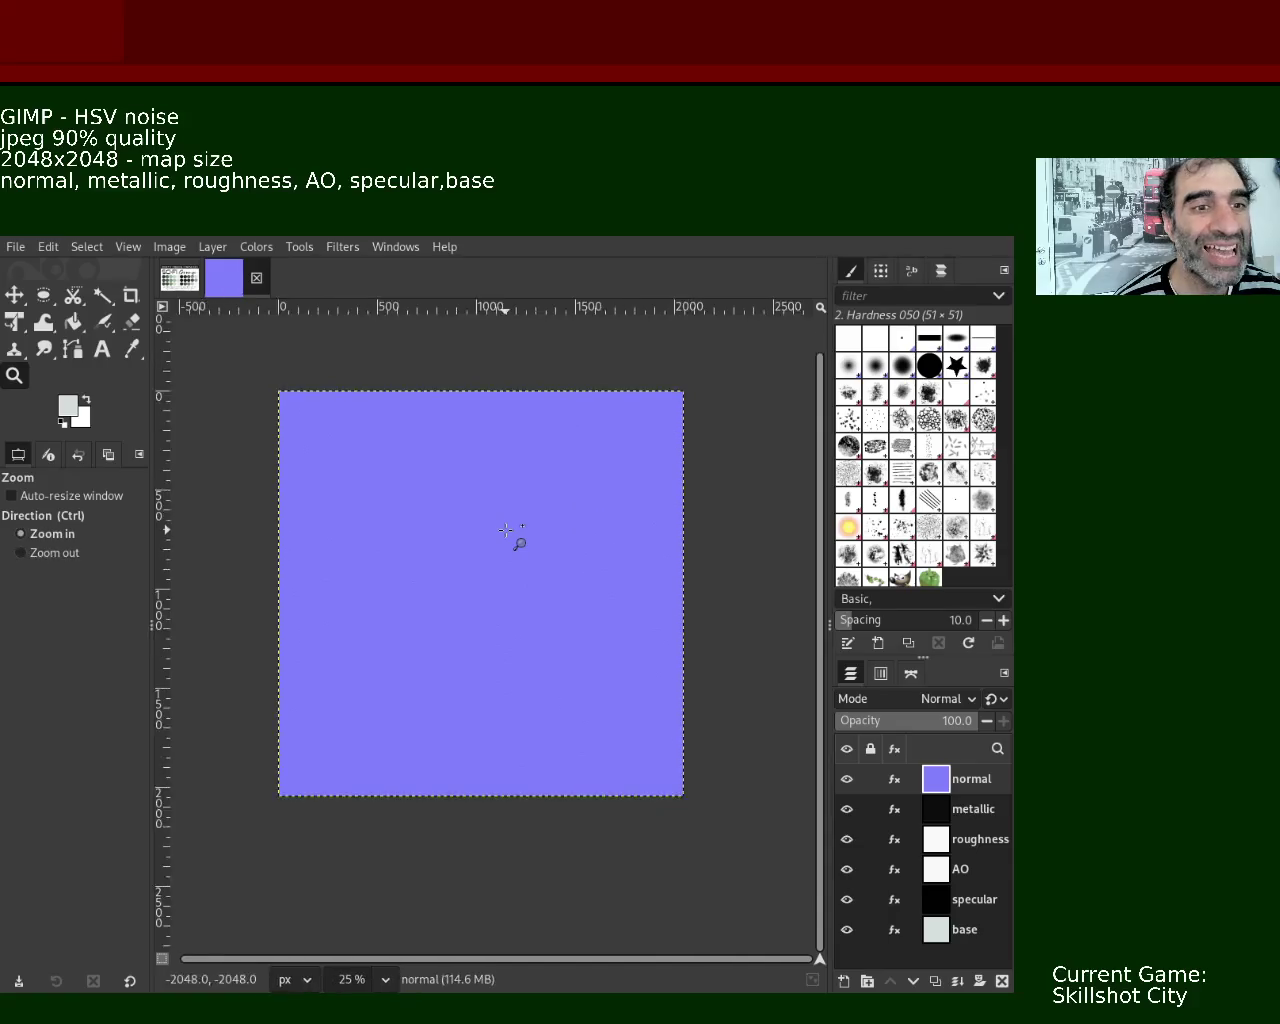
pyautogui.keyDown('ctrl'); pyautogui.scroll(3, 512, 534); pyautogui.keyUp('ctrl')
pyautogui.keyDown('ctrl'); pyautogui.scroll(4, 512, 534); pyautogui.keyUp('ctrl')
pyautogui.keyDown('ctrl'); pyautogui.scroll(3, 512, 534); pyautogui.keyUp('ctrl')
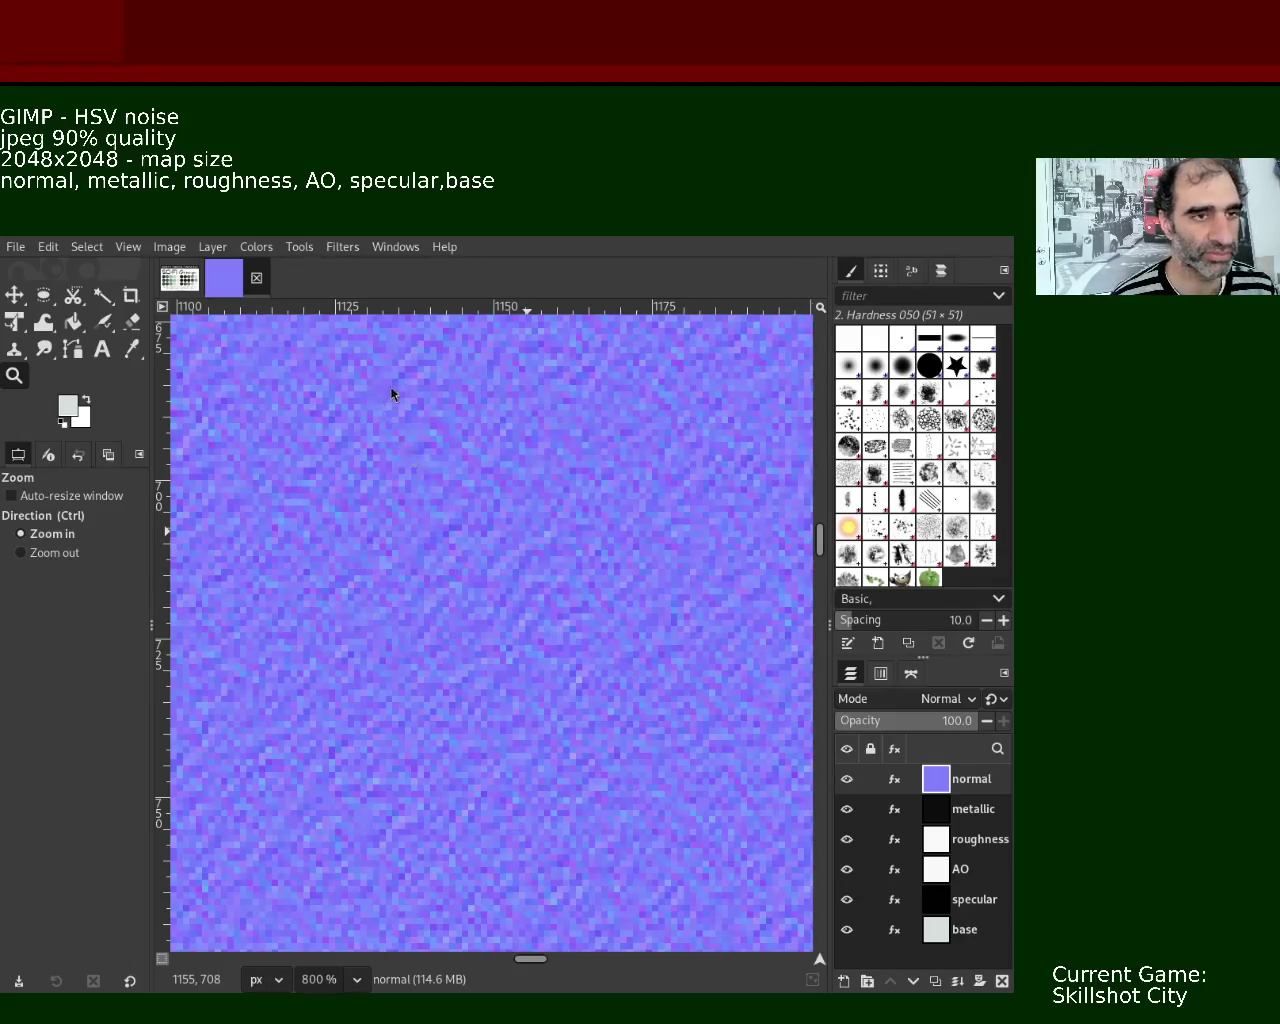
# - Zoom out to 33.3% to see the whole normal map, then hide the normal layer
pyautogui.keyDown('ctrl'); pyautogui.click(434, 512); pyautogui.keyUp('ctrl')
pyautogui.keyDown('ctrl'); pyautogui.click(434, 512); pyautogui.keyUp('ctrl')
pyautogui.keyDown('ctrl'); pyautogui.click(434, 512); pyautogui.keyUp('ctrl')
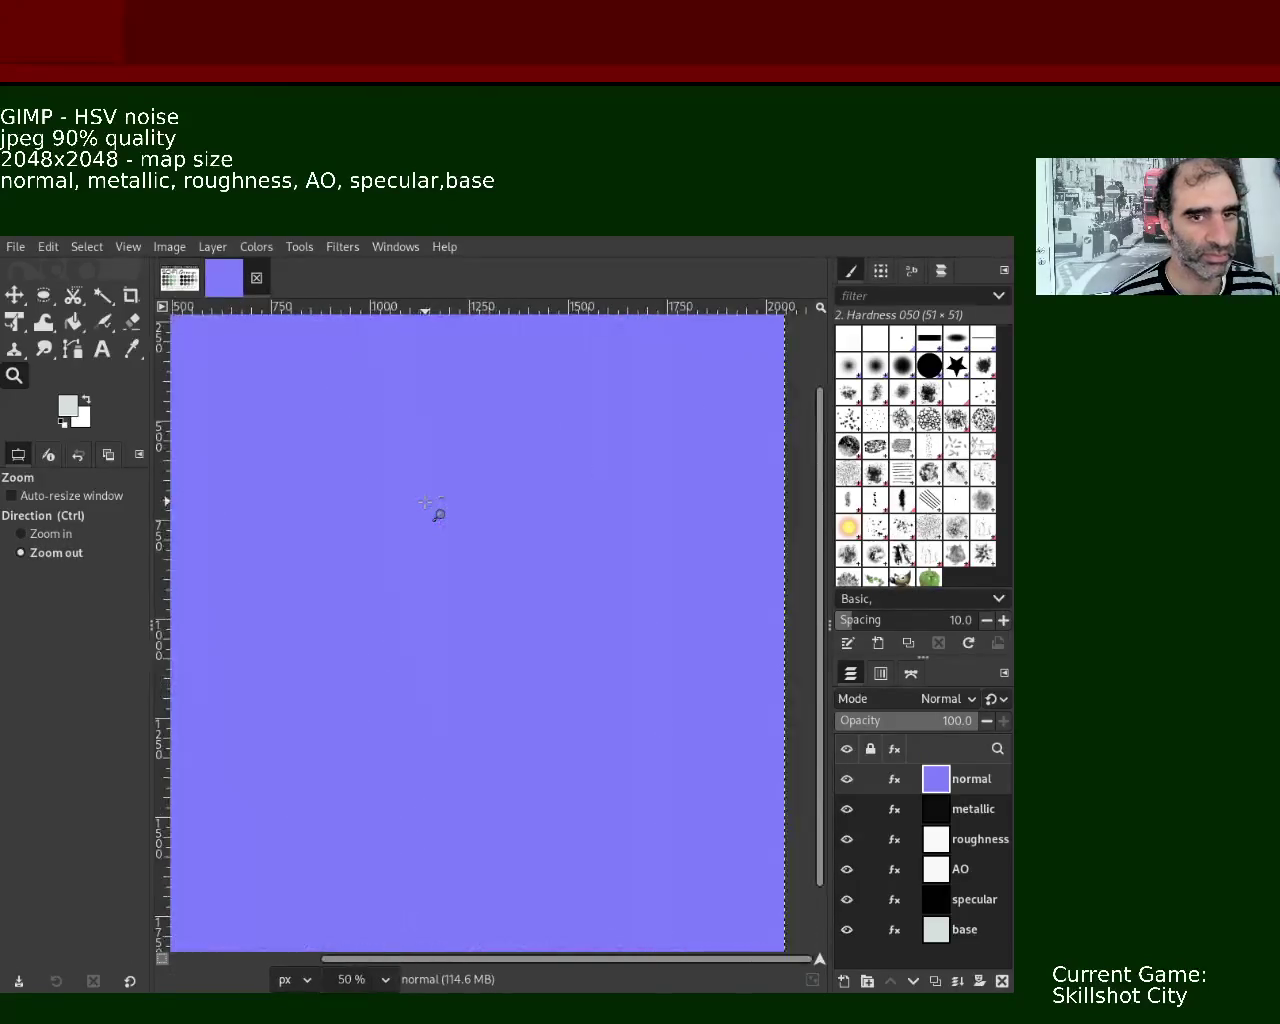
pyautogui.keyDown('ctrl'); pyautogui.click(432, 512); pyautogui.keyUp('ctrl')
pyautogui.keyDown('ctrl'); pyautogui.click(430, 514); pyautogui.keyUp('ctrl')
pyautogui.click(354, 463)
pyautogui.keyDown('ctrl'); pyautogui.click(451, 503); pyautogui.keyUp('ctrl')
pyautogui.click(476, 503)
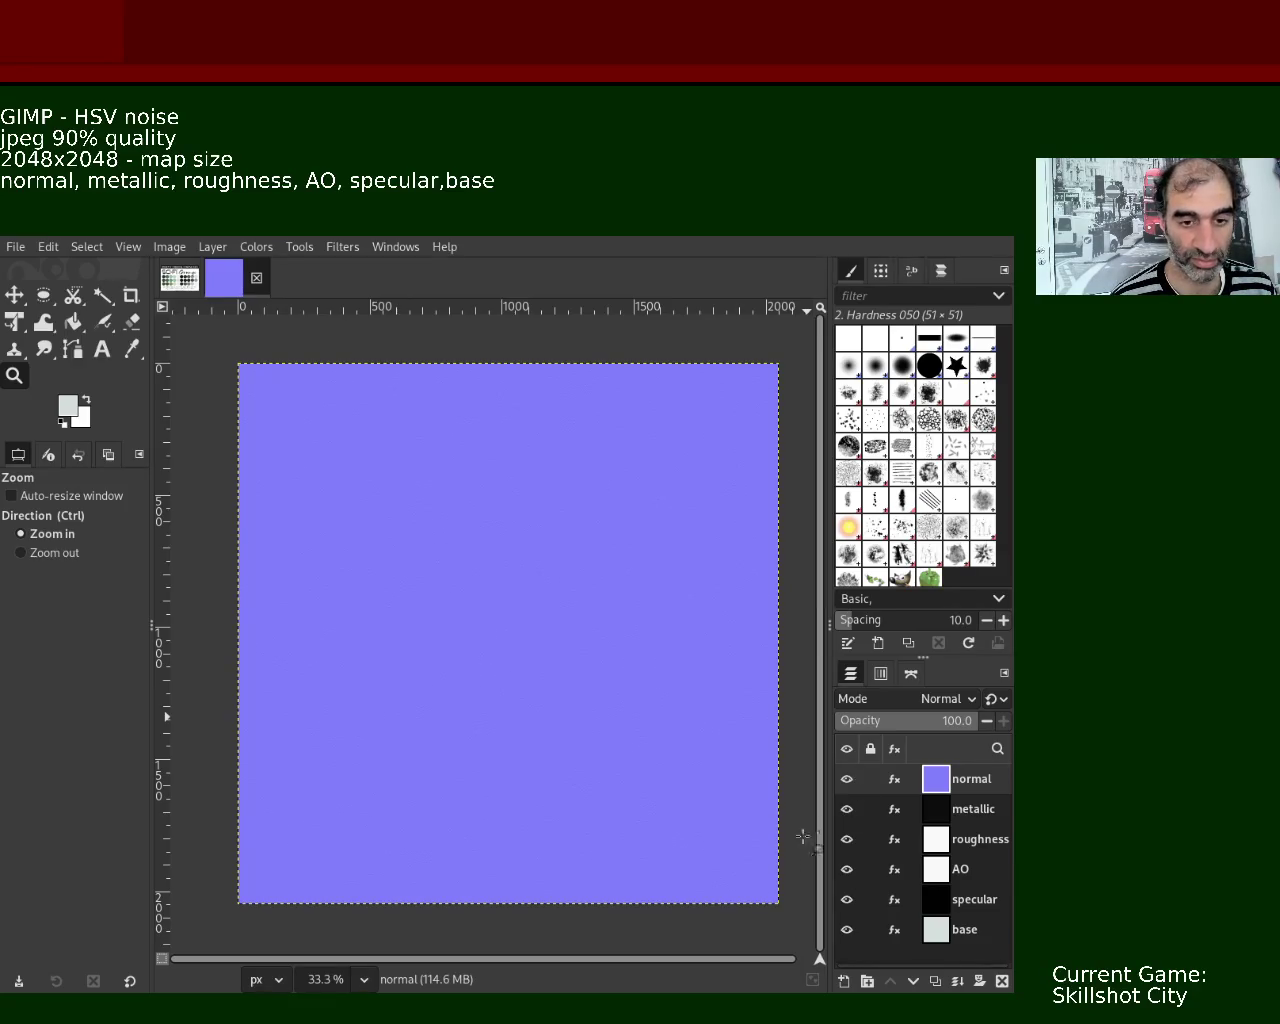
pyautogui.click(845, 787)
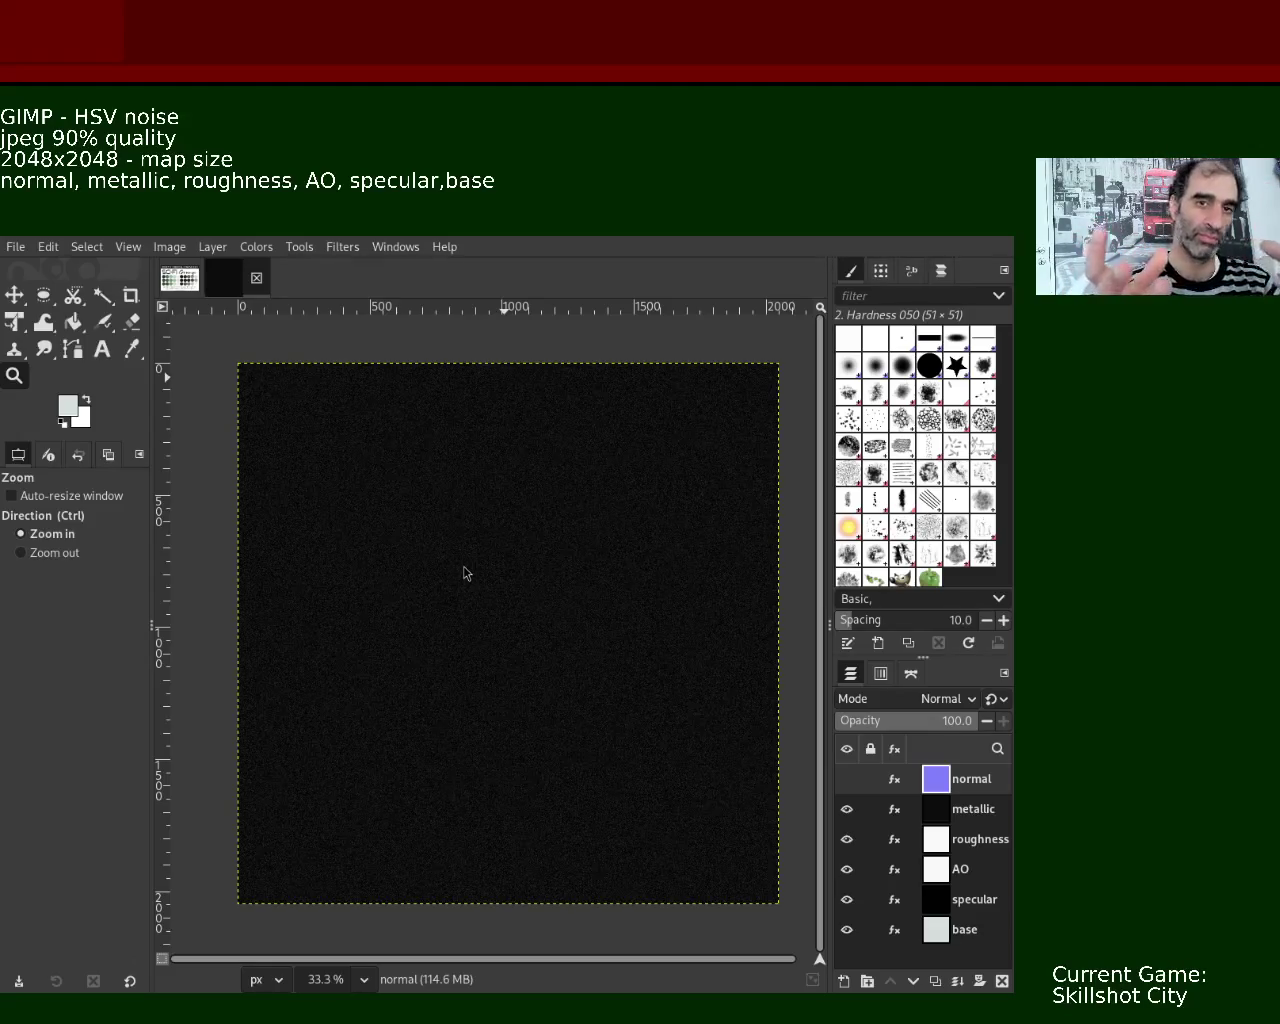
# - Export the metallic map as a quality-90 JPEG, then hide the metallic layer
pyautogui.hotkey('ctrl', 'e')
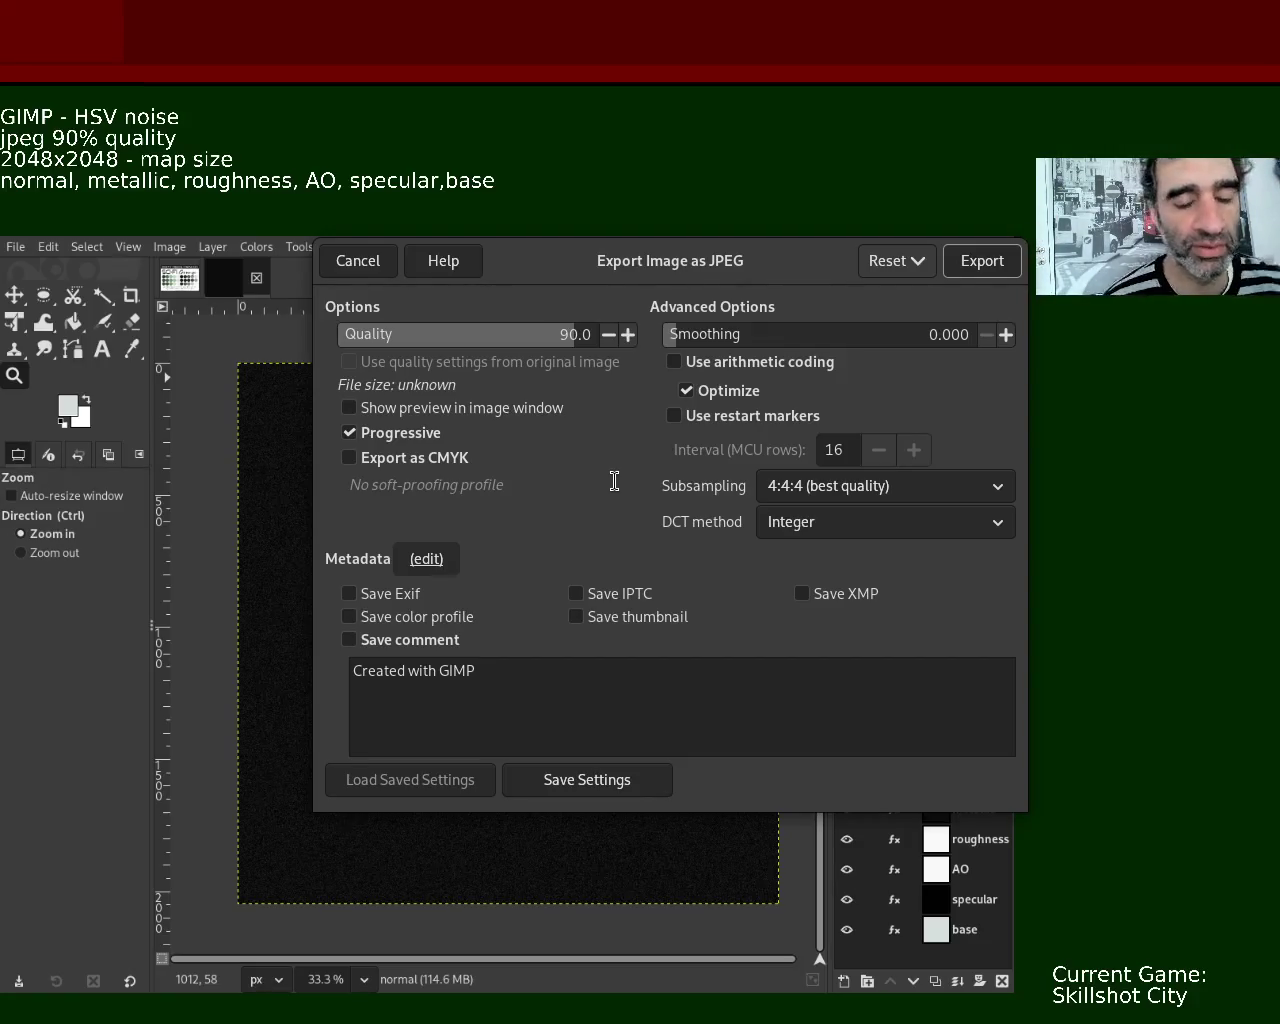
pyautogui.click(980, 265)
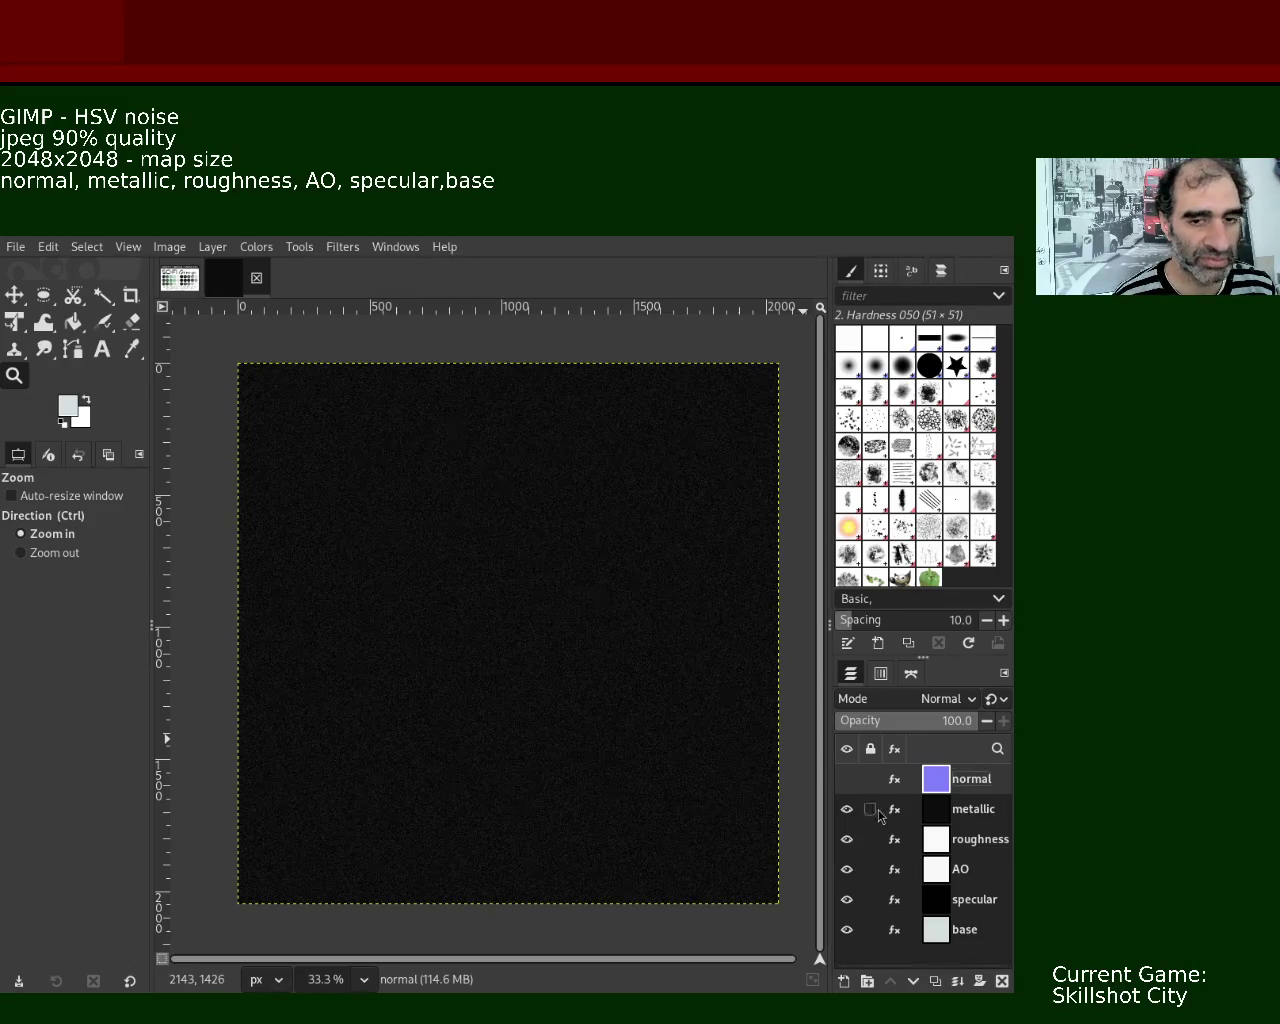
pyautogui.click(848, 810)
# - Export the roughness layer as a quality-90 JPEG, then hide it to reveal AO
pyautogui.click(944, 840)
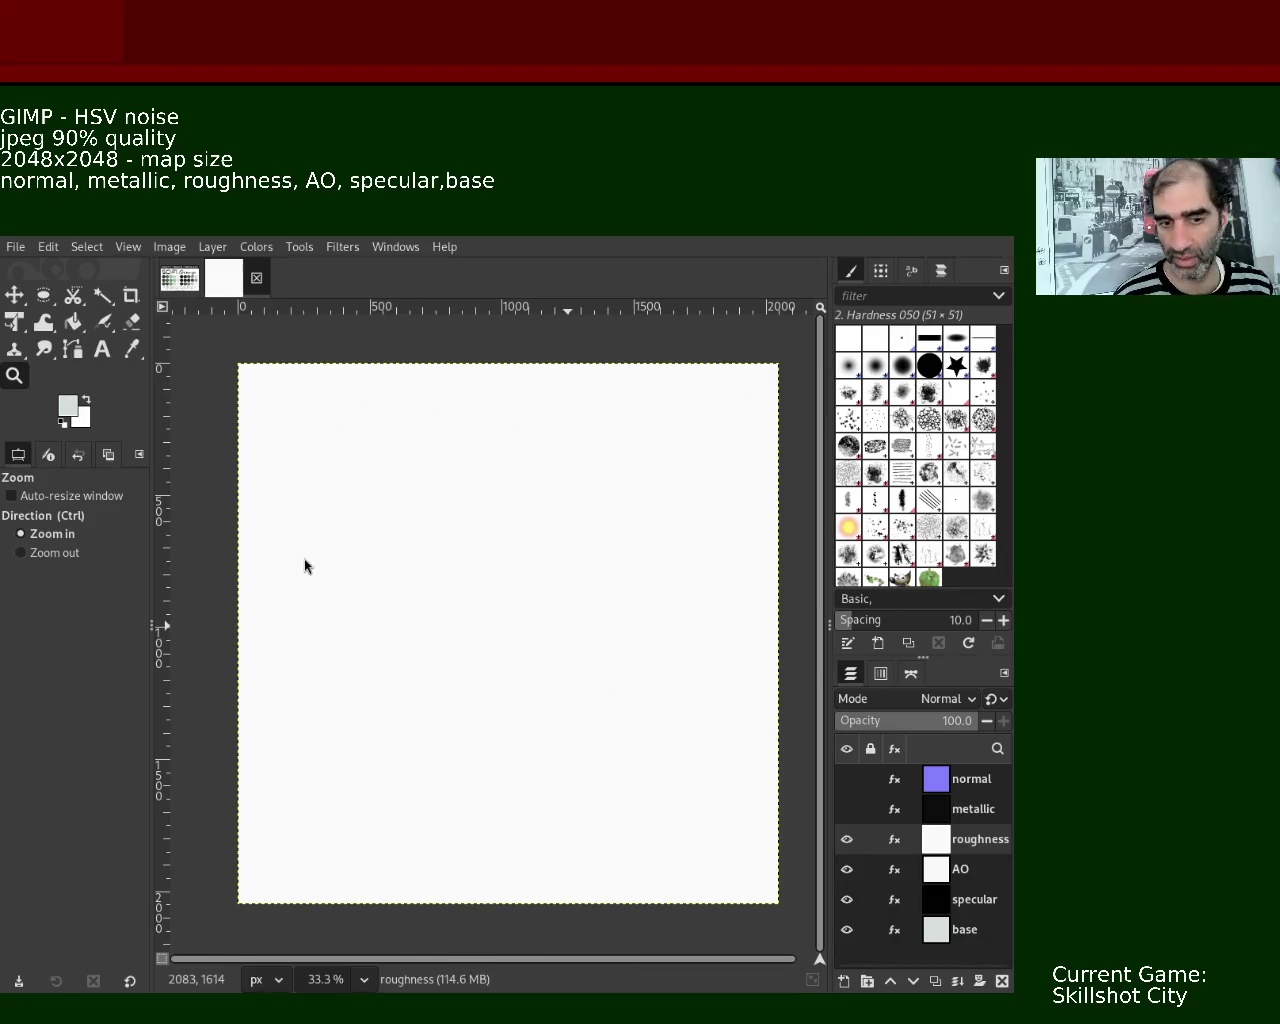
pyautogui.hotkey('ctrl', 'e')
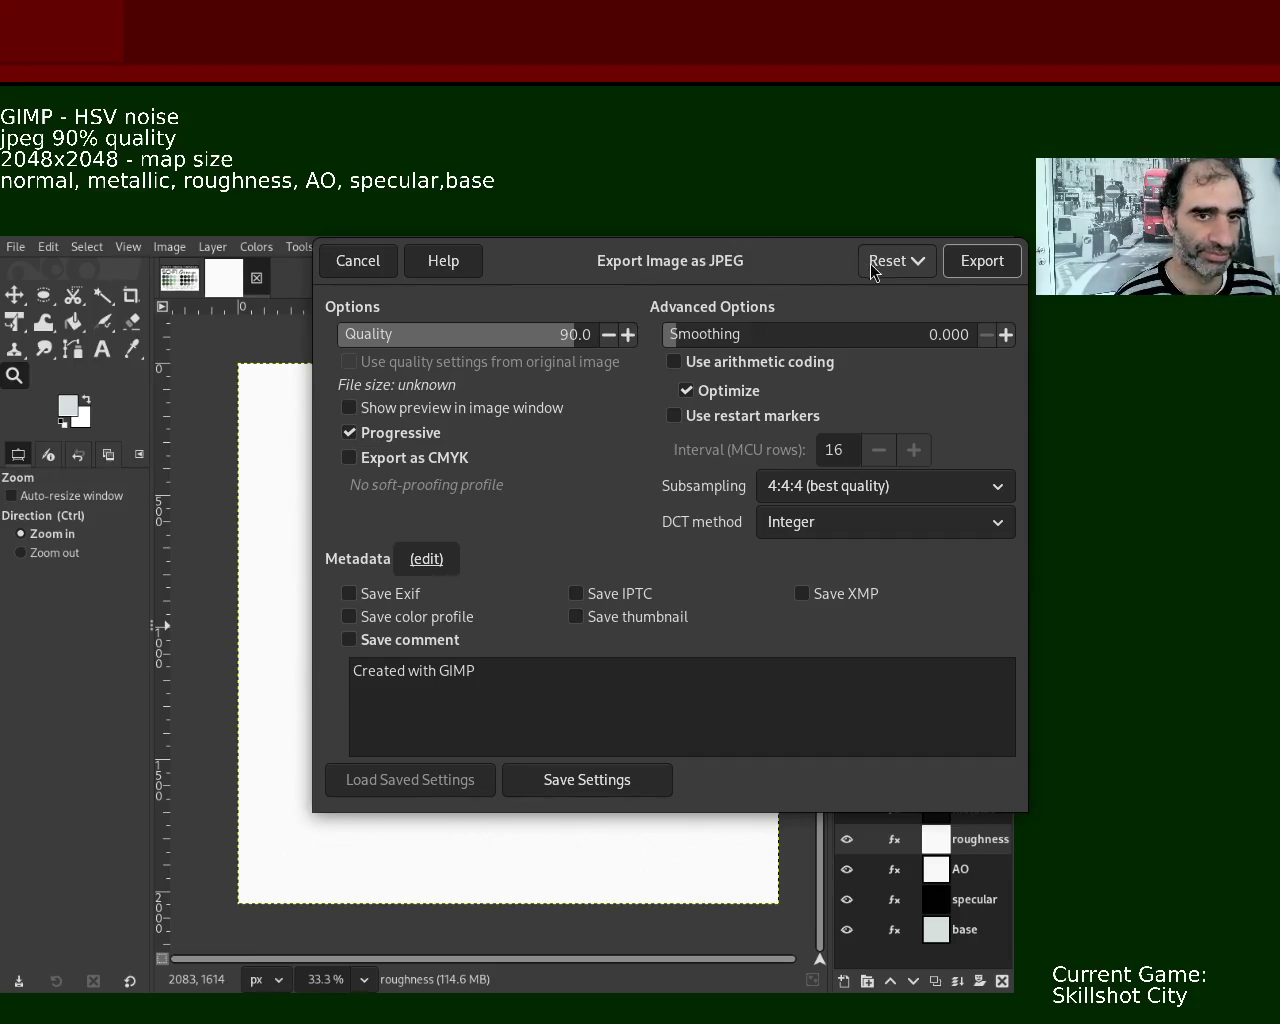
pyautogui.click(982, 261)
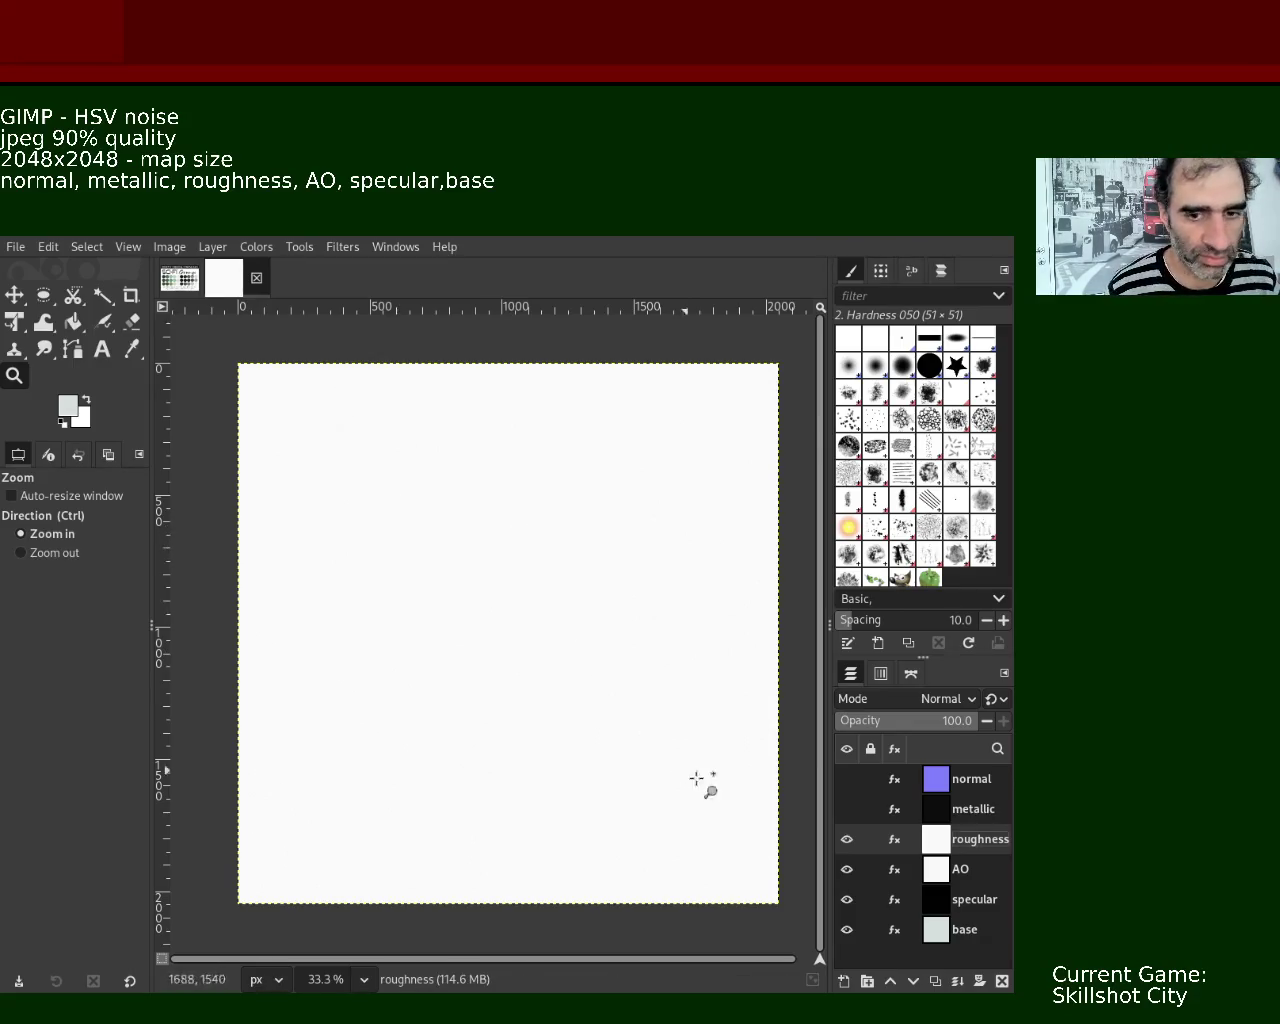
pyautogui.click(847, 841)
pyautogui.click(930, 870)
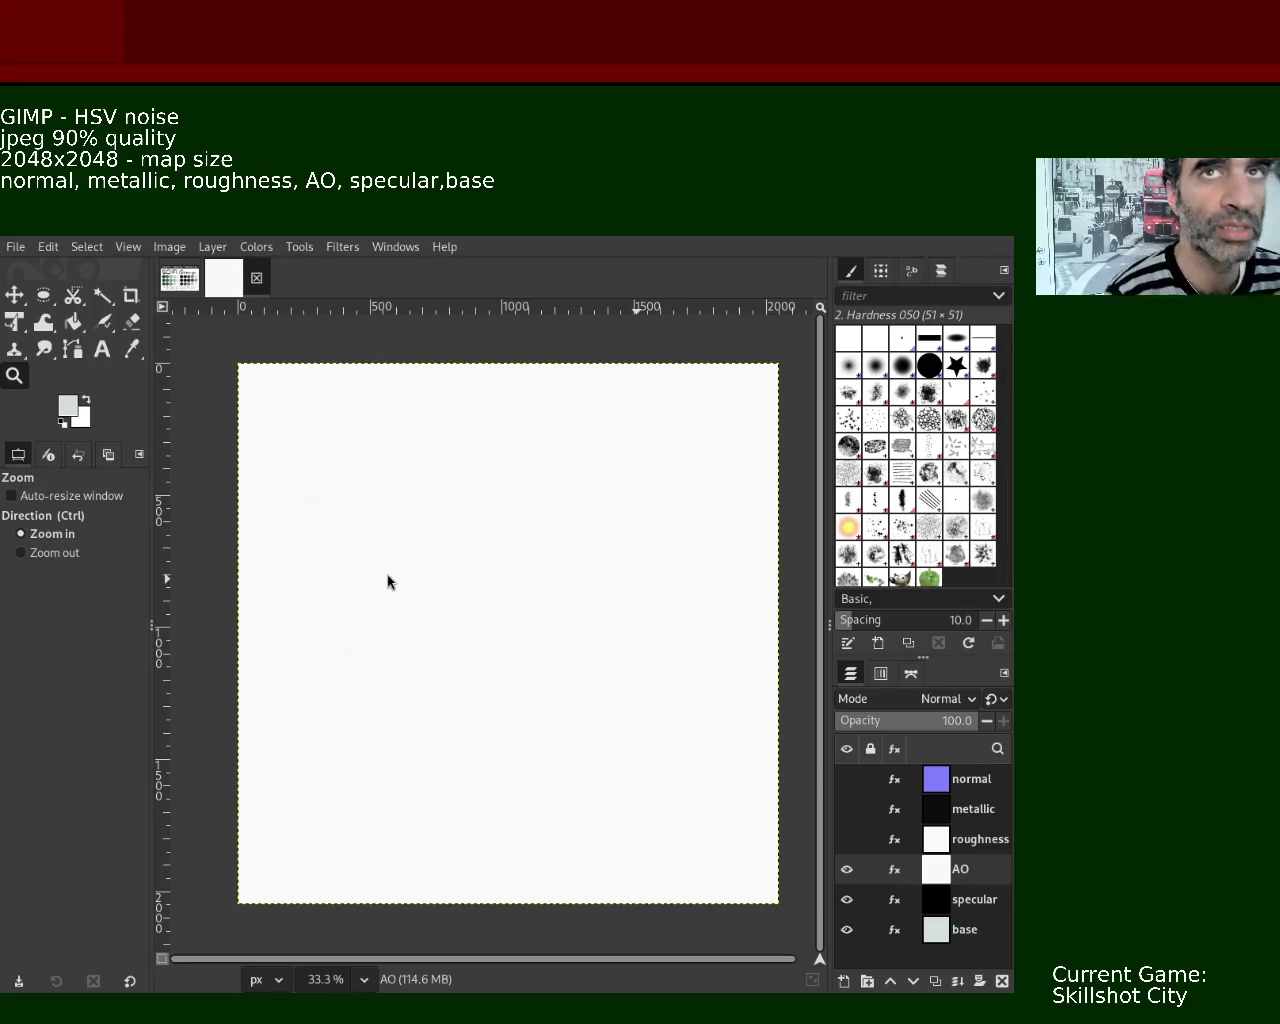
# - Export the AO map as a quality-90 JPEG, then hide the AO layer to reveal specular
pyautogui.hotkey('ctrl', 'e')
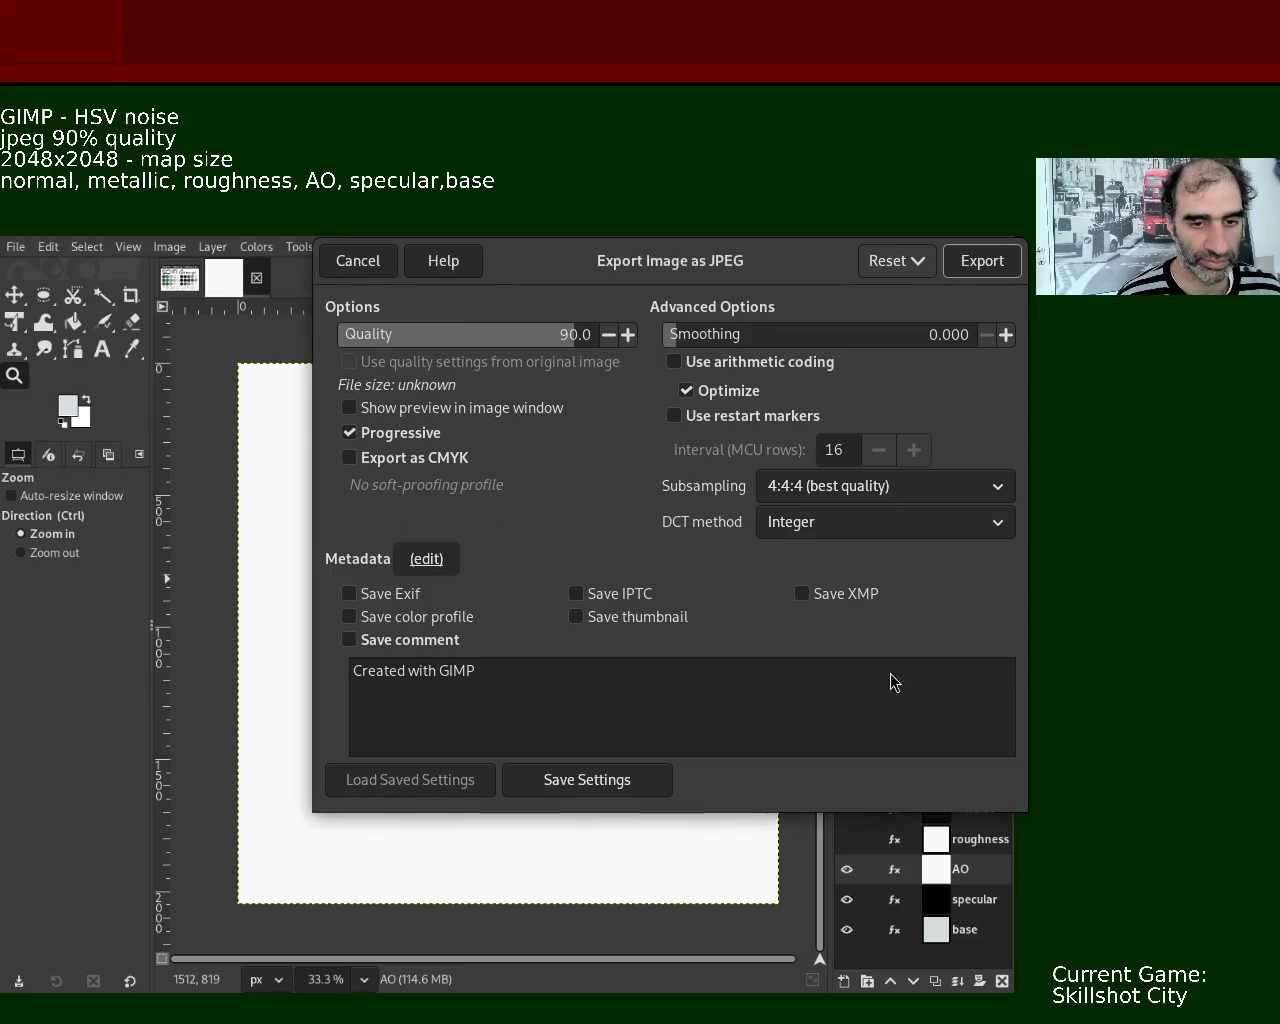
pyautogui.click(982, 261)
pyautogui.click(846, 899)
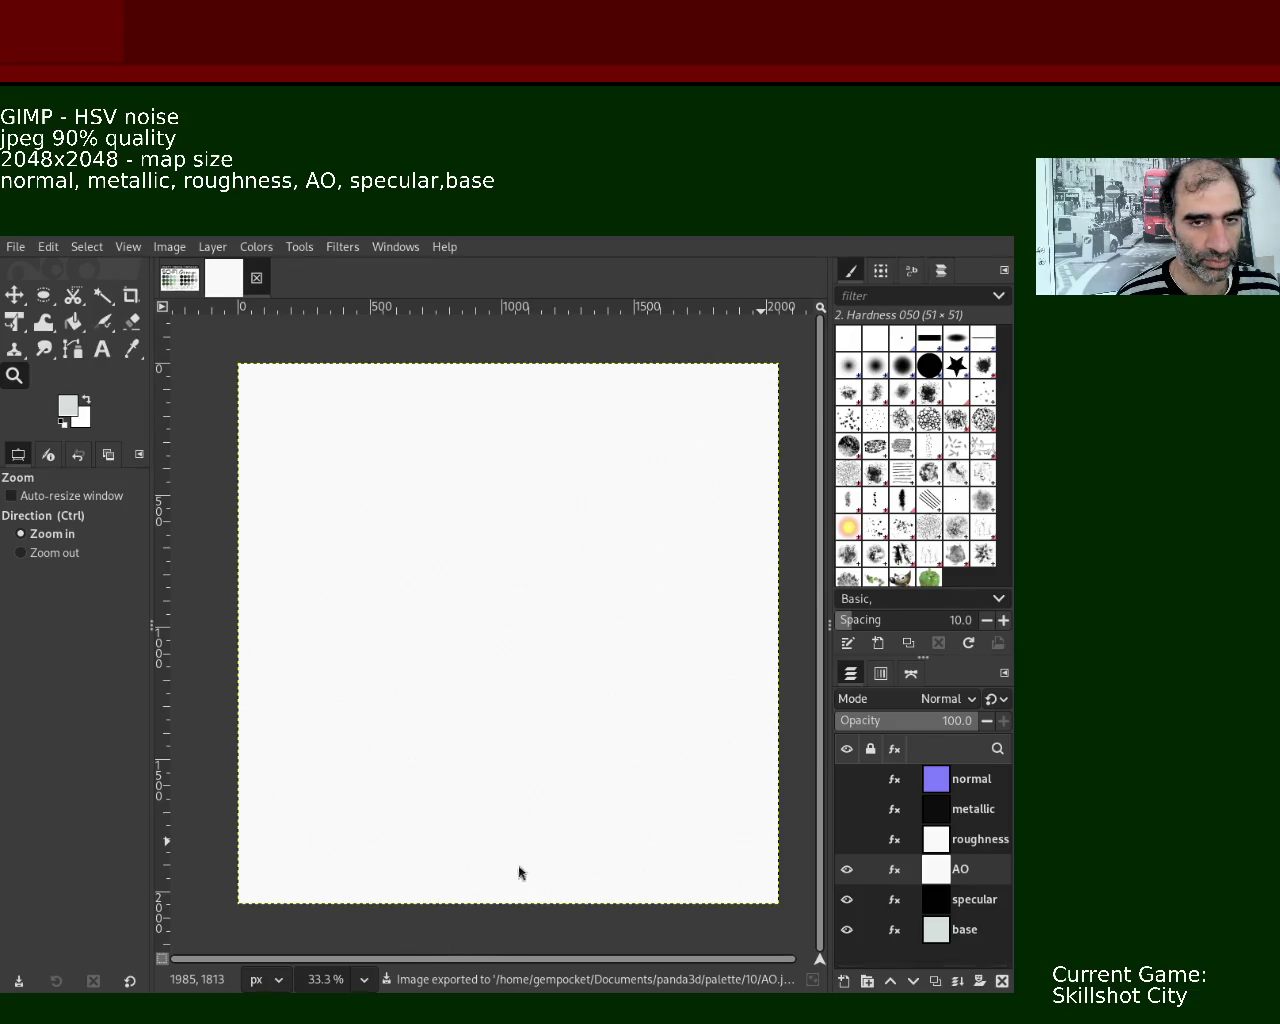
pyautogui.click(846, 869)
pyautogui.click(935, 903)
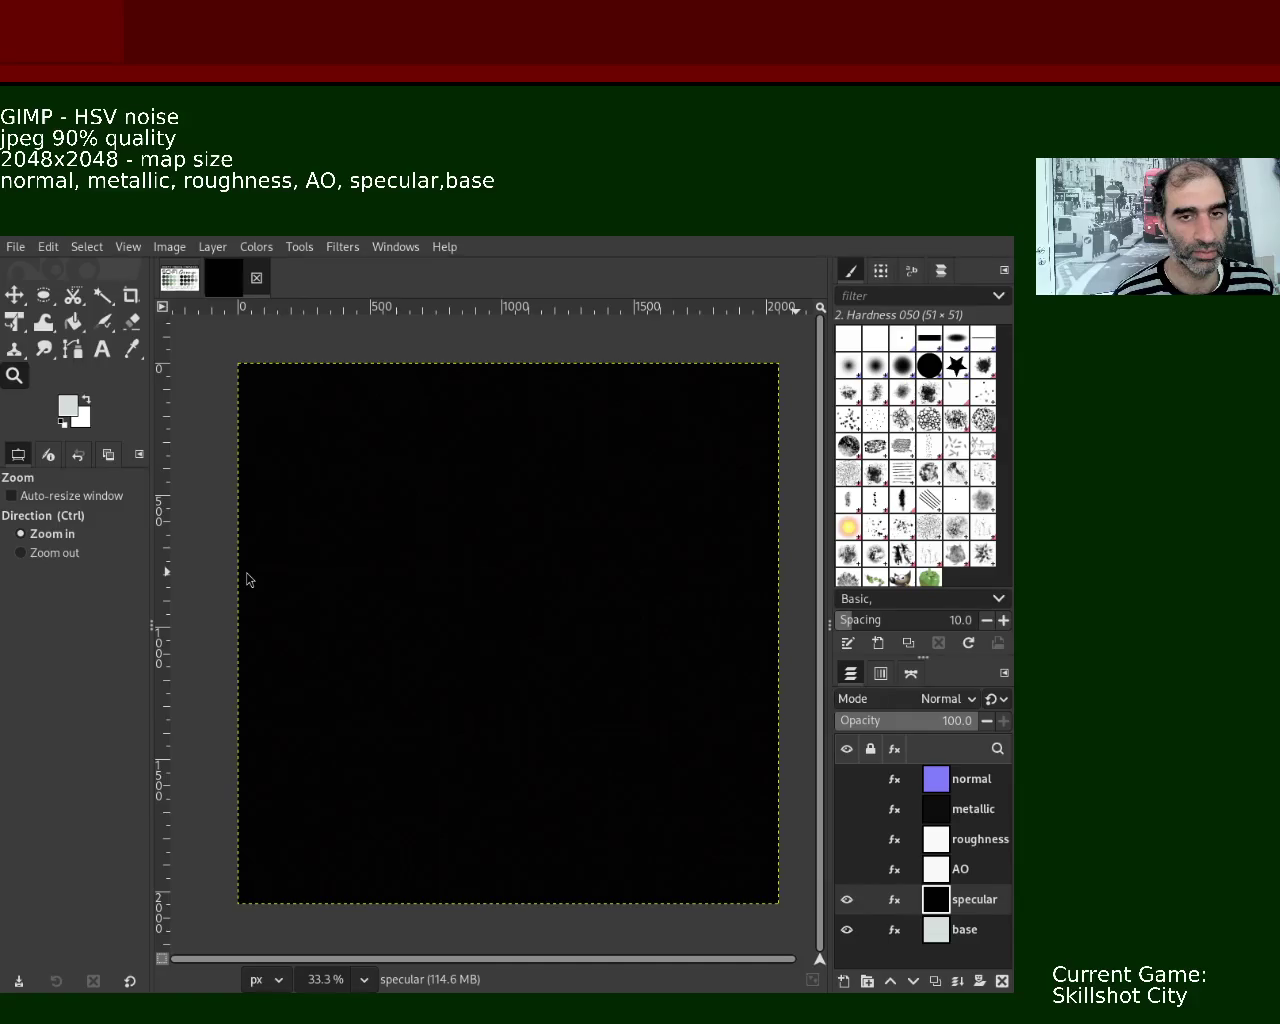
# - Export the specular map as a quality-90 JPEG, then hide it to reveal the base map
pyautogui.hotkey('ctrl', 'e')
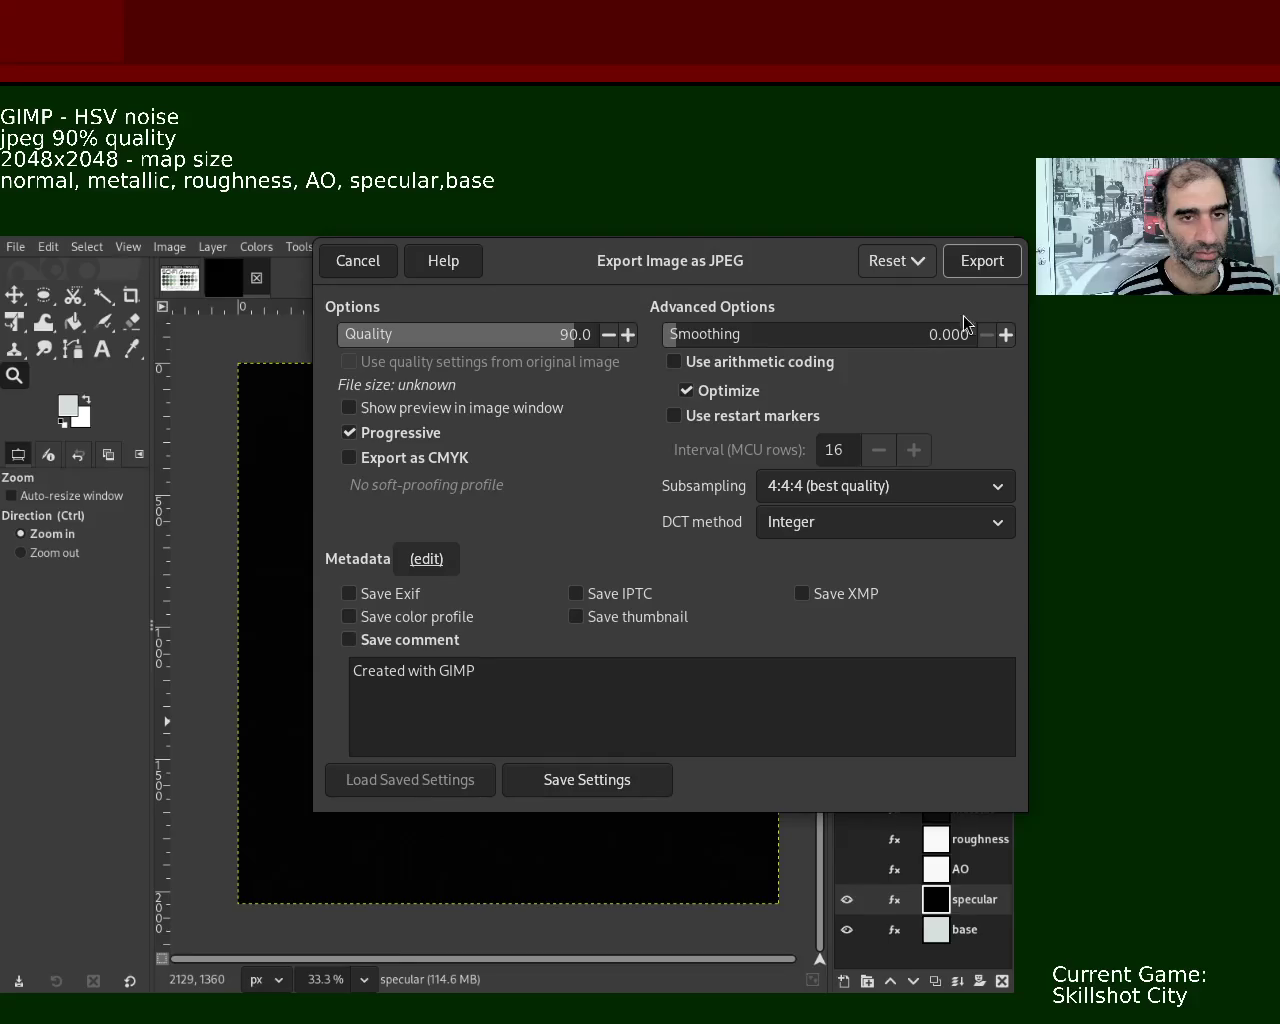
pyautogui.click(982, 261)
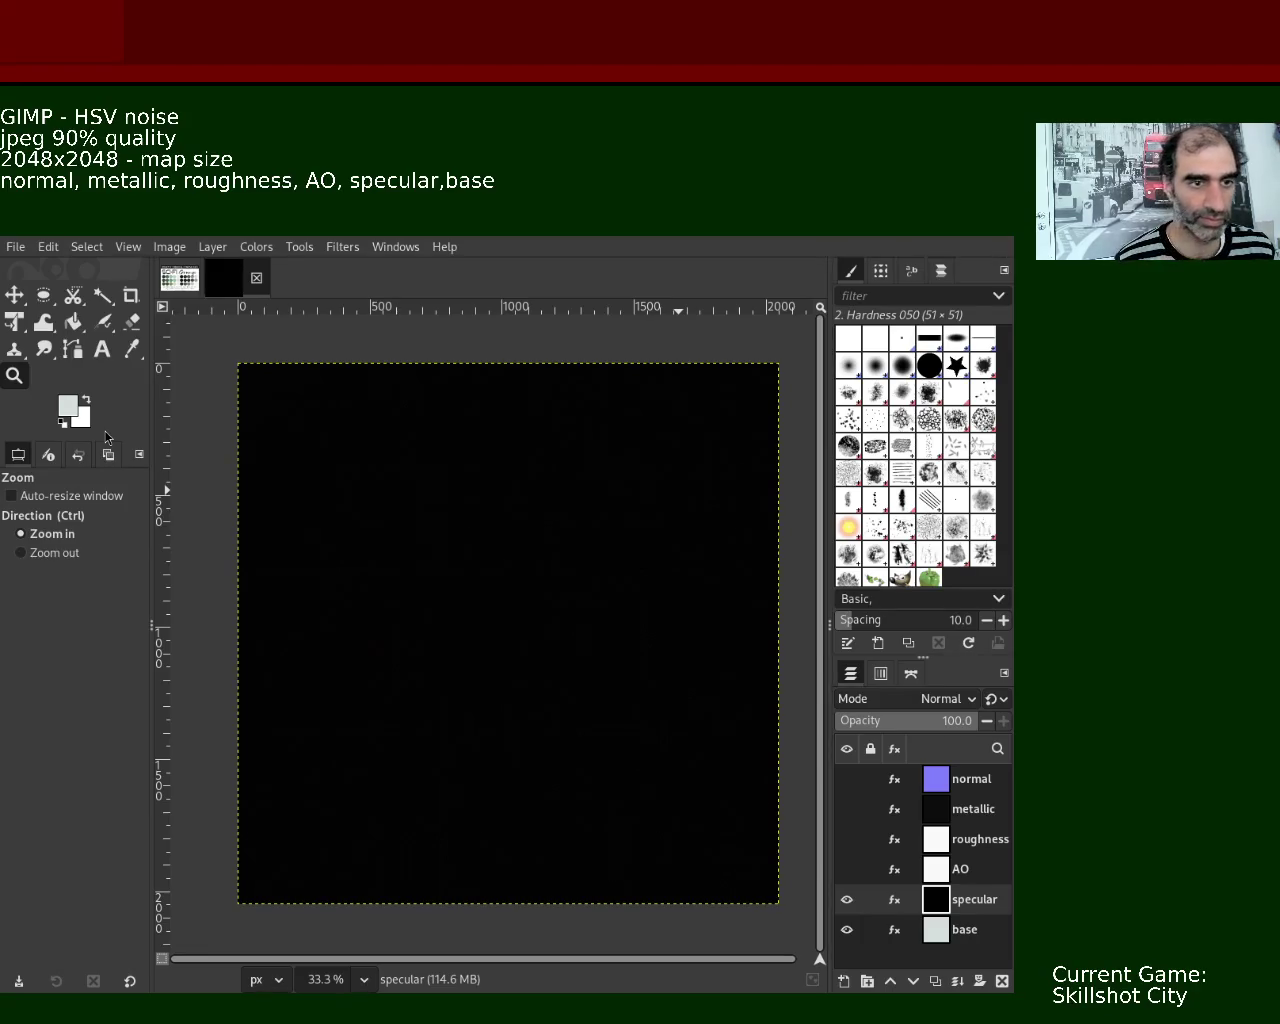
pyautogui.click(847, 899)
pyautogui.click(935, 929)
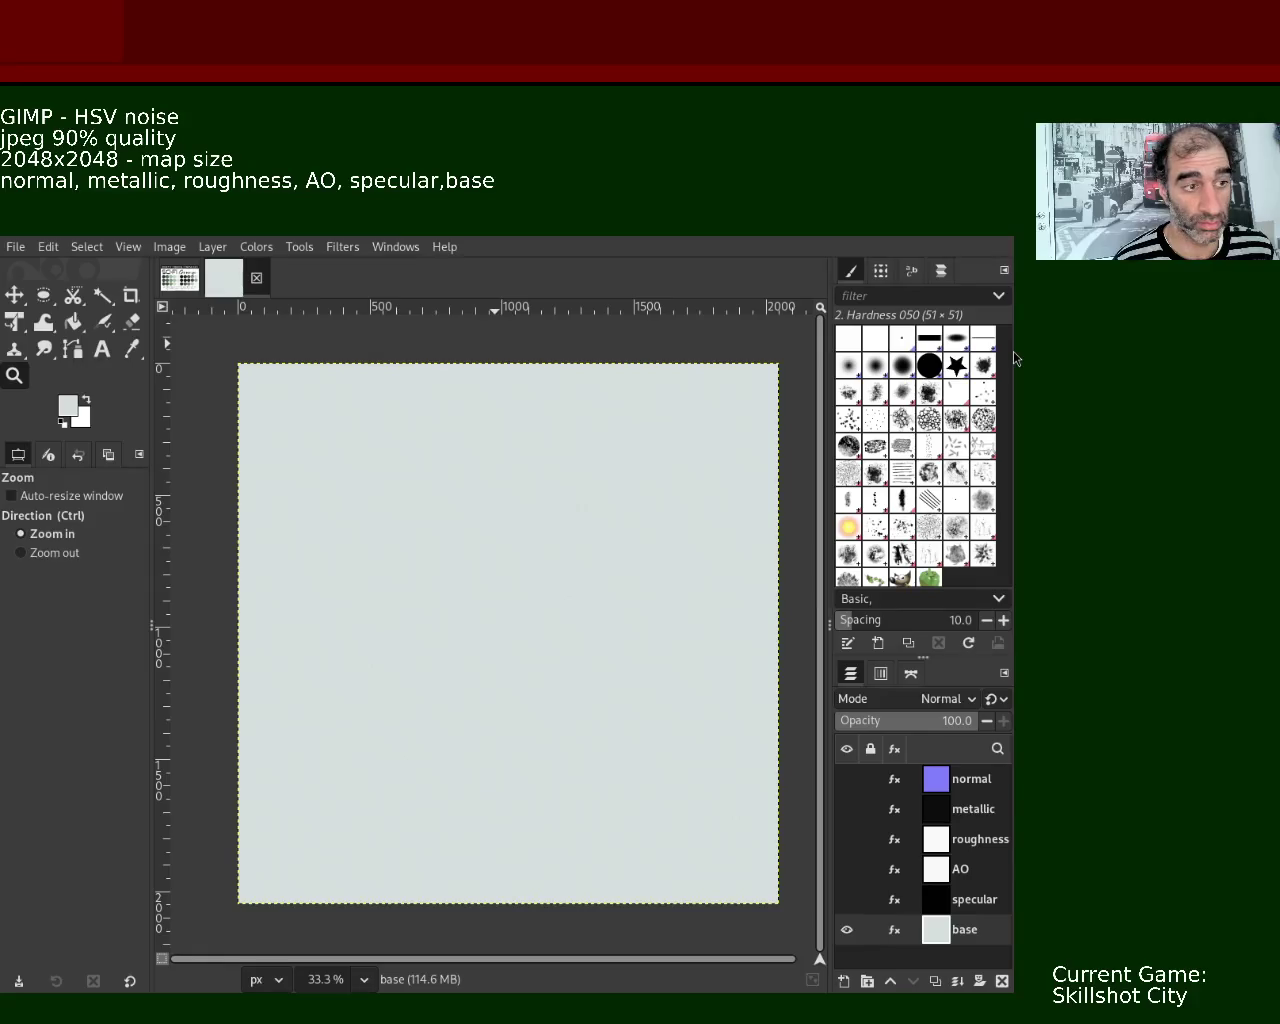
# - Export the base map as a quality-90 JPEG, then switch to the Sci-Fi Grunge palette image
pyautogui.hotkey('ctrl', 'e')
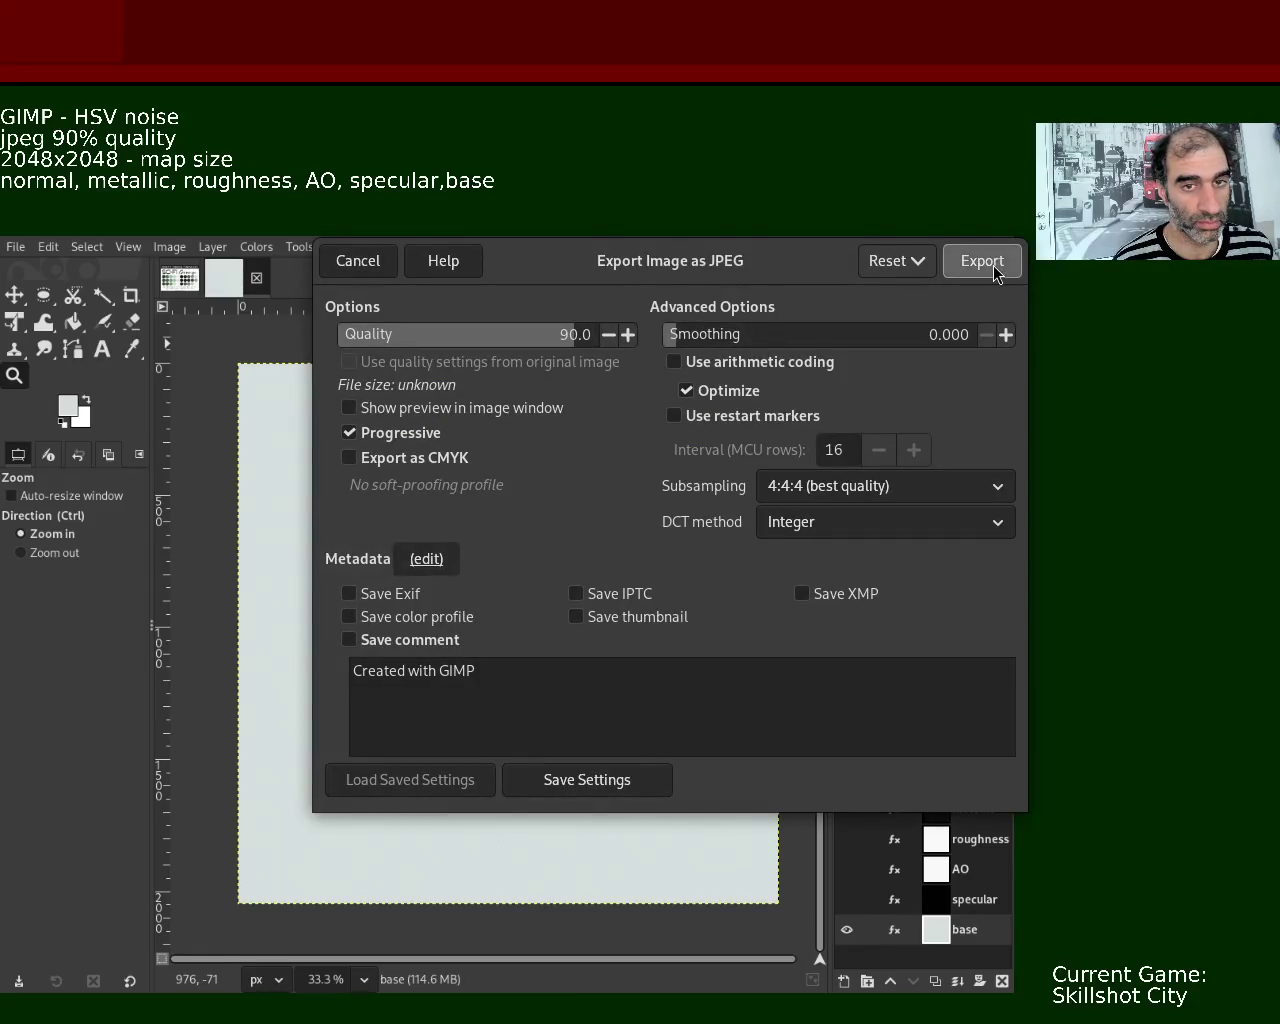
pyautogui.click(982, 262)
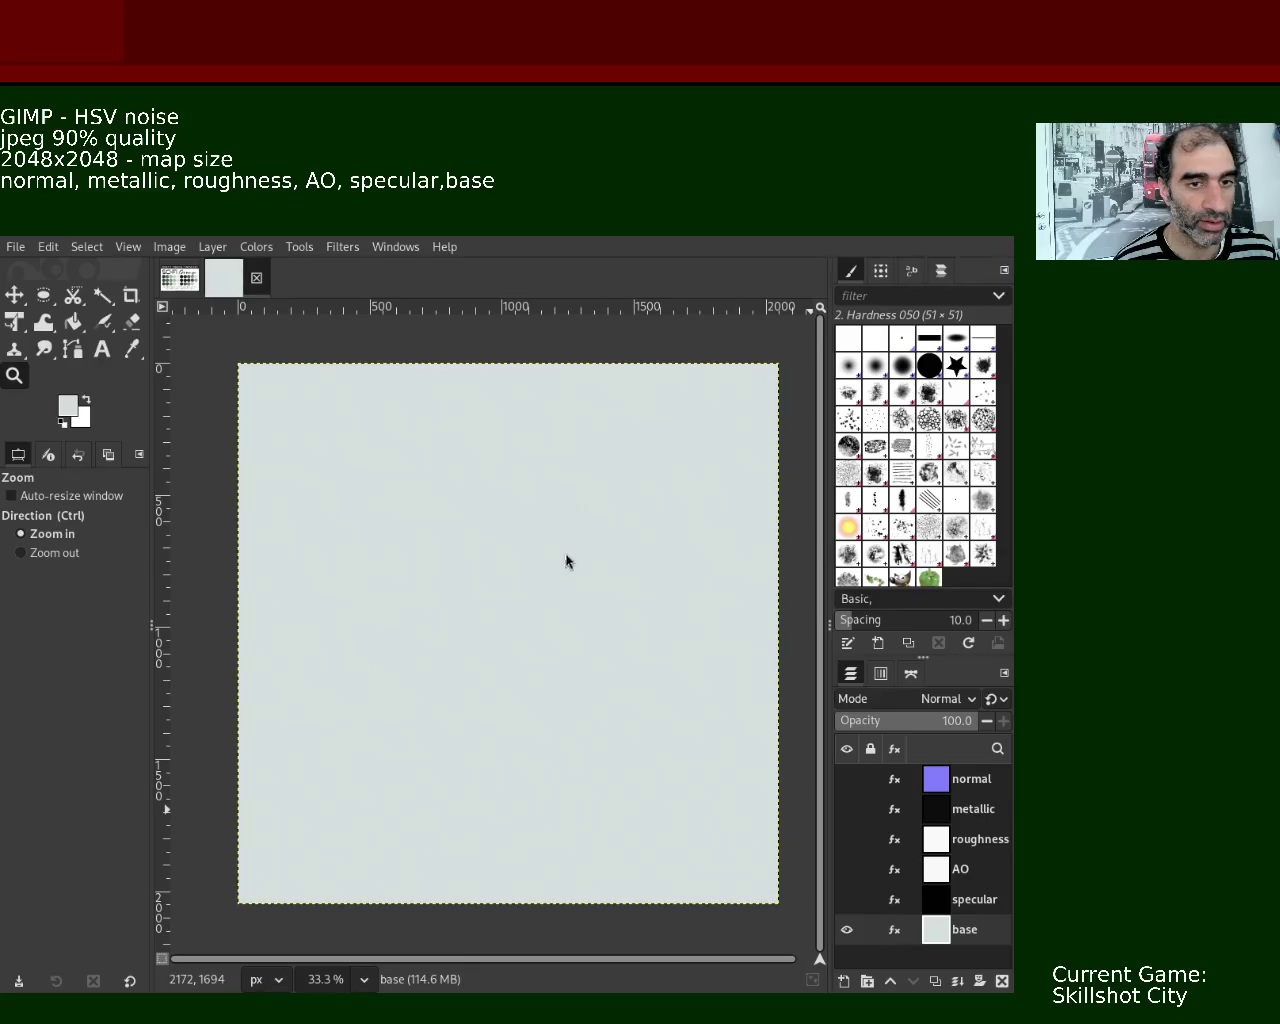
pyautogui.click(180, 278)
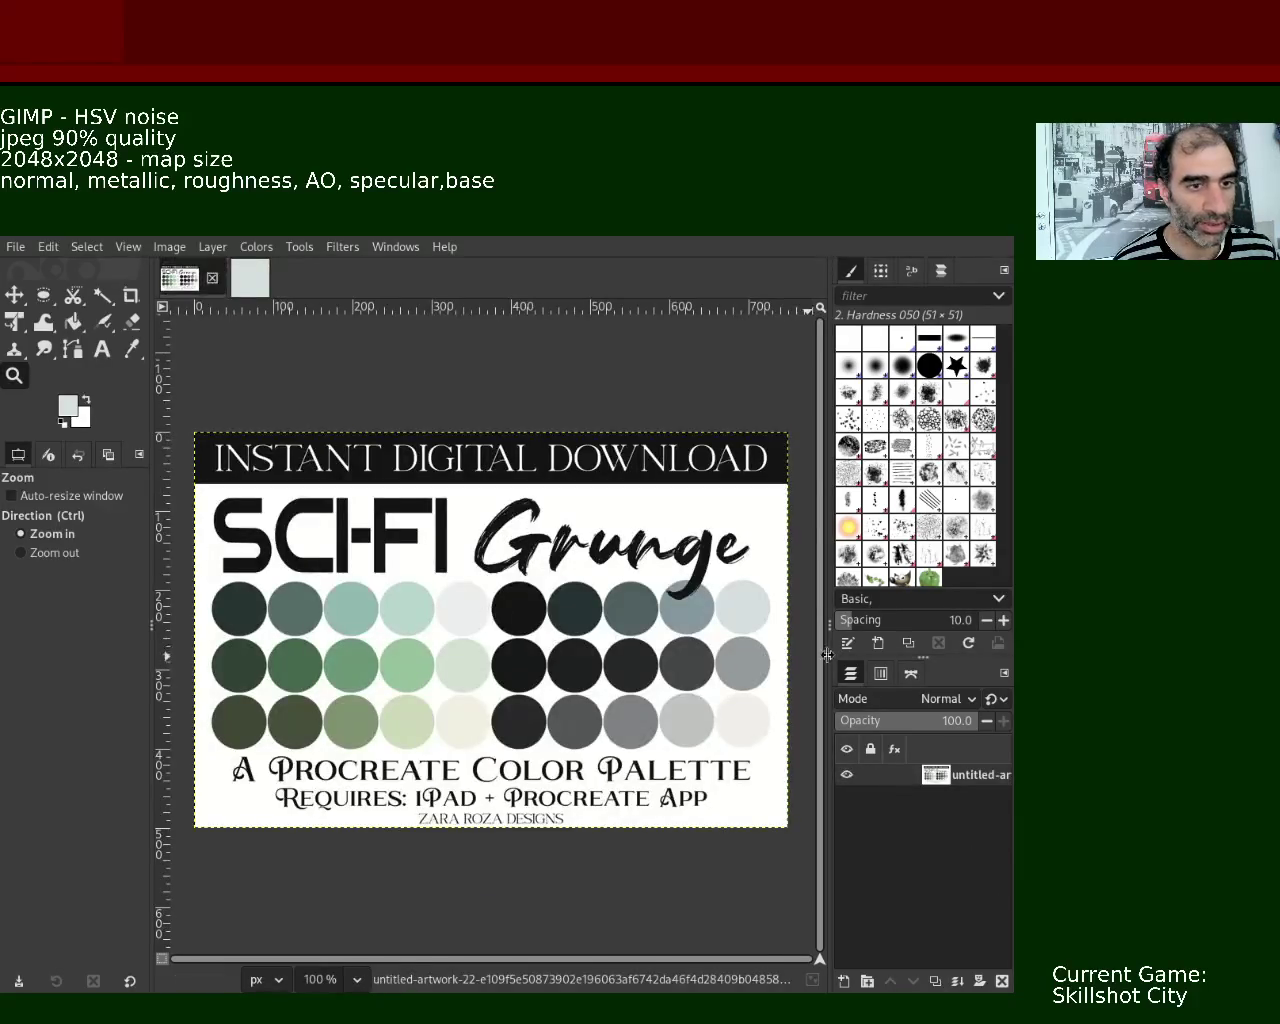
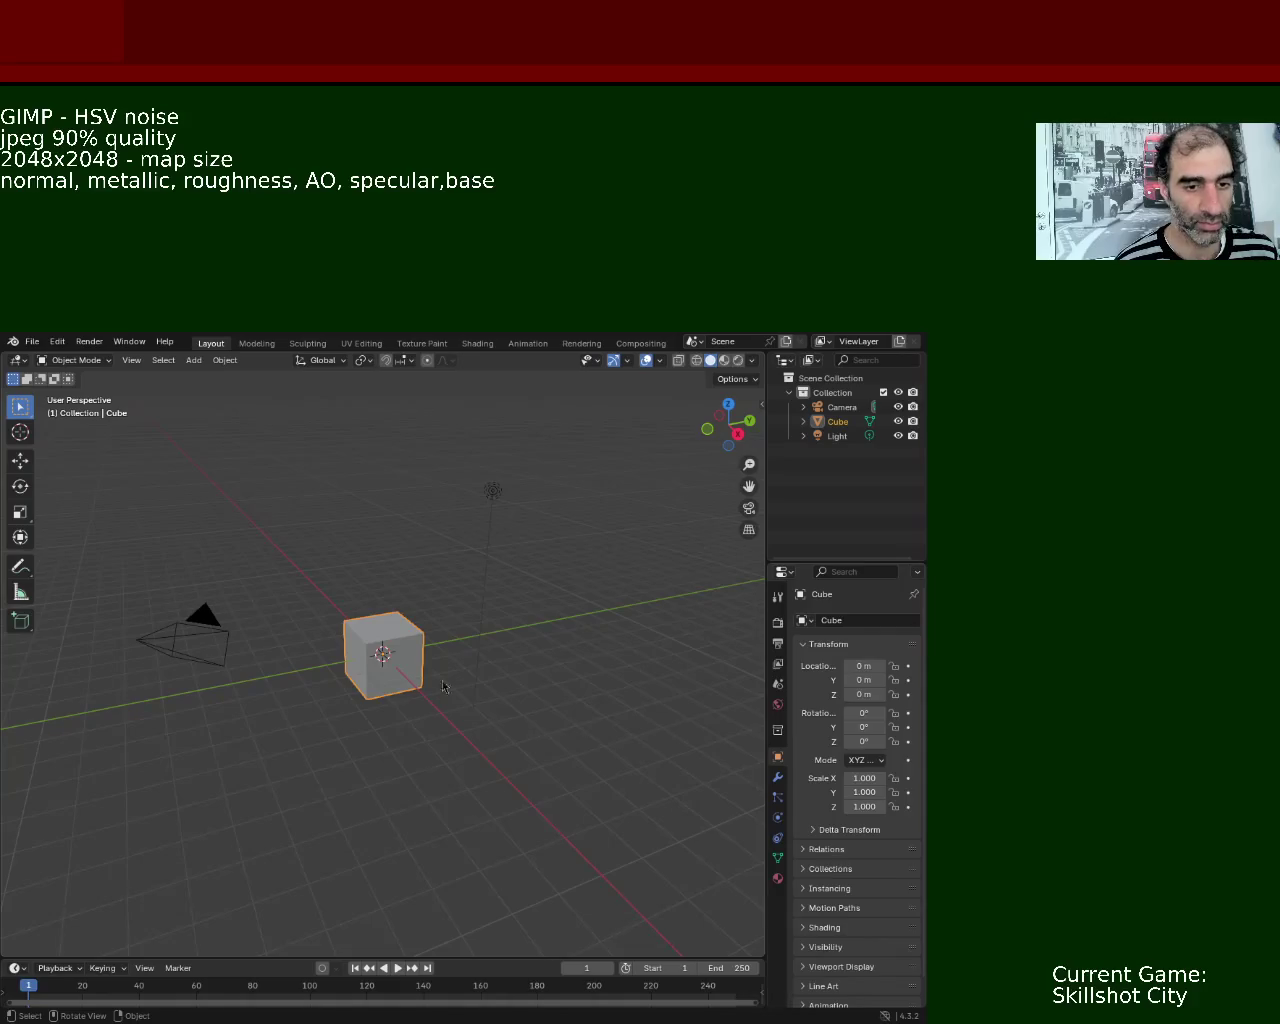
# - In Edit Mode, subdivide the cube's top edges through the middle
pyautogui.moveTo(470, 640)
pyautogui.mouseDown()
pyautogui.moveTo(437, 674)
pyautogui.moveTo(496, 660)
pyautogui.moveTo(496, 640)
pyautogui.moveTo(452, 688)
pyautogui.moveTo(460, 637)
pyautogui.mouseUp()
pyautogui.press('Tab')
pyautogui.click(462, 648)
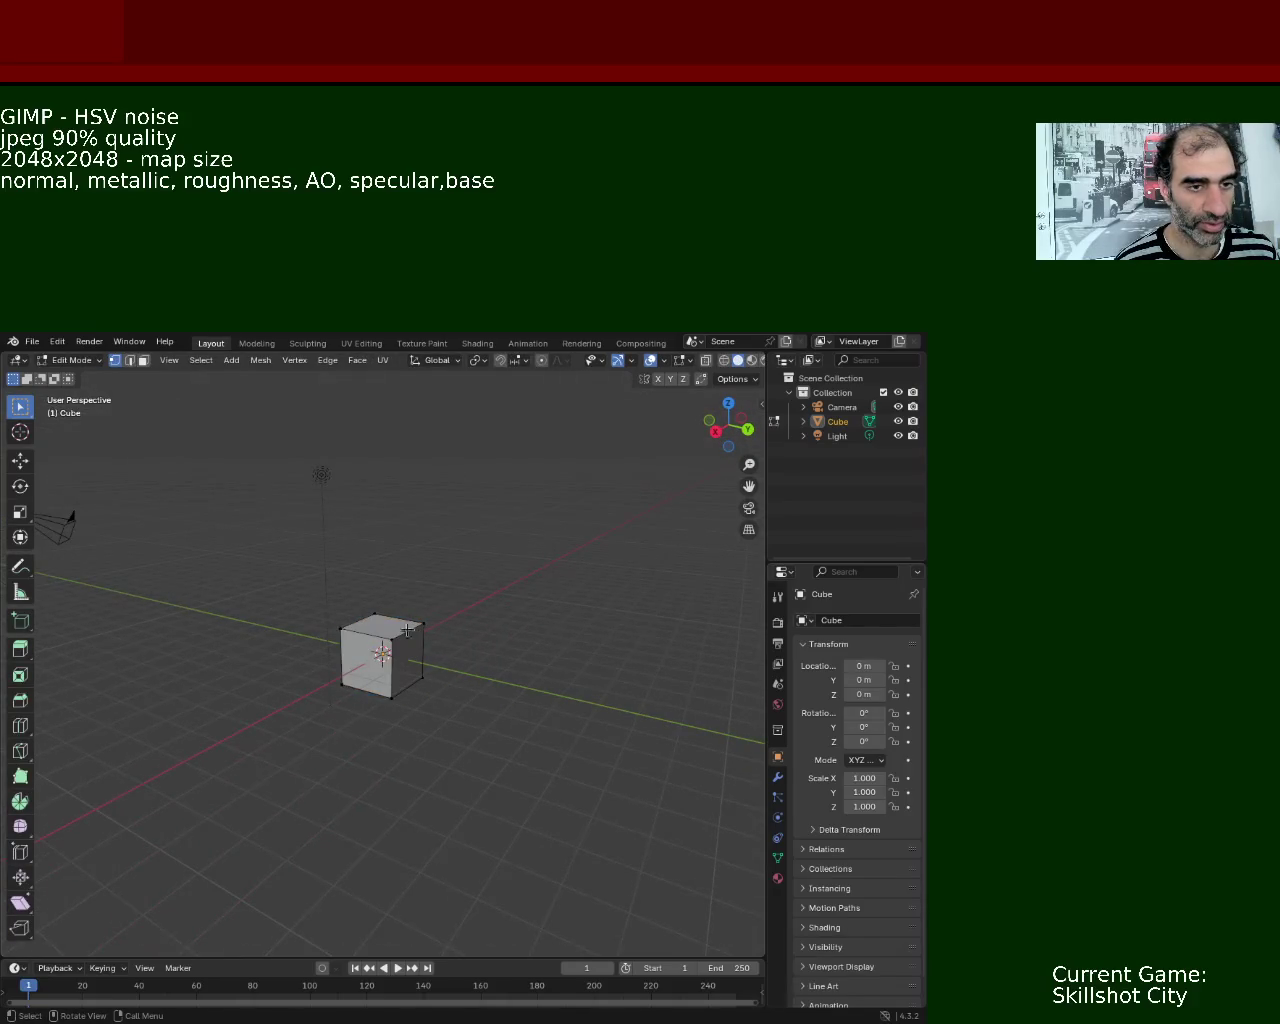
pyautogui.rightClick(342, 630)
pyautogui.click(421, 625)
pyautogui.moveTo(421, 625); pyautogui.dragTo(372, 676)
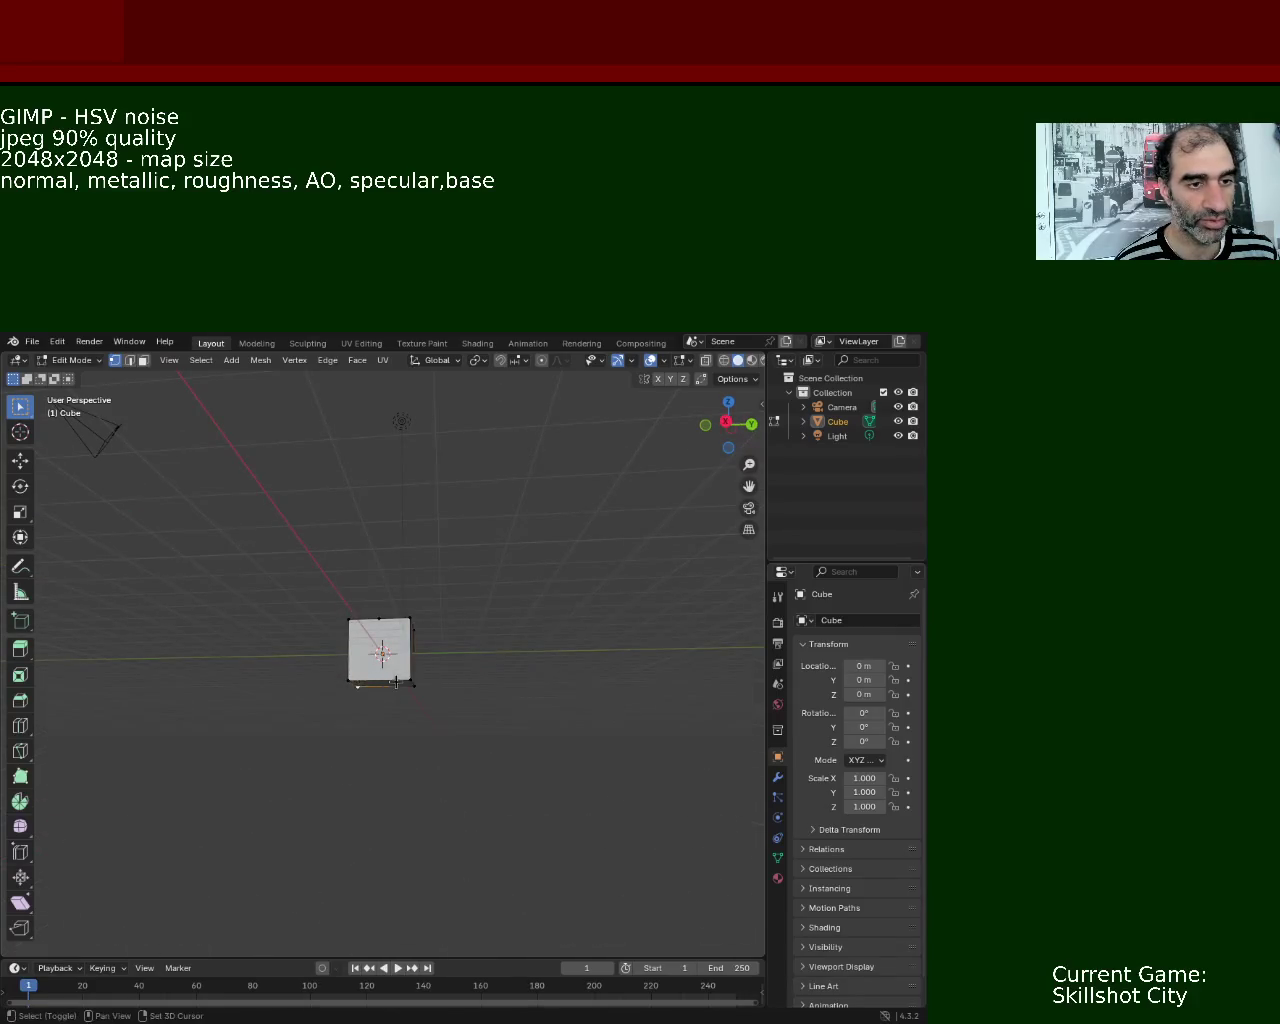
pyautogui.rightClick(372, 676)
pyautogui.click(372, 676)
pyautogui.moveTo(372, 676)
pyautogui.mouseDown()
pyautogui.moveTo(363, 711)
pyautogui.moveTo(357, 686)
pyautogui.moveTo(434, 662)
pyautogui.moveTo(352, 674)
pyautogui.mouseUp()
pyautogui.rightClick(363, 711)
pyautogui.press('Escape')
# - Delete the faces of the cube's right half and show the modifier properties
pyautogui.click(403, 688)
pyautogui.keyDown('shift'); pyautogui.click(358, 621); pyautogui.keyUp('shift')
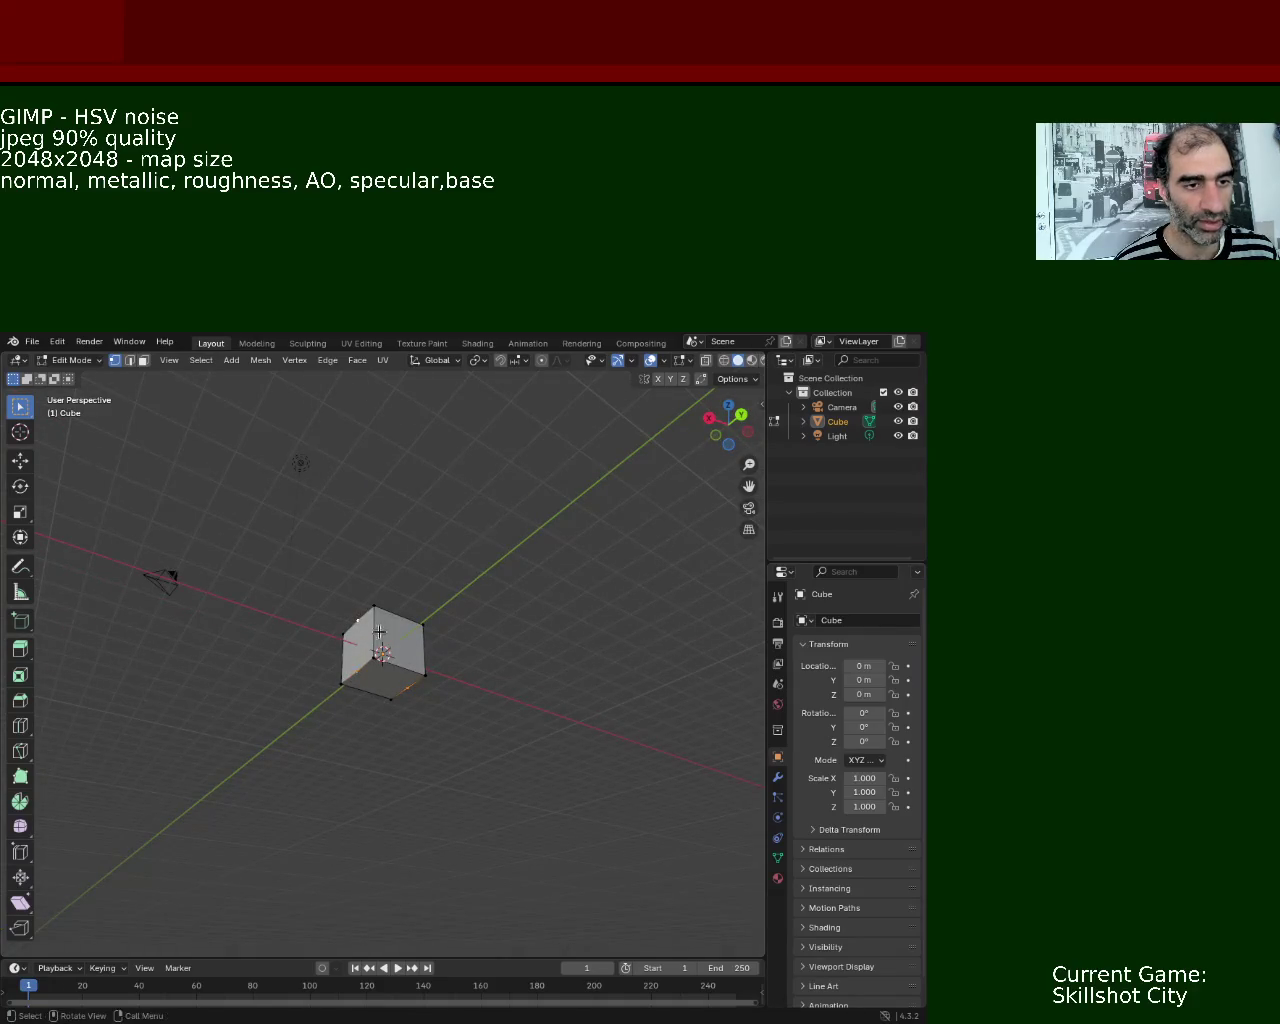
pyautogui.moveTo(391, 601); pyautogui.dragTo(424, 652)
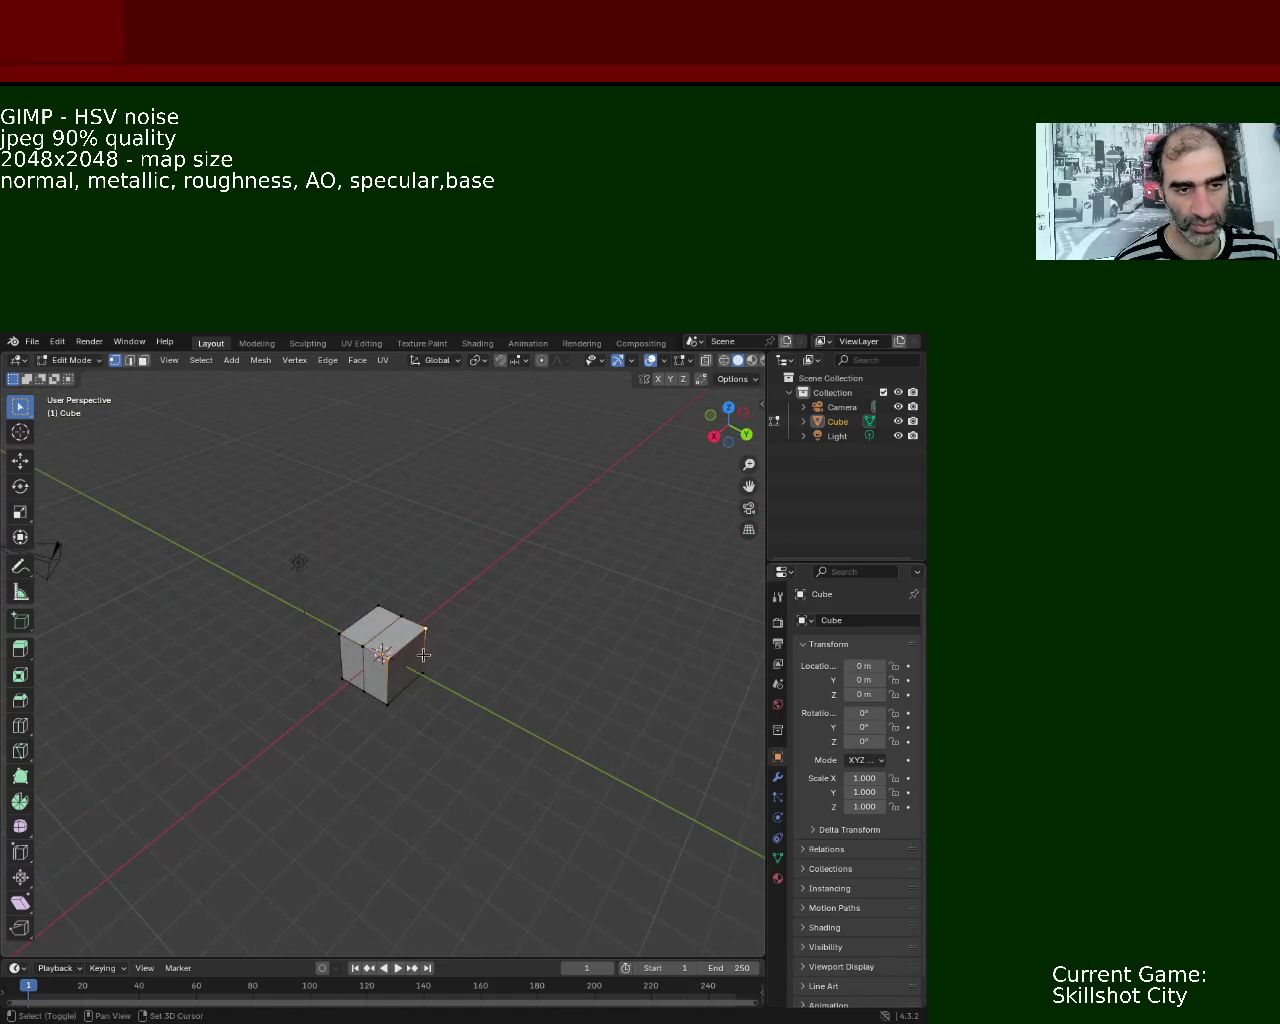
pyautogui.keyDown('shift'); pyautogui.click(388, 702); pyautogui.keyUp('shift')
pyautogui.press('x')
pyautogui.click(391, 696)
pyautogui.moveTo(391, 696)
pyautogui.mouseDown()
pyautogui.moveTo(478, 610)
pyautogui.moveTo(528, 622)
pyautogui.mouseUp()
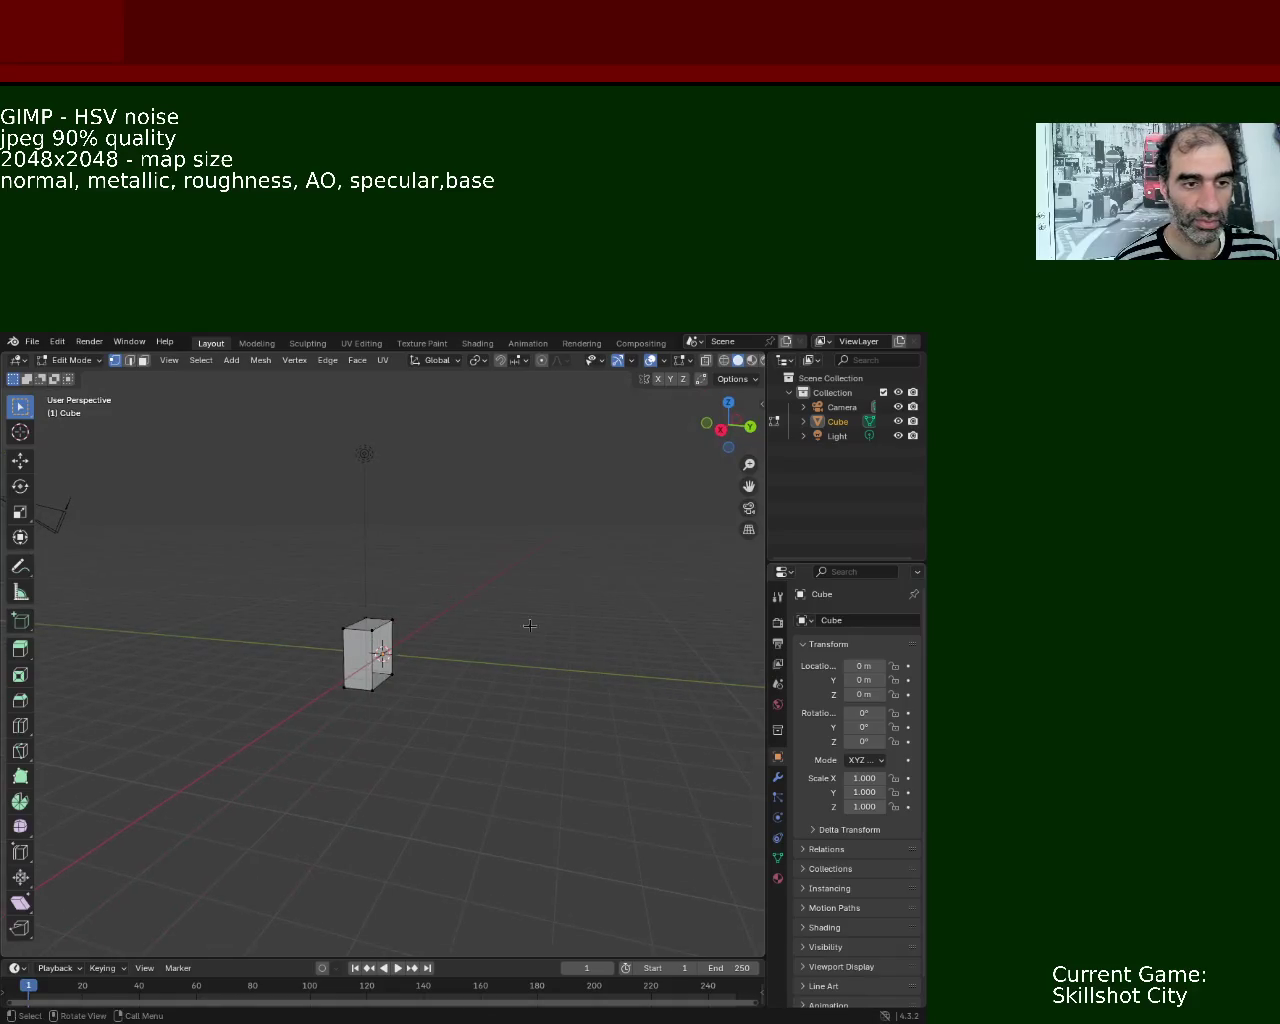
pyautogui.click(778, 776)
pyautogui.click(861, 619)
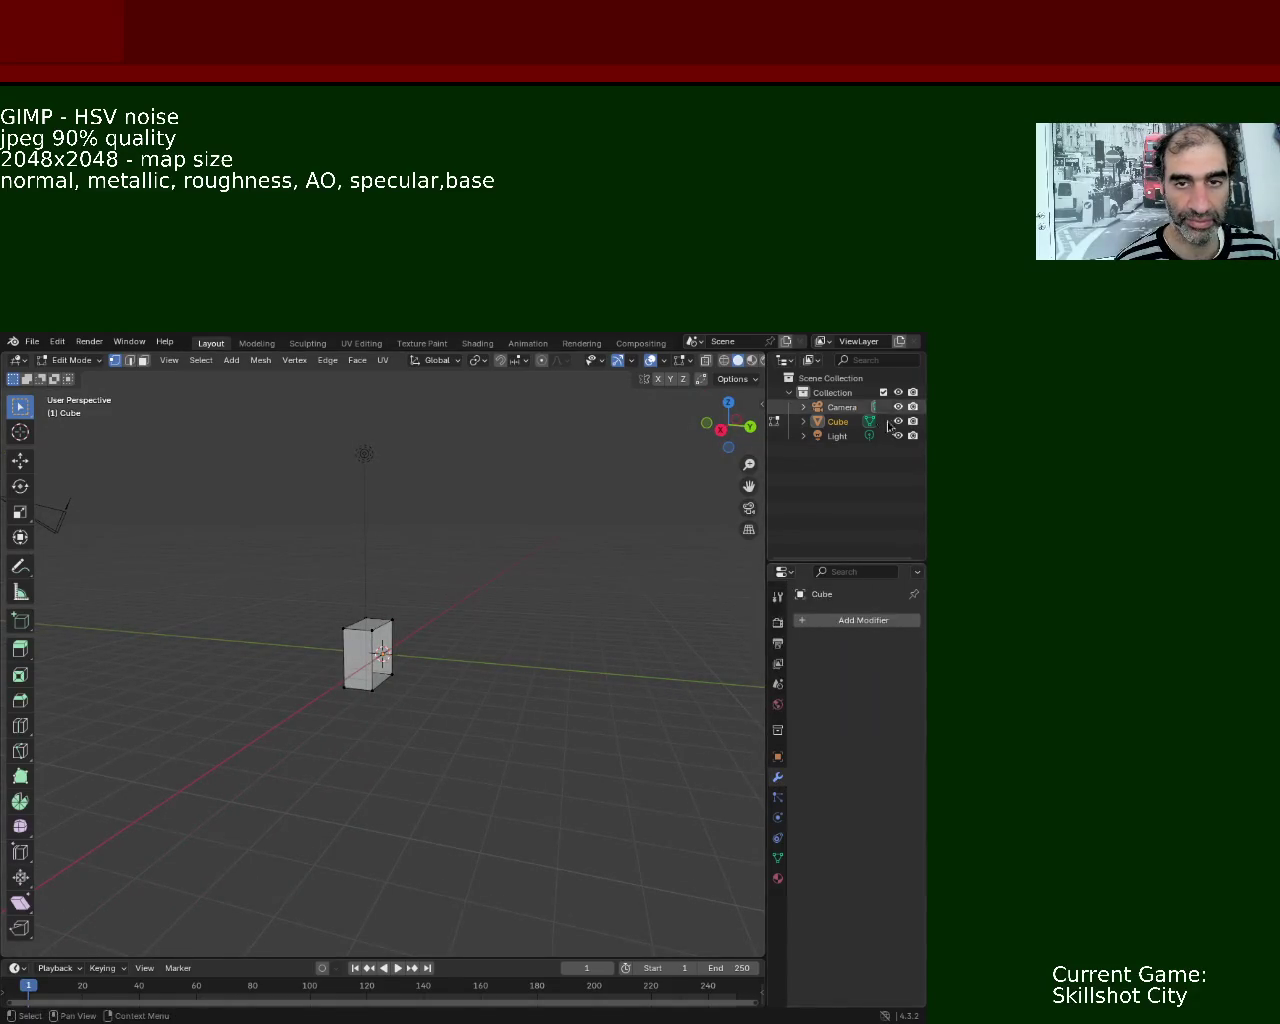
# - Add a Mirror modifier, found by searching 'mir', with Axis Y enabled
pyautogui.click(849, 428)
pyautogui.press('Tab')
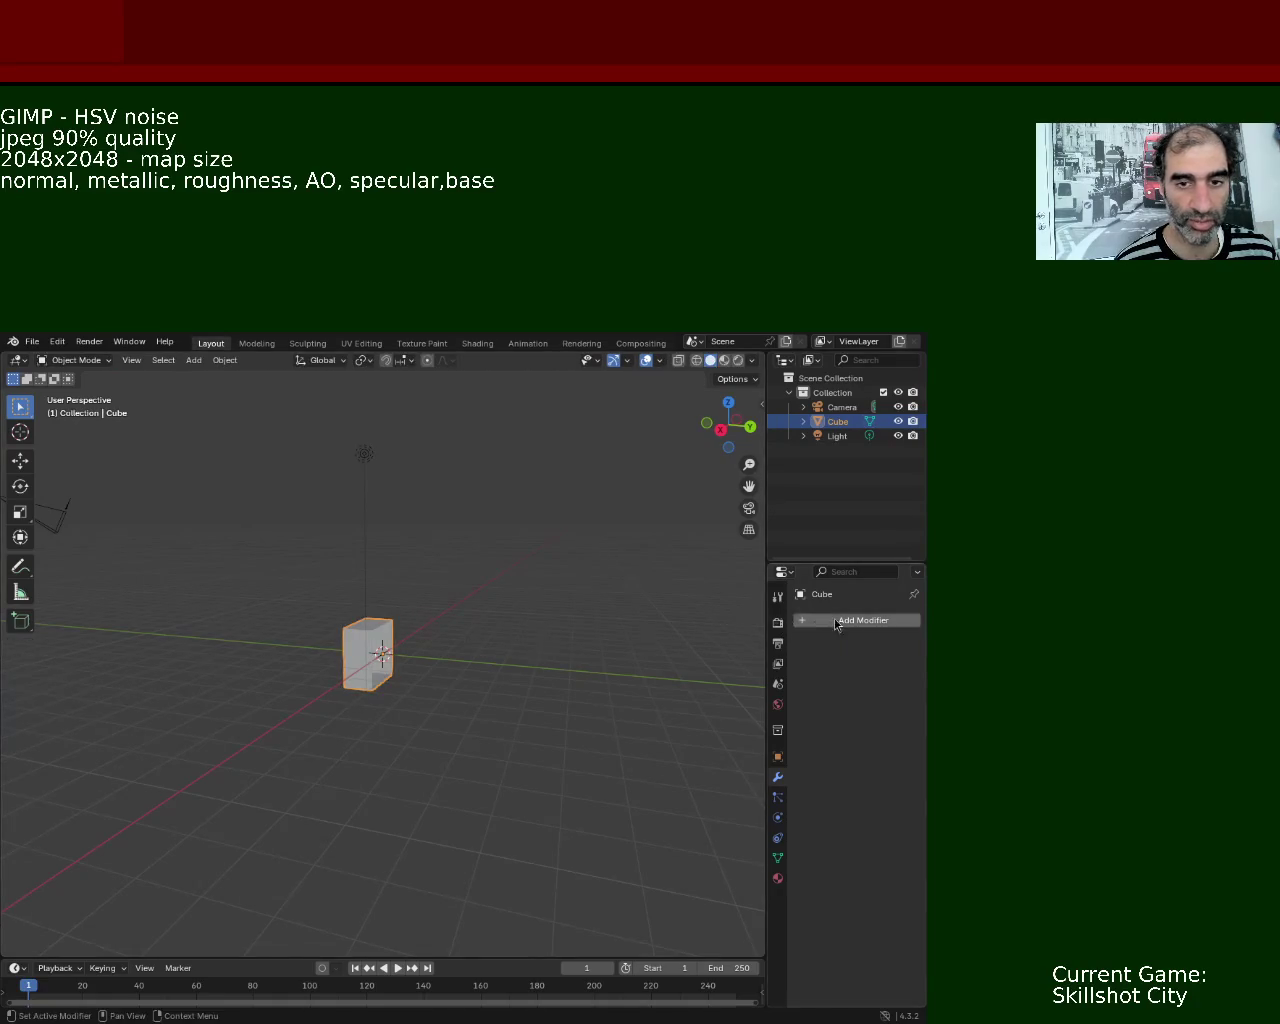
pyautogui.click(845, 620)
pyautogui.click(790, 617)
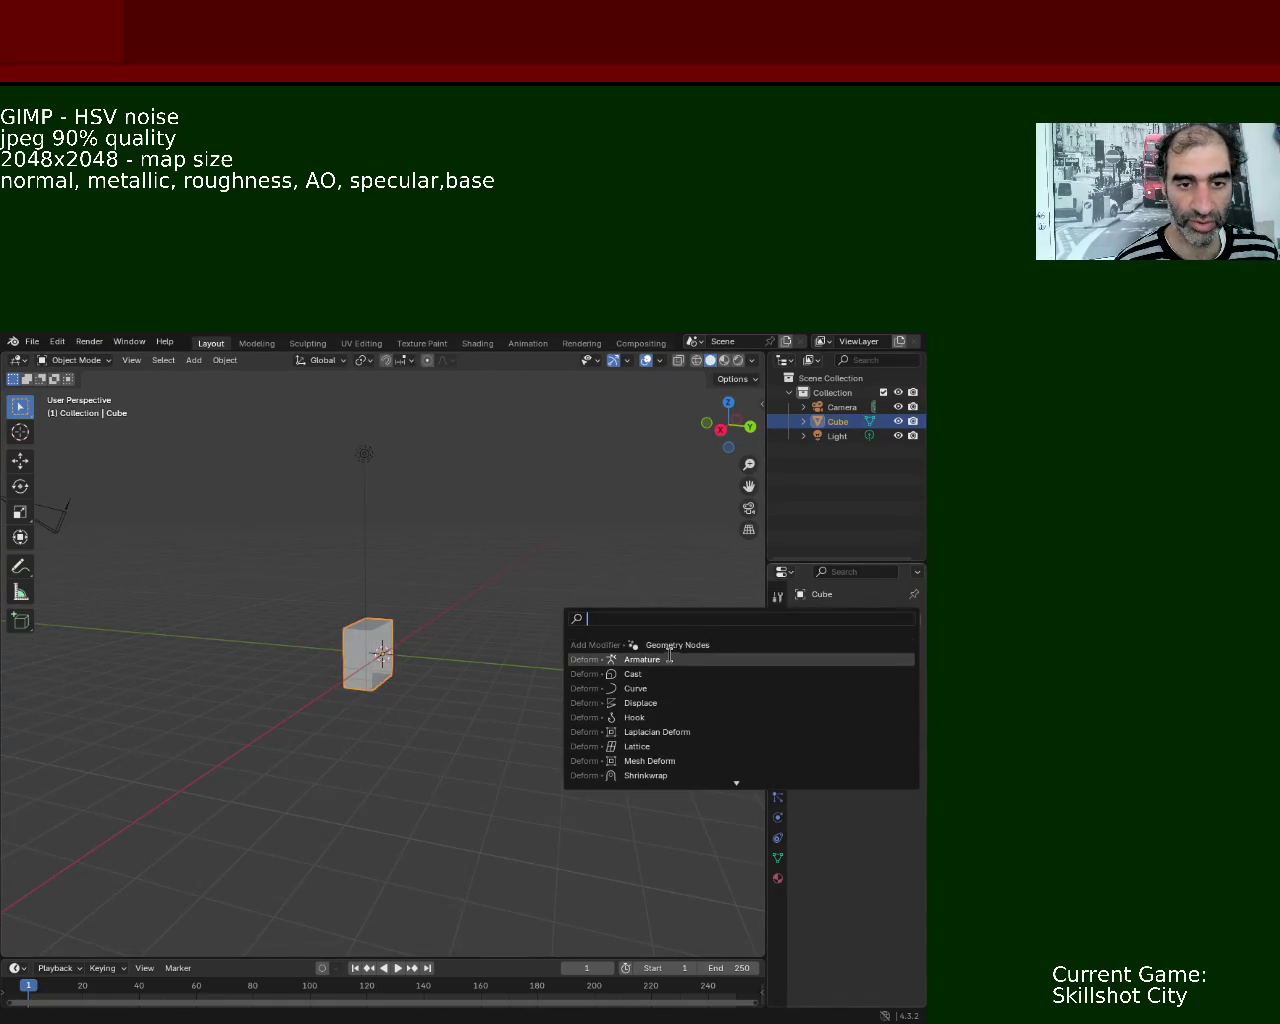
pyautogui.write('mir')
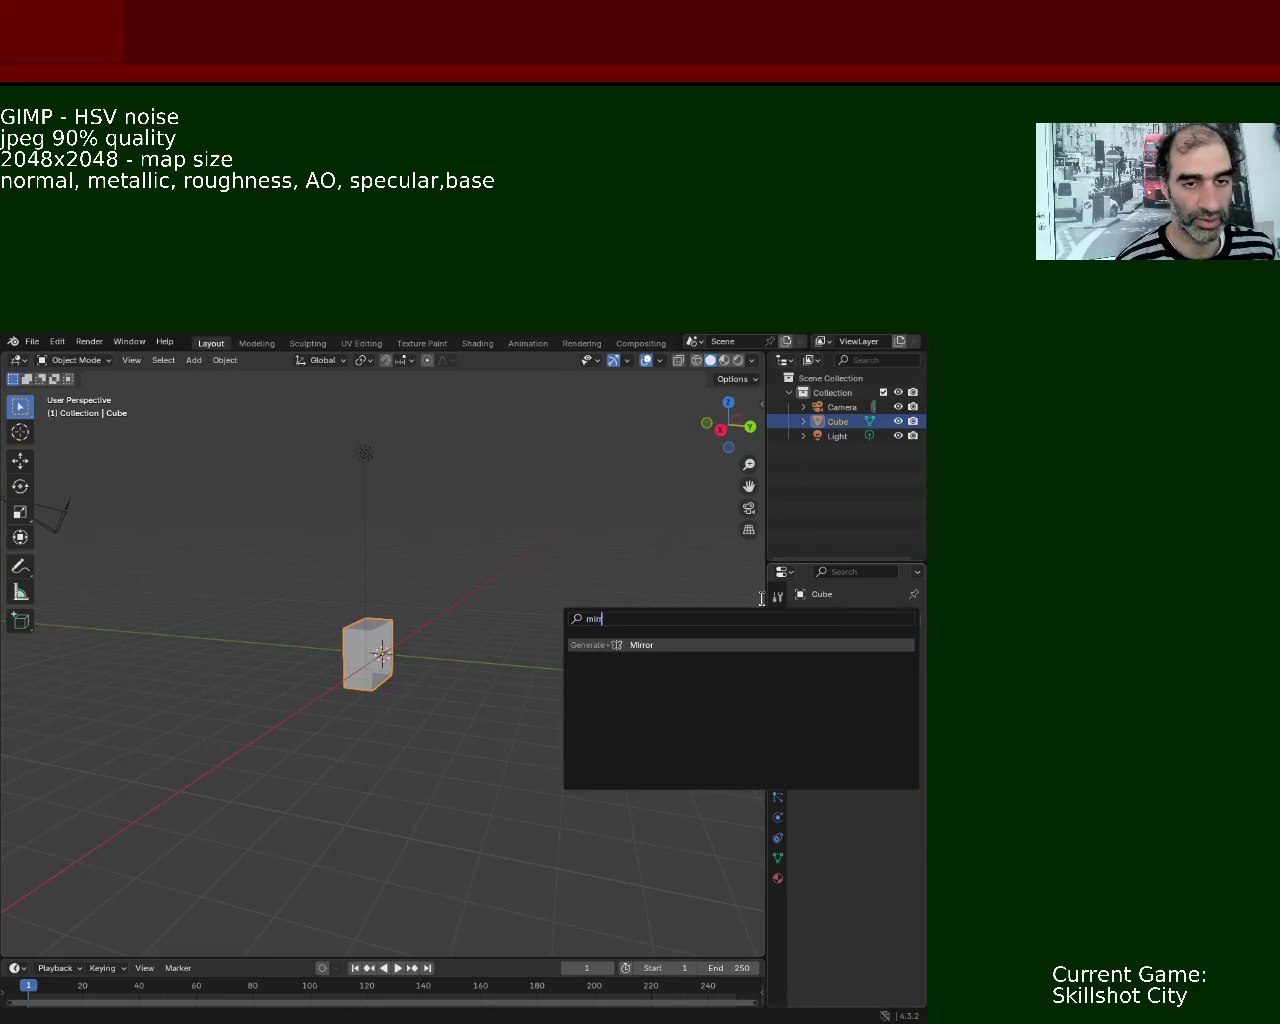
pyautogui.click(732, 646)
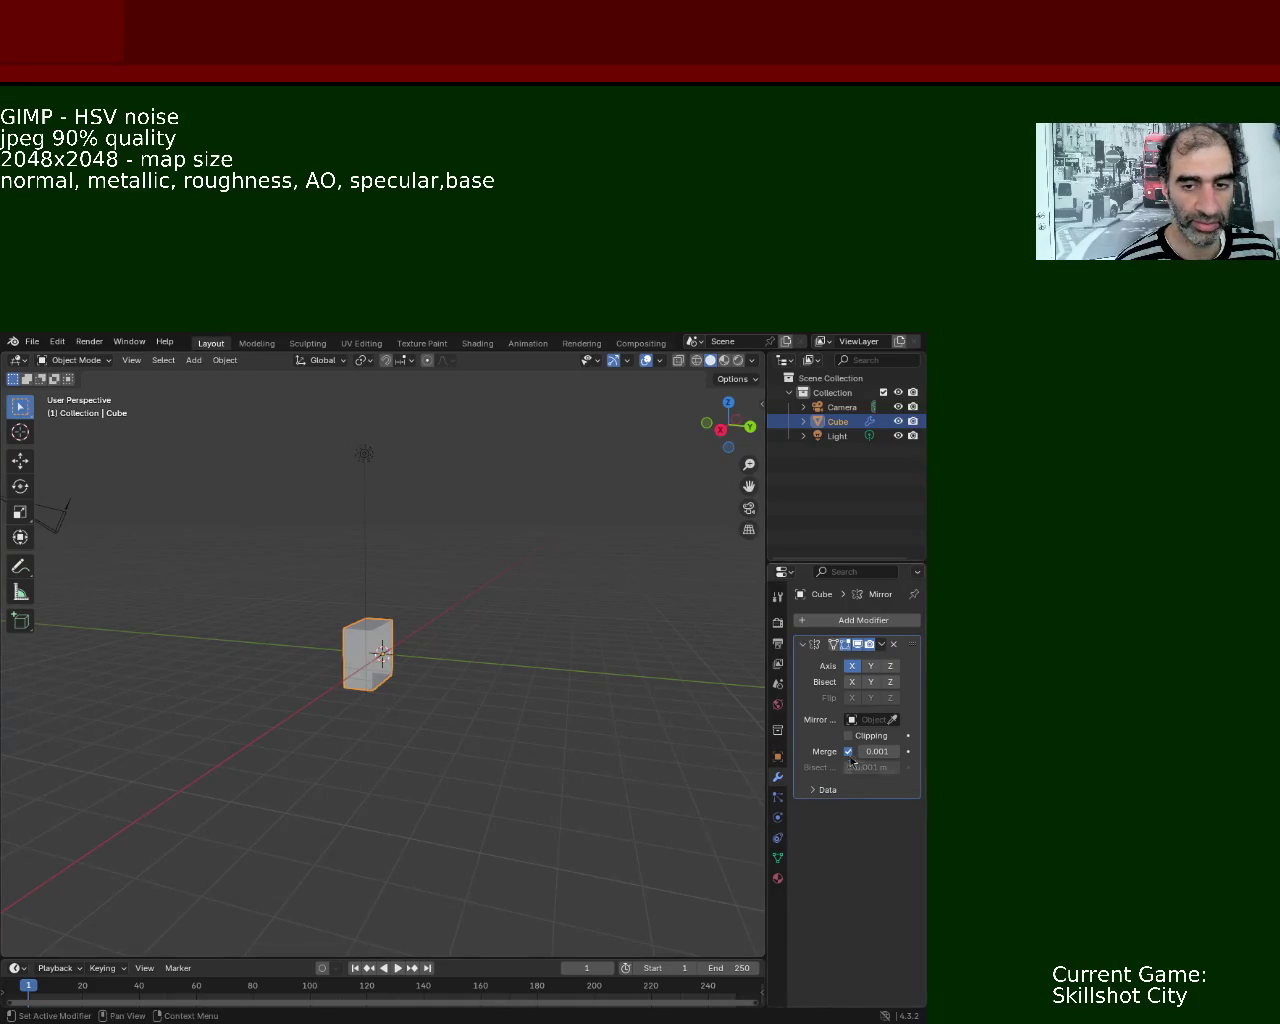
pyautogui.click(862, 666)
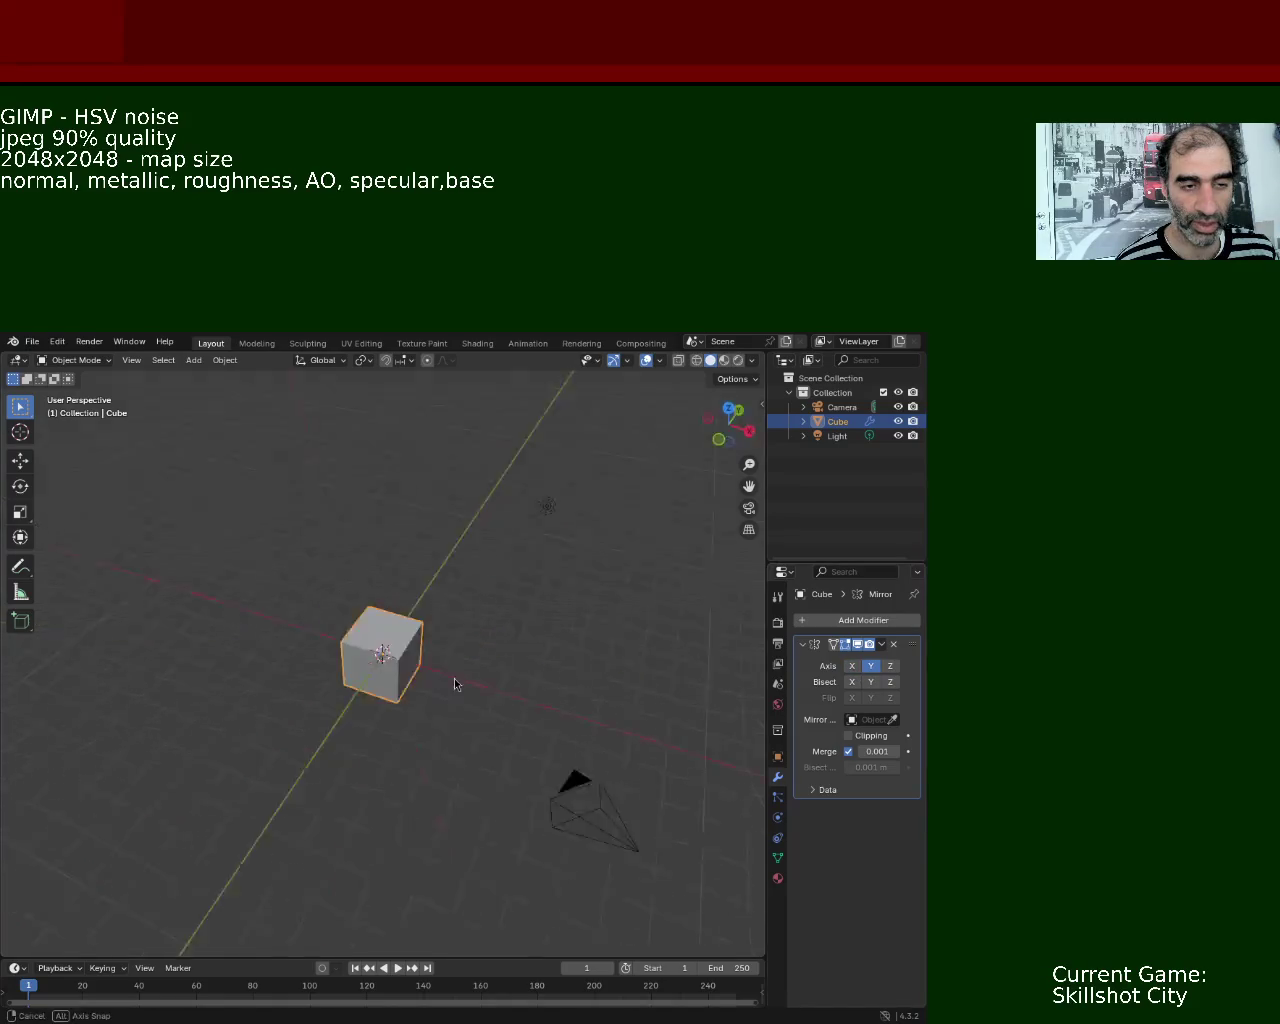
pyautogui.press('Tab')
# - Subdivide the whole mirrored mesh twice and switch to face selection
pyautogui.moveTo(334, 583); pyautogui.dragTo(371, 652)
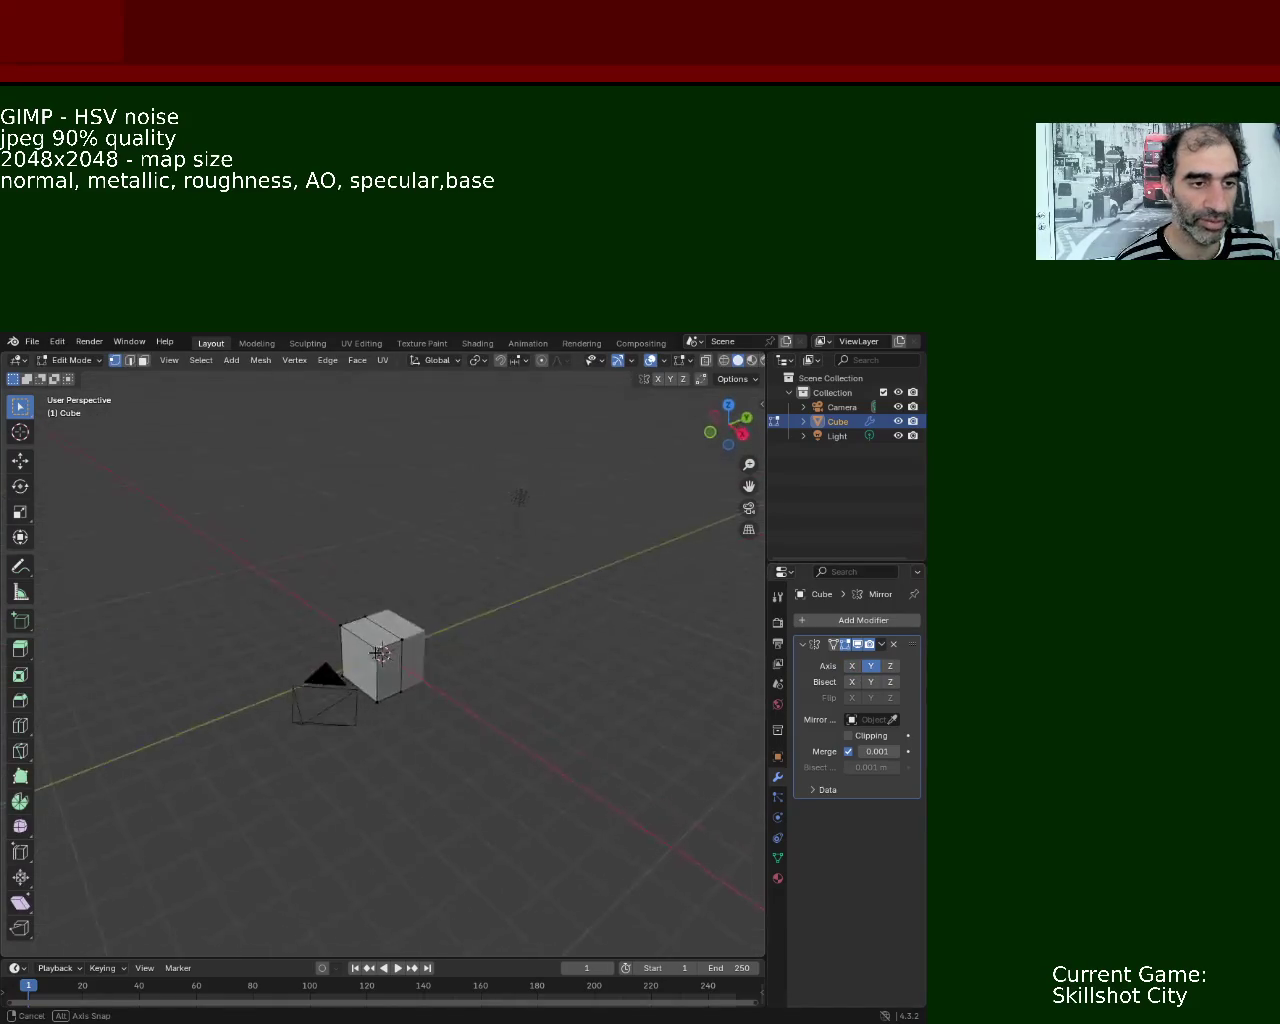
pyautogui.press('a')
pyautogui.rightClick(449, 663)
pyautogui.click(449, 663)
pyautogui.moveTo(443, 623)
pyautogui.mouseDown()
pyautogui.moveTo(411, 666)
pyautogui.moveTo(503, 614)
pyautogui.moveTo(414, 683)
pyautogui.moveTo(486, 603)
pyautogui.moveTo(423, 557)
pyautogui.moveTo(105, 403)
pyautogui.mouseUp()
pyautogui.rightClick(411, 666)
pyautogui.click(411, 663)
pyautogui.click(471, 614)
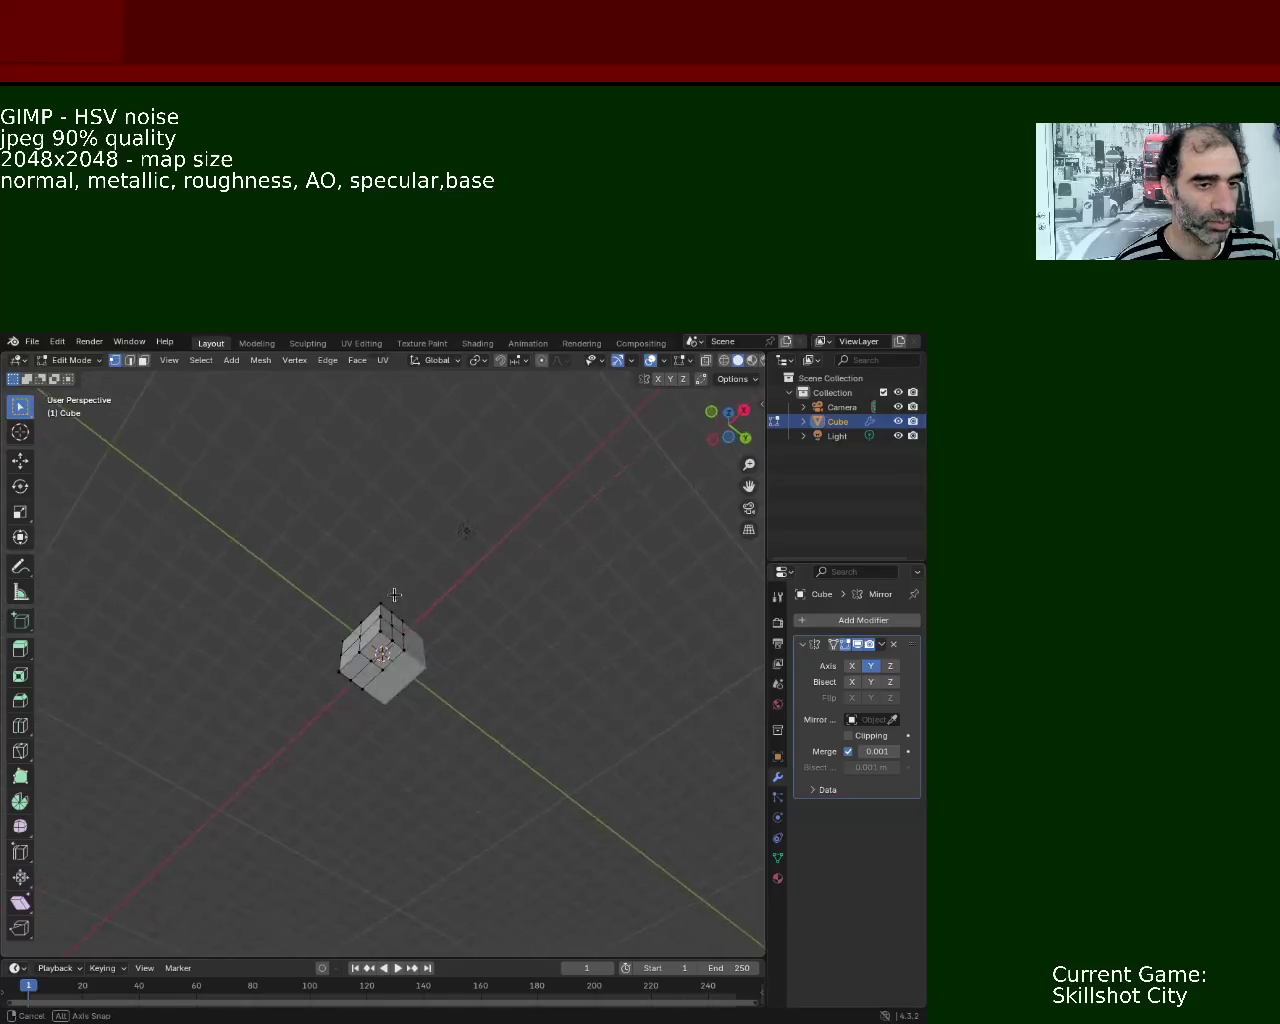
pyautogui.click(143, 362)
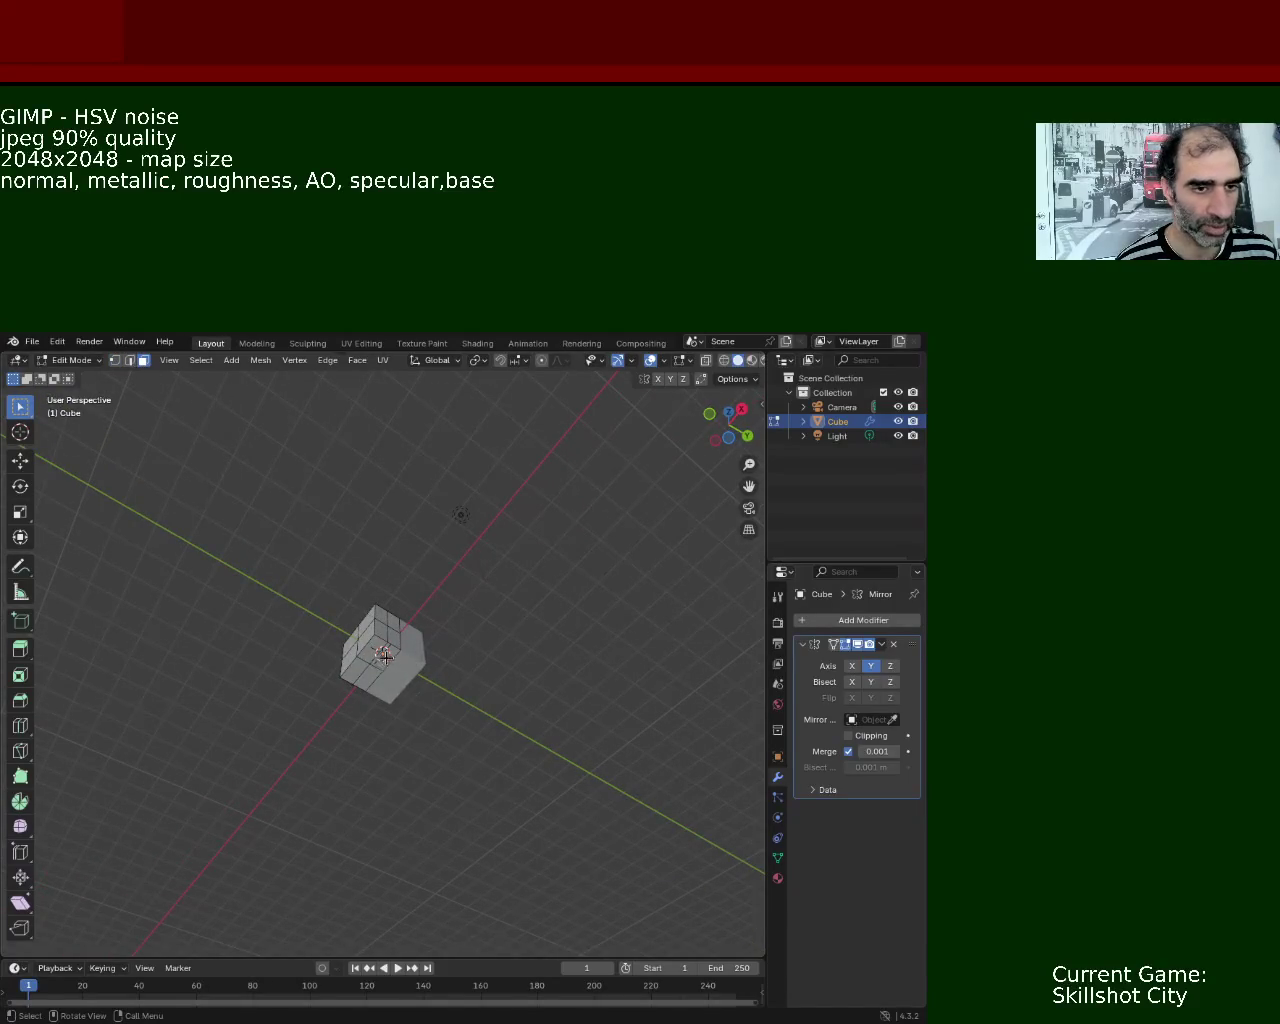
# - Extrude the bottom face down three times into a stem, then stretch it sideways along Y into a bar
pyautogui.moveTo(371, 729)
pyautogui.mouseDown()
pyautogui.moveTo(366, 800)
pyautogui.moveTo(406, 729)
pyautogui.mouseUp()
pyautogui.press('e')
pyautogui.click(378, 815)
pyautogui.press('e')
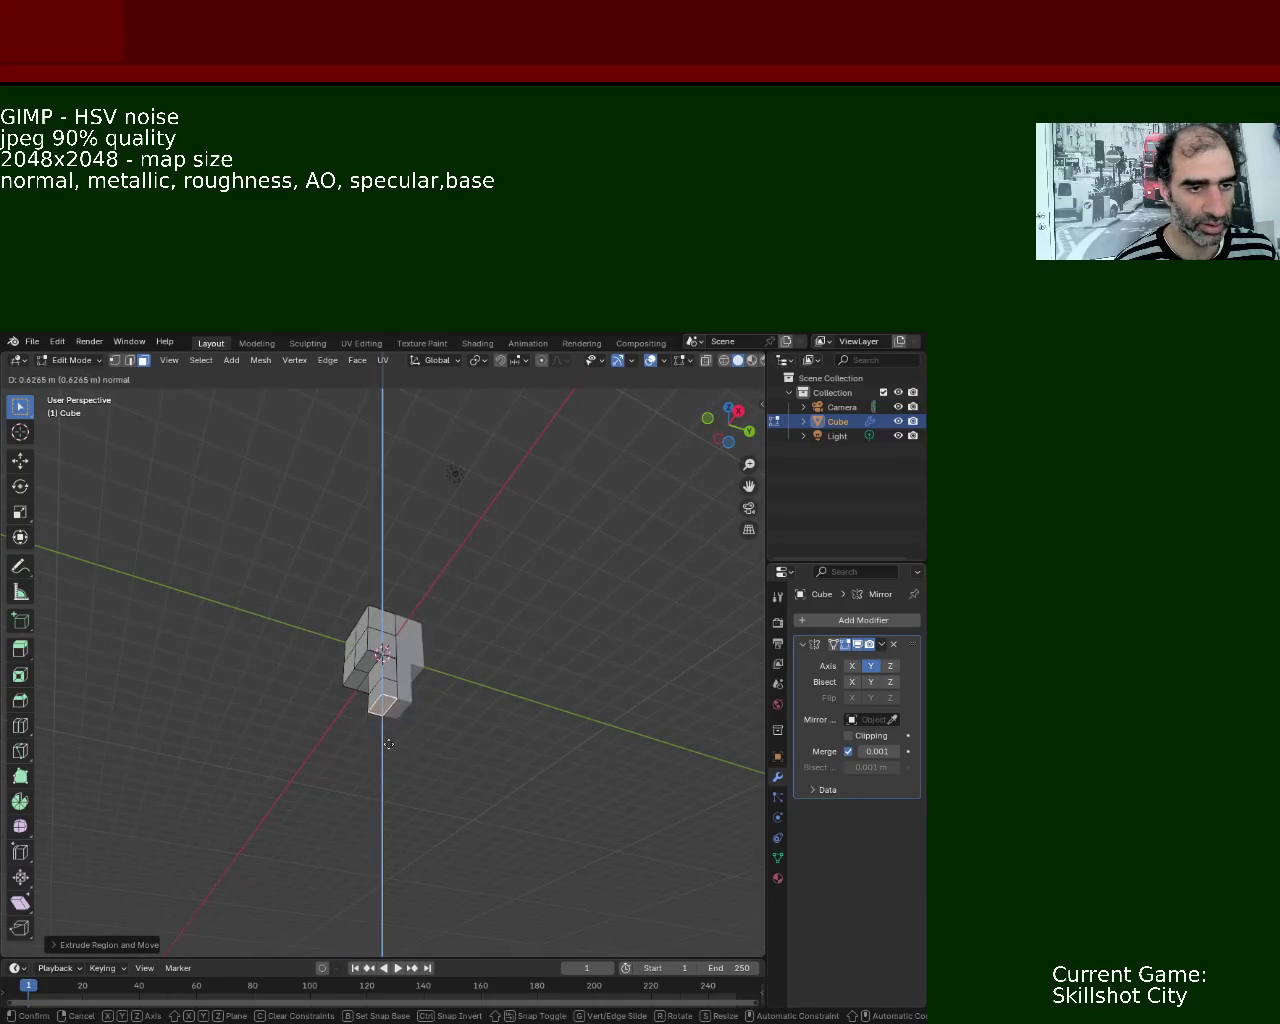
pyautogui.click(387, 748)
pyautogui.press('e')
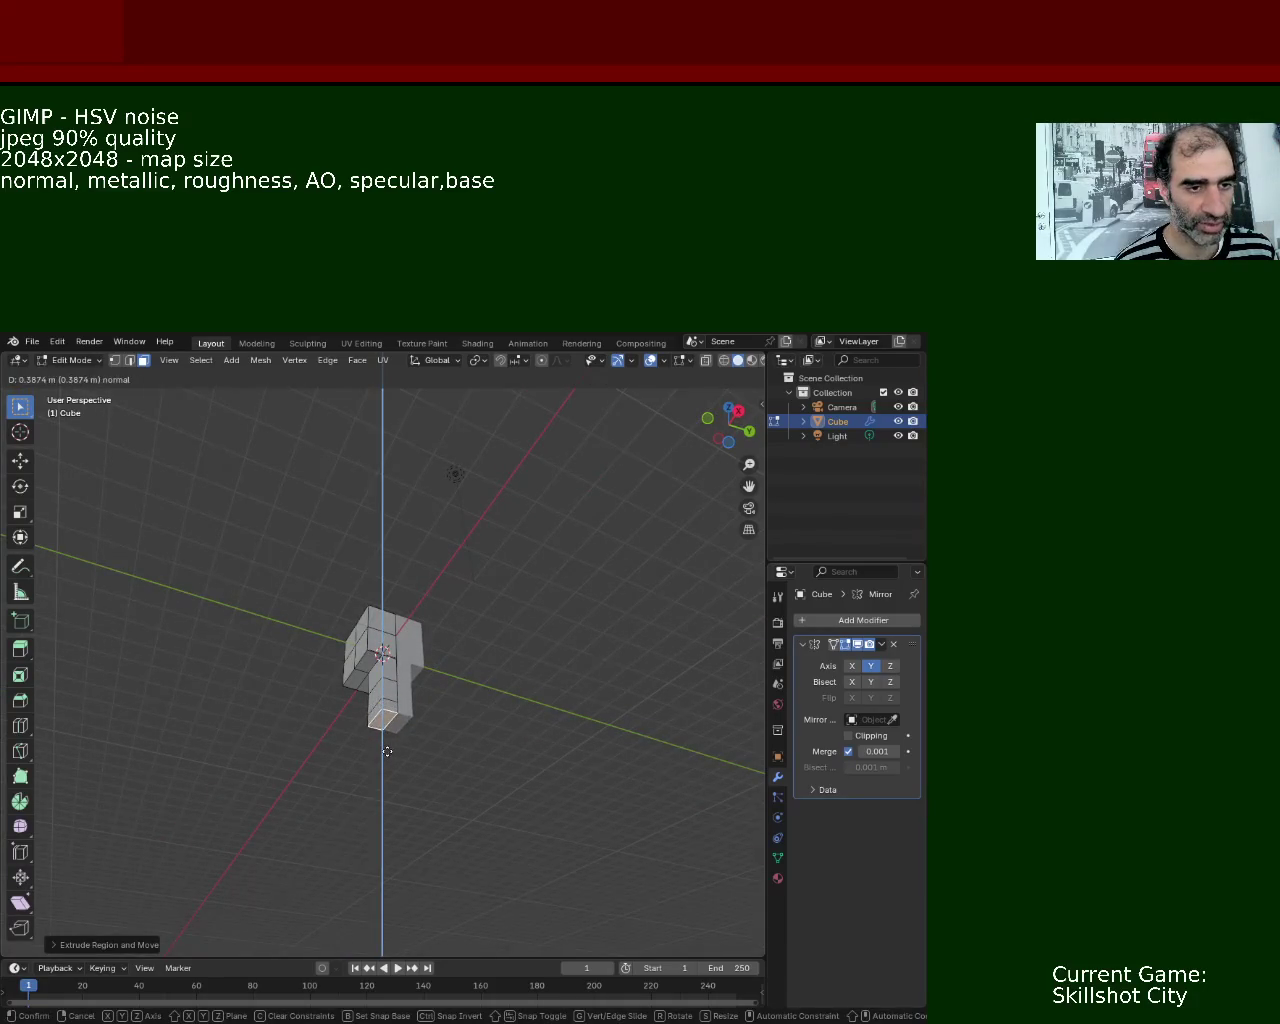
pyautogui.click(387, 751)
pyautogui.press('s')
pyautogui.press('y')
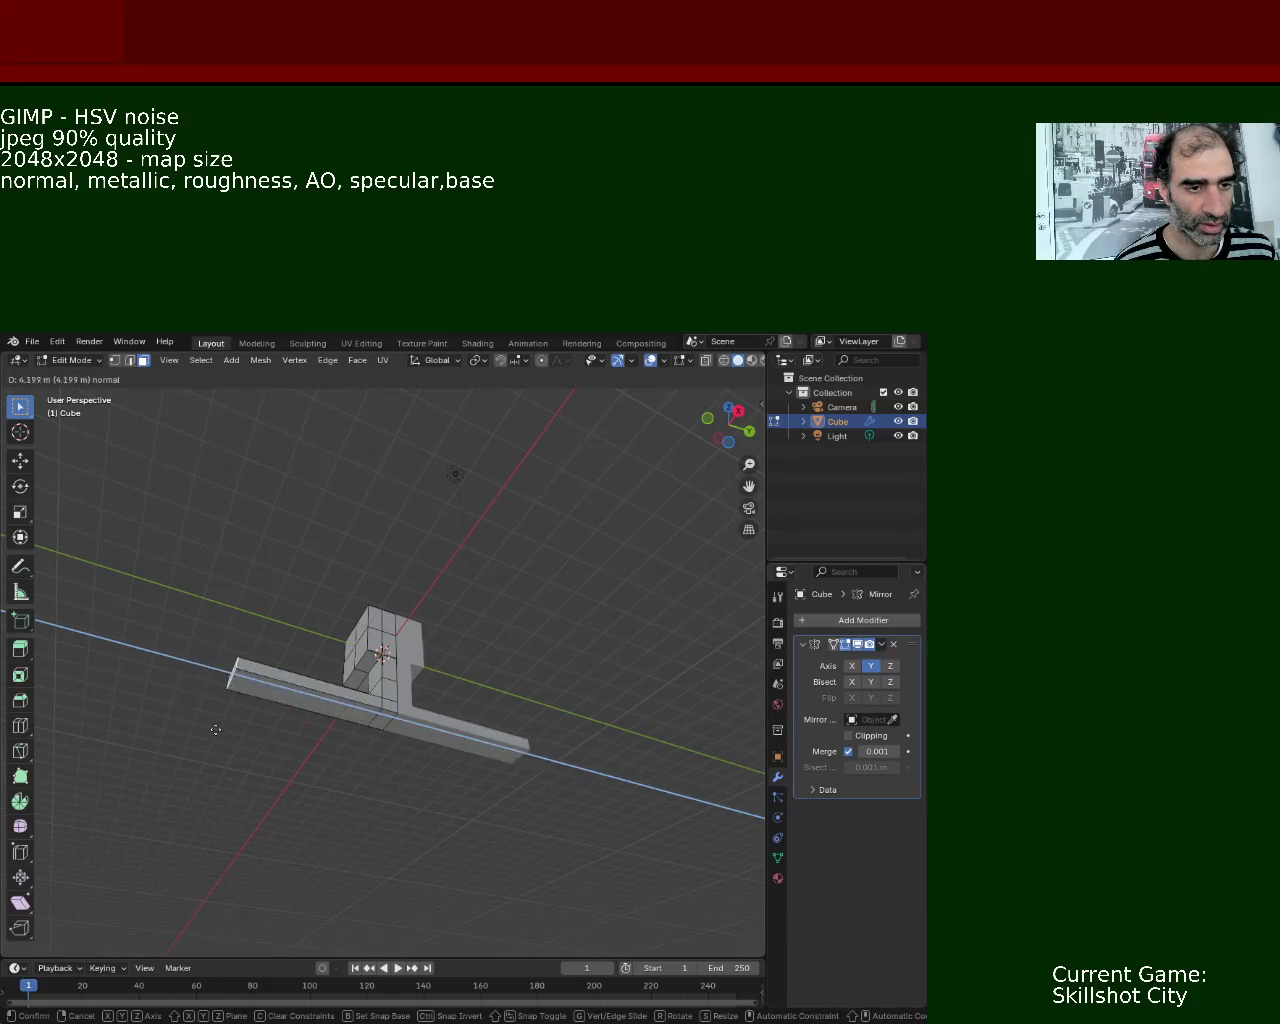
pyautogui.click(324, 733)
# - Lengthen the bar by extruding its end face outward twice
pyautogui.click(395, 714)
pyautogui.press('e')
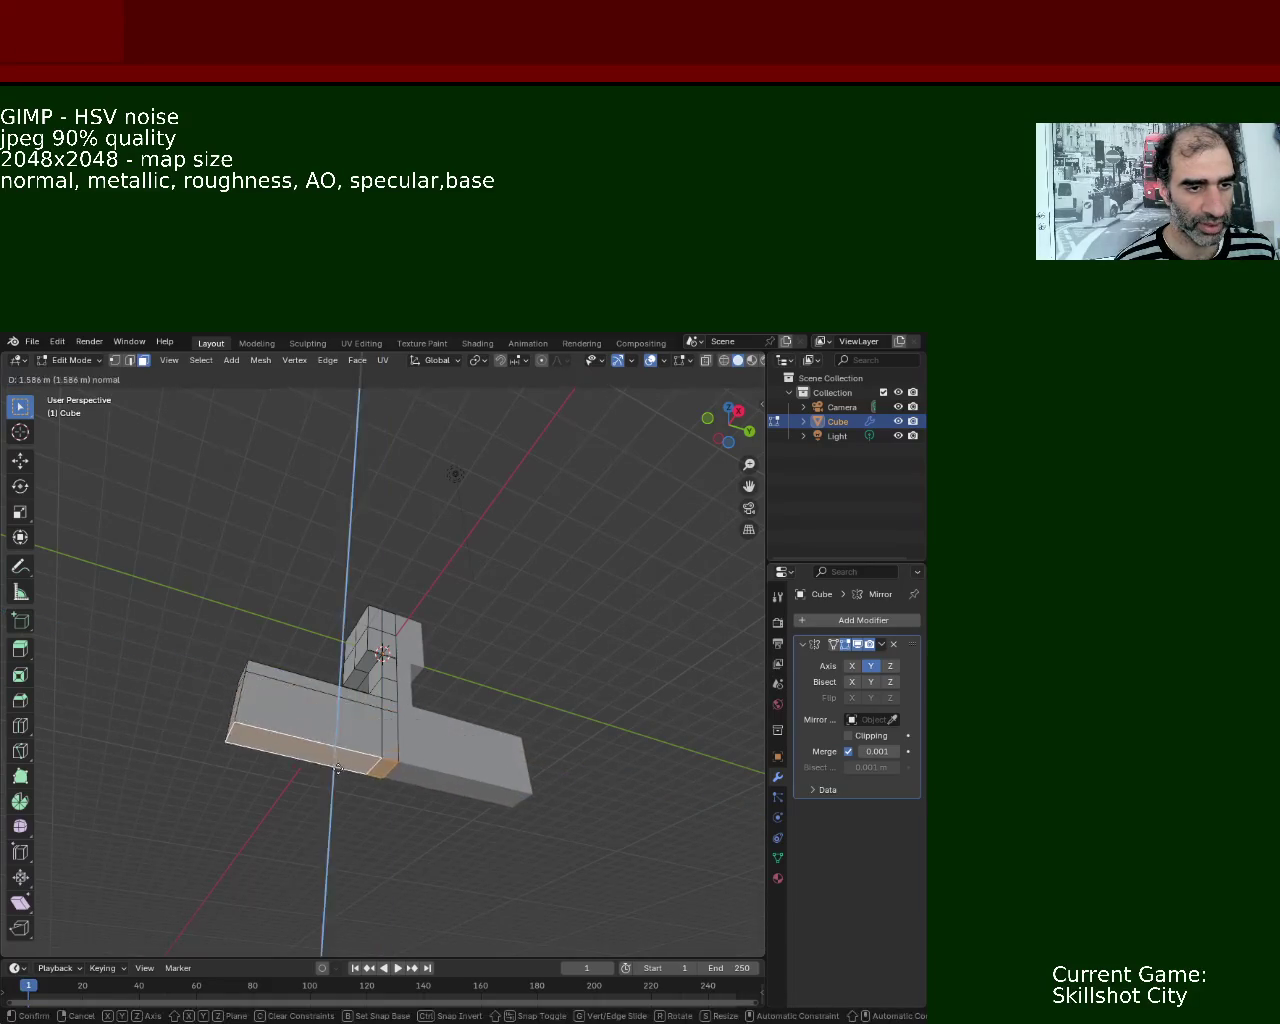
pyautogui.rightClick(256, 682)
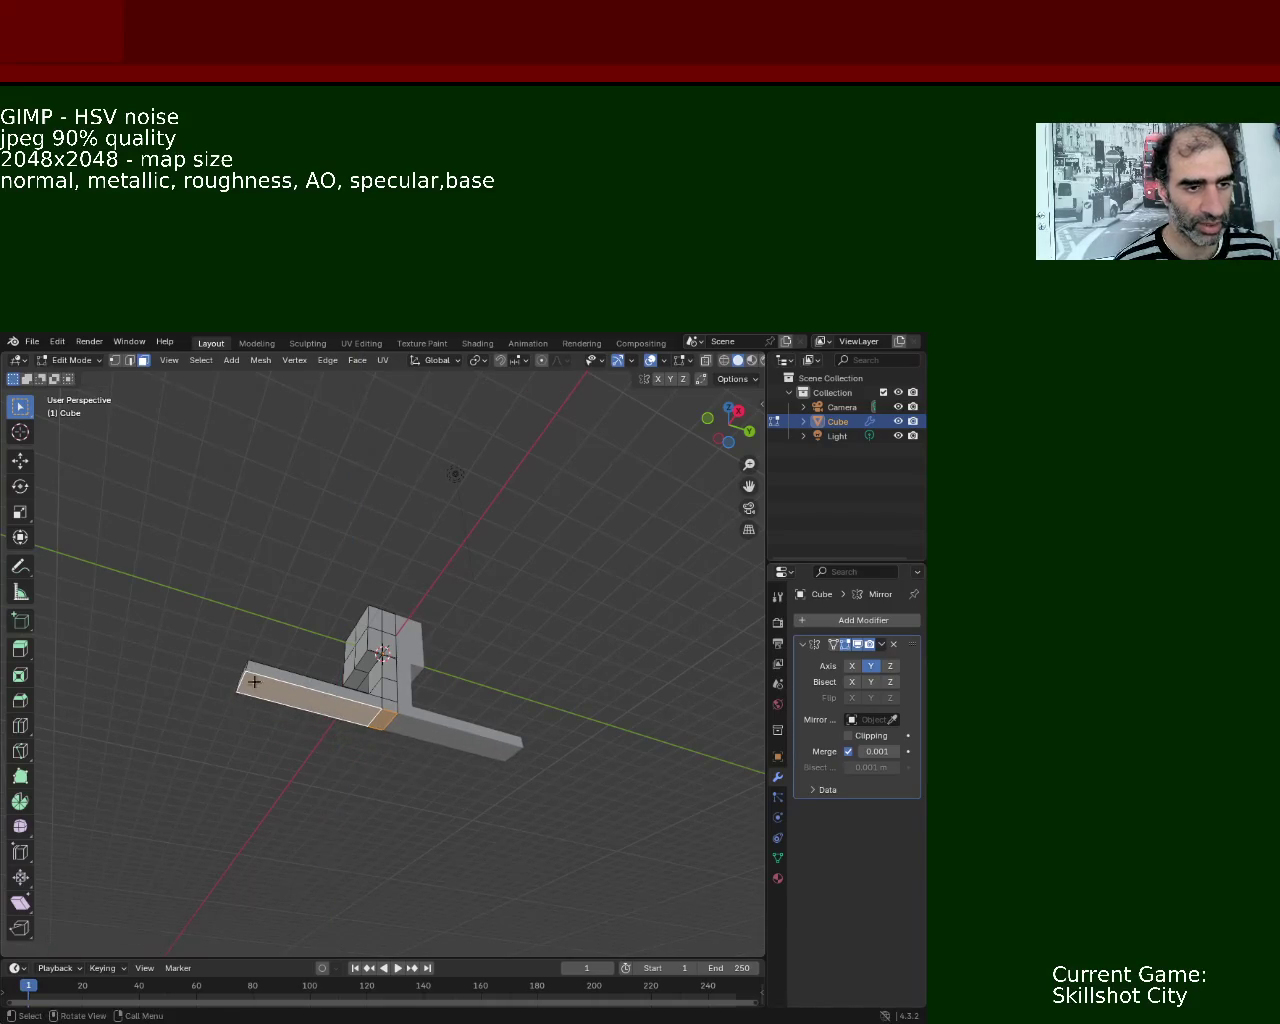
pyautogui.moveTo(253, 686); pyautogui.dragTo(276, 749)
pyautogui.click(270, 750)
pyautogui.press('e')
pyautogui.click(120, 765)
pyautogui.press('e')
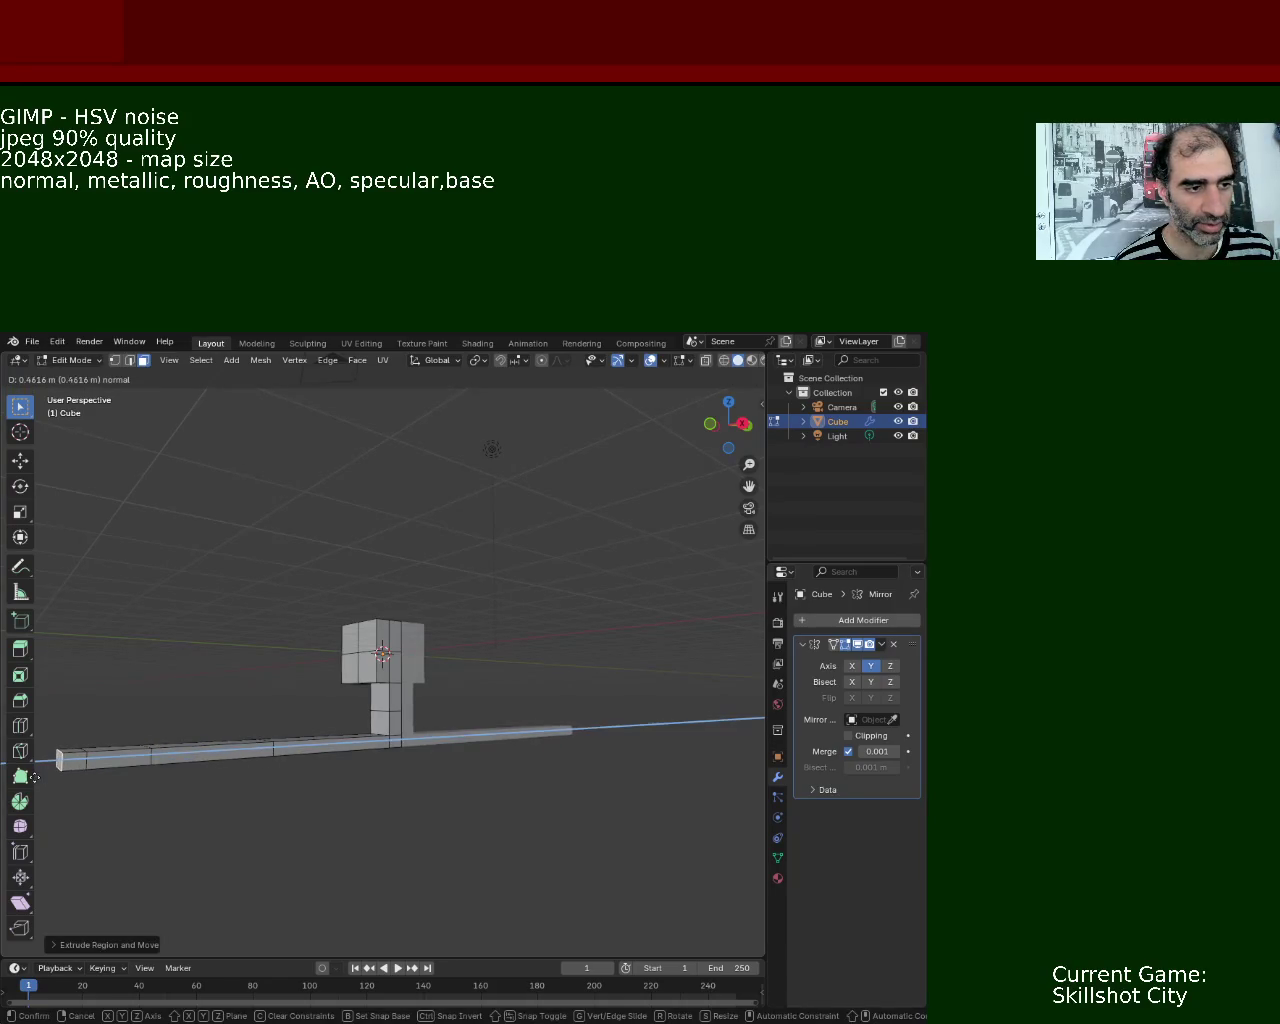
pyautogui.click(47, 771)
# - Slide the vertex where stem meets bar along Y to slope the stem's base
pyautogui.click(335, 712)
pyautogui.click(388, 722)
pyautogui.moveTo(386, 722); pyautogui.dragTo(312, 703)
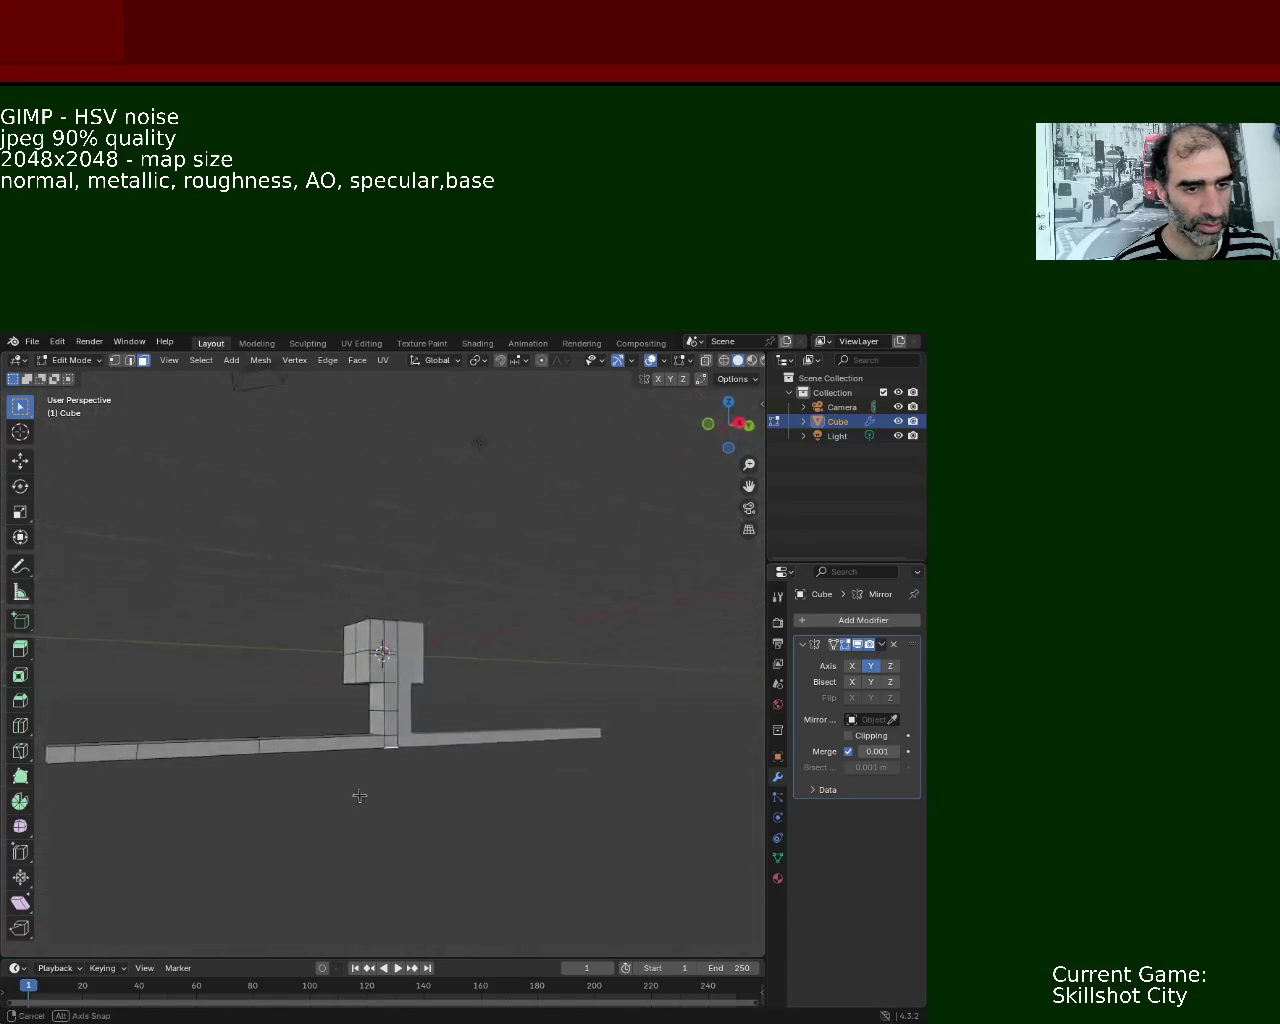
pyautogui.click(129, 361)
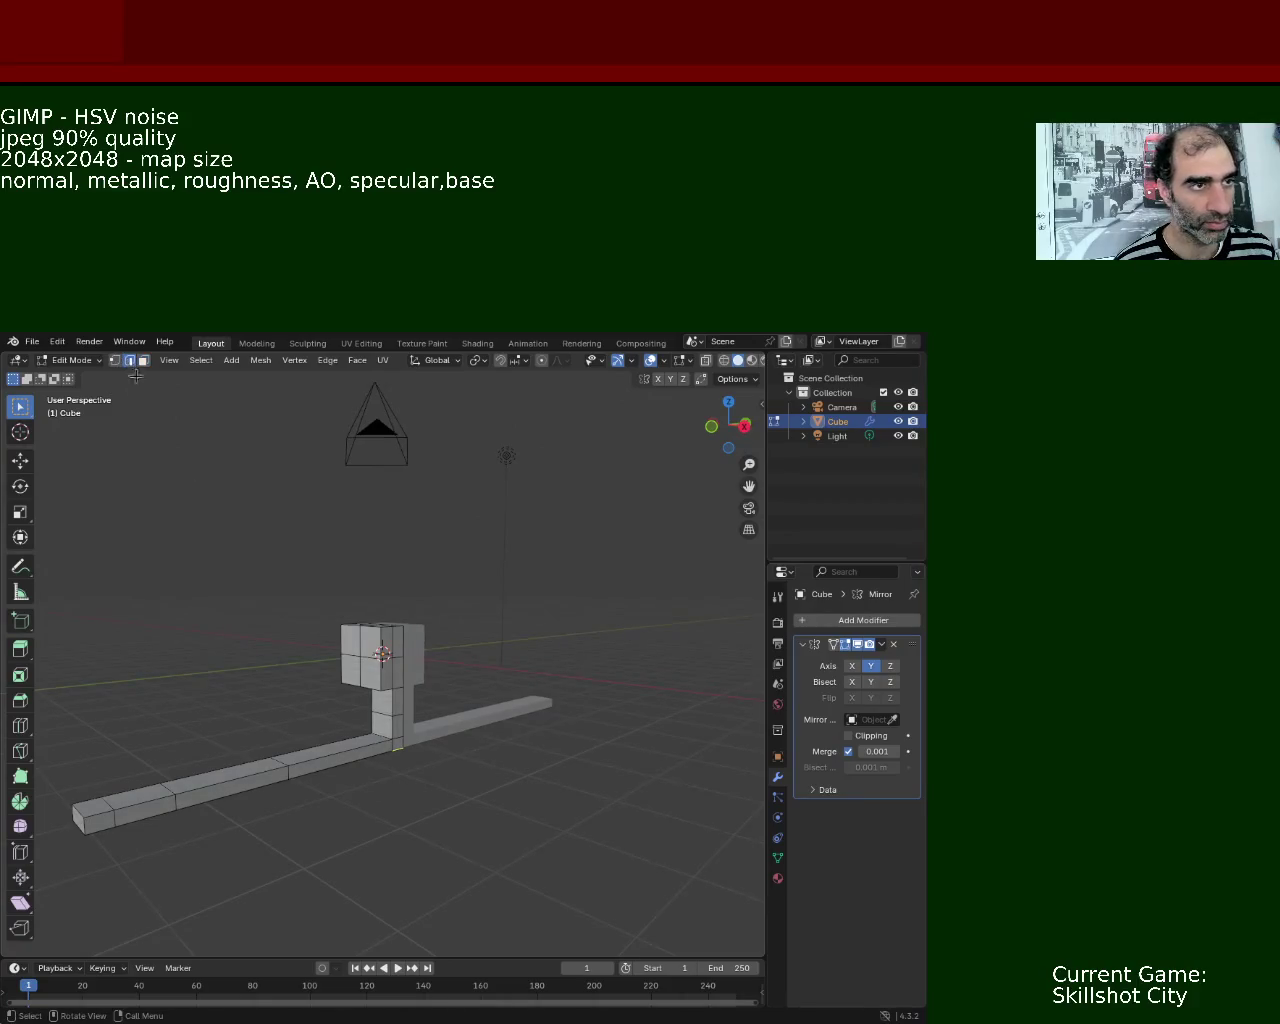
pyautogui.moveTo(411, 754); pyautogui.dragTo(378, 742)
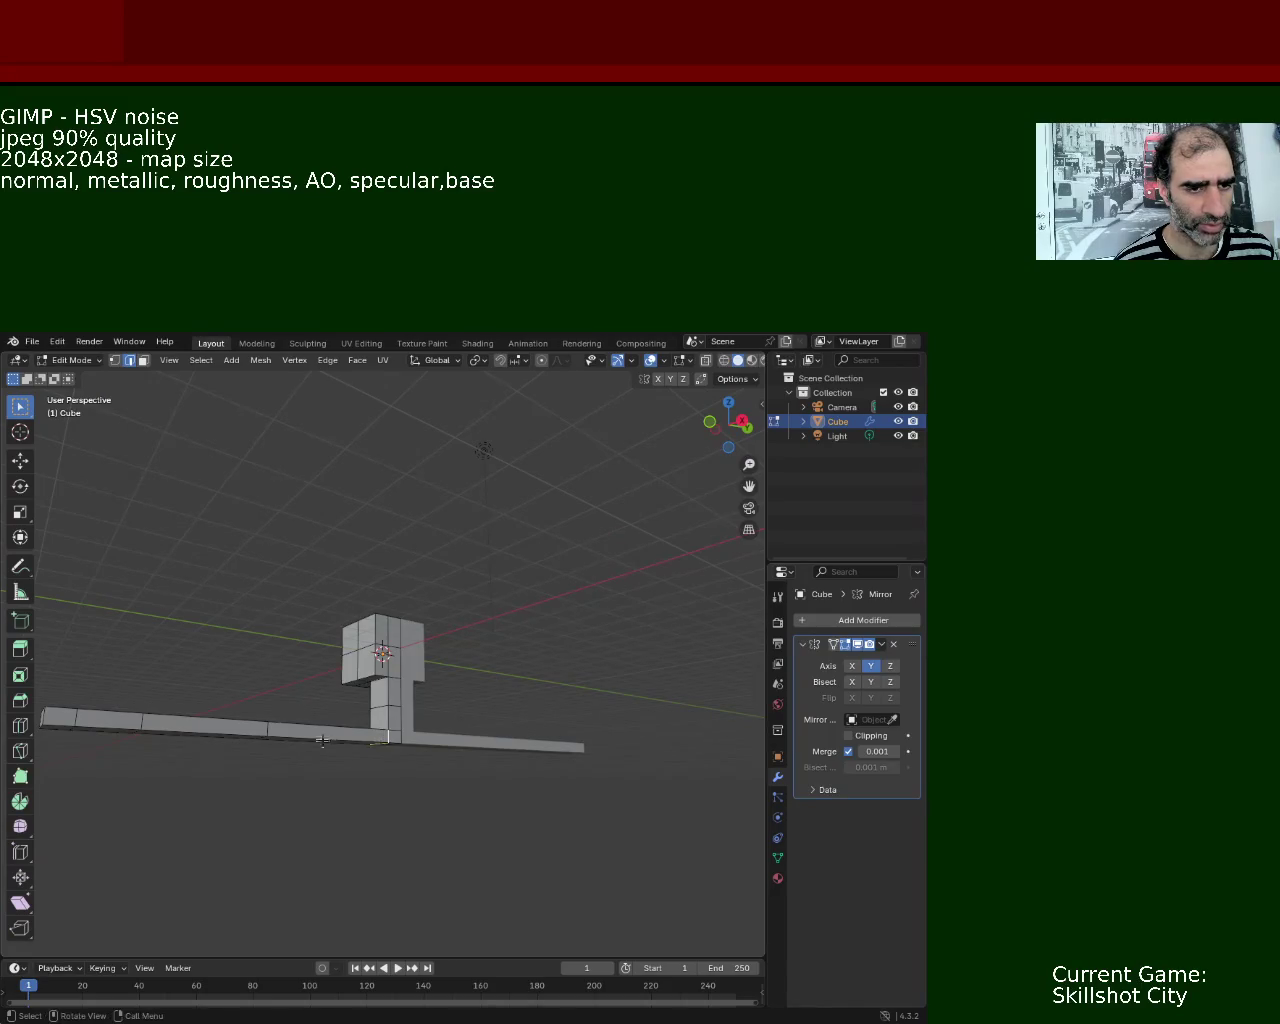
pyautogui.moveTo(336, 747); pyautogui.dragTo(443, 737)
pyautogui.moveTo(538, 675)
pyautogui.mouseDown()
pyautogui.moveTo(103, 717)
pyautogui.moveTo(315, 726)
pyautogui.mouseUp()
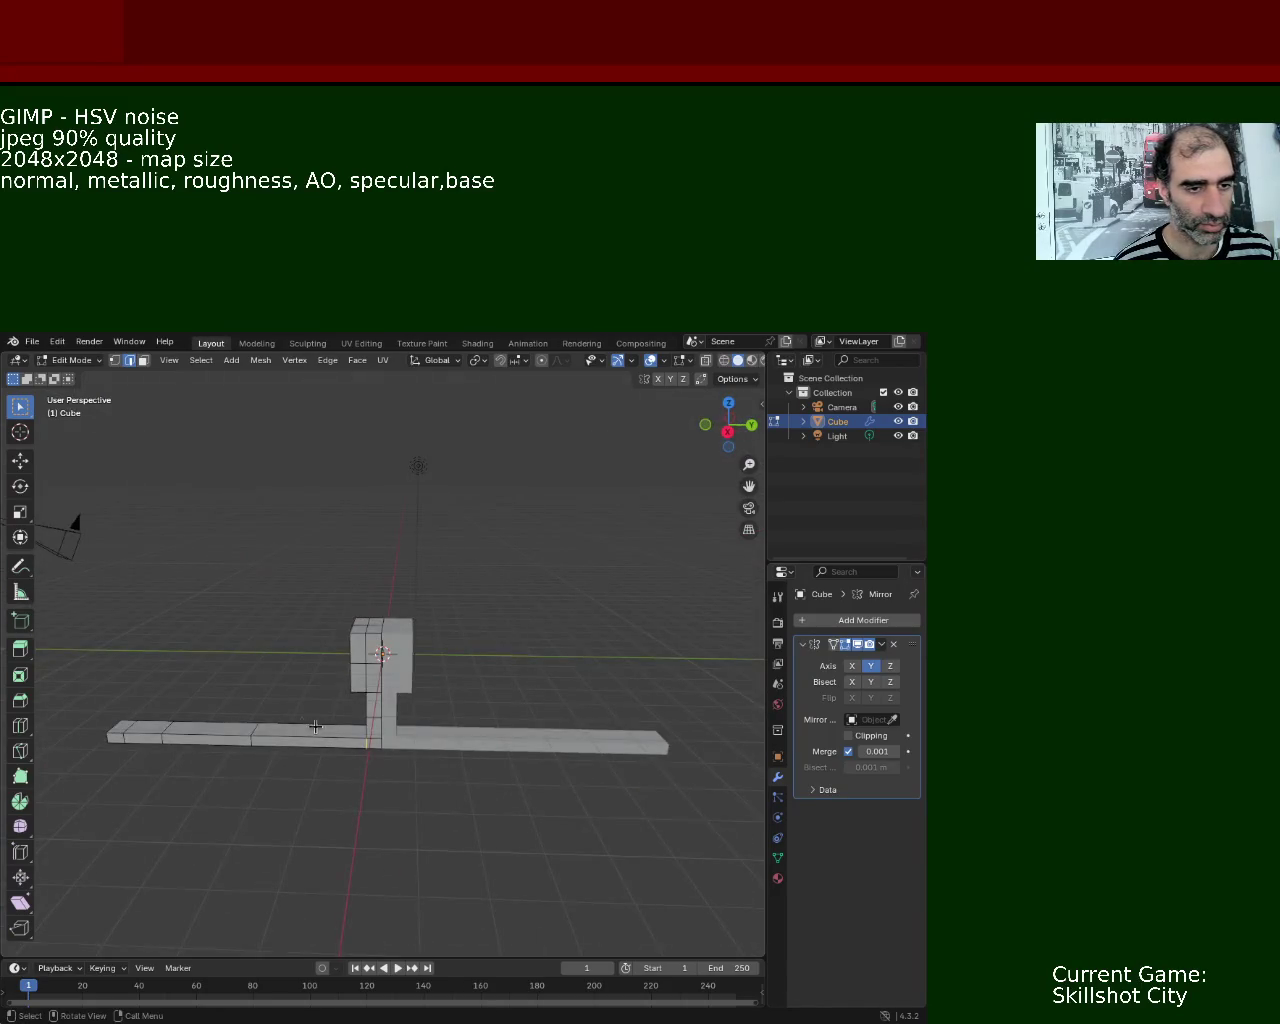
pyautogui.click(20, 460)
pyautogui.moveTo(405, 740)
pyautogui.mouseDown()
pyautogui.moveTo(455, 738)
pyautogui.moveTo(418, 583)
pyautogui.moveTo(457, 677)
pyautogui.mouseUp()
pyautogui.moveTo(471, 766)
pyautogui.mouseDown()
pyautogui.moveTo(370, 770)
pyautogui.moveTo(365, 705)
pyautogui.mouseUp()
pyautogui.click(358, 746)
pyautogui.click(363, 701)
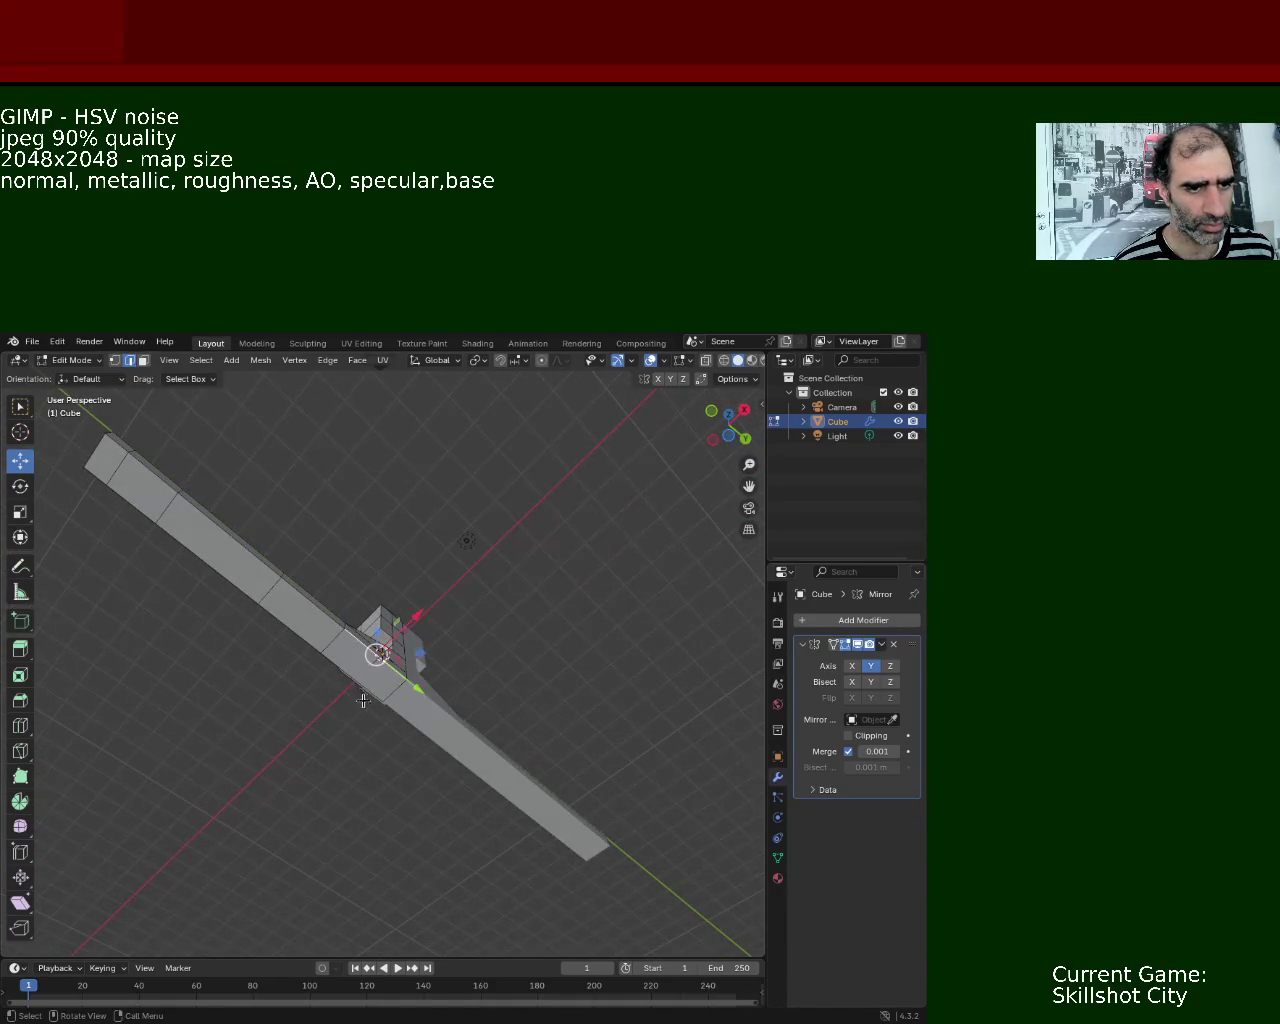
# - Extrude the torso's bottom face down into the first two leg segments
pyautogui.click(143, 360)
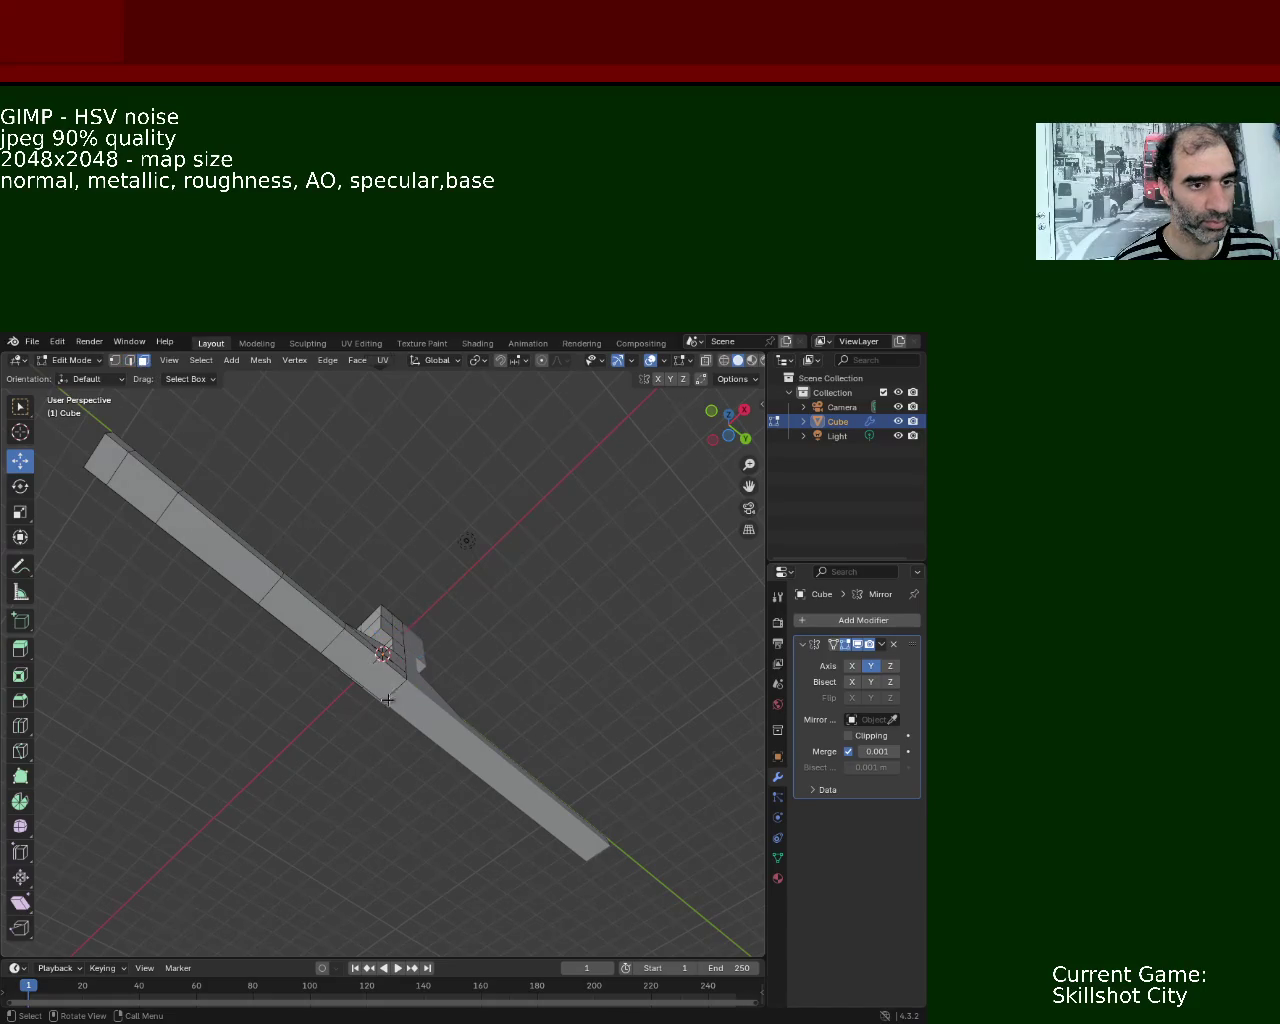
pyautogui.press('e')
pyautogui.click(355, 376)
pyautogui.moveTo(355, 376)
pyautogui.mouseDown()
pyautogui.moveTo(363, 712)
pyautogui.moveTo(389, 635)
pyautogui.moveTo(388, 687)
pyautogui.mouseUp()
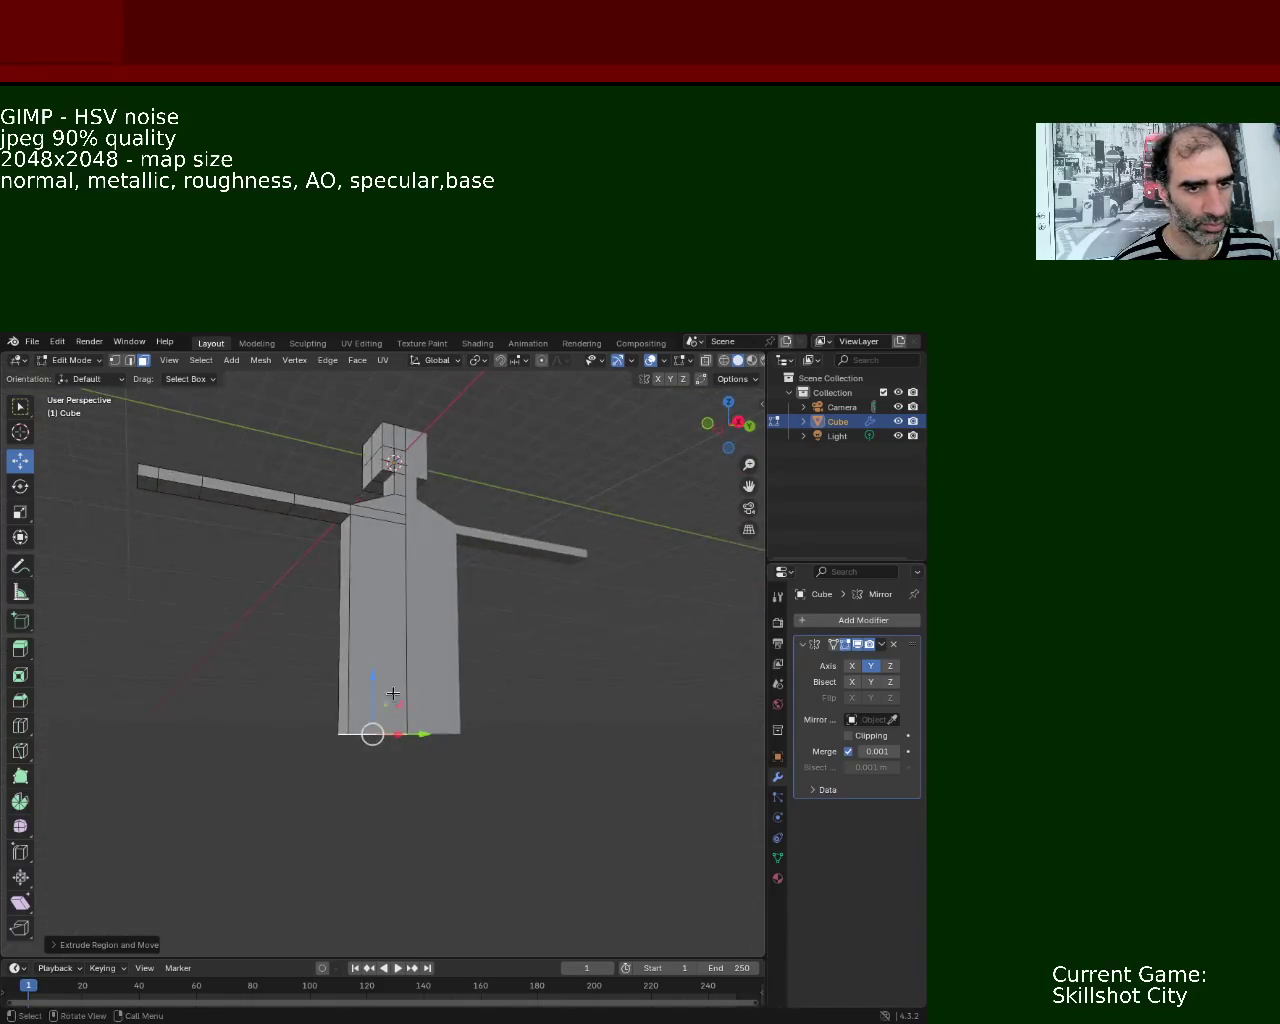
pyautogui.hotkey('ctrl', 'z')
pyautogui.press('e')
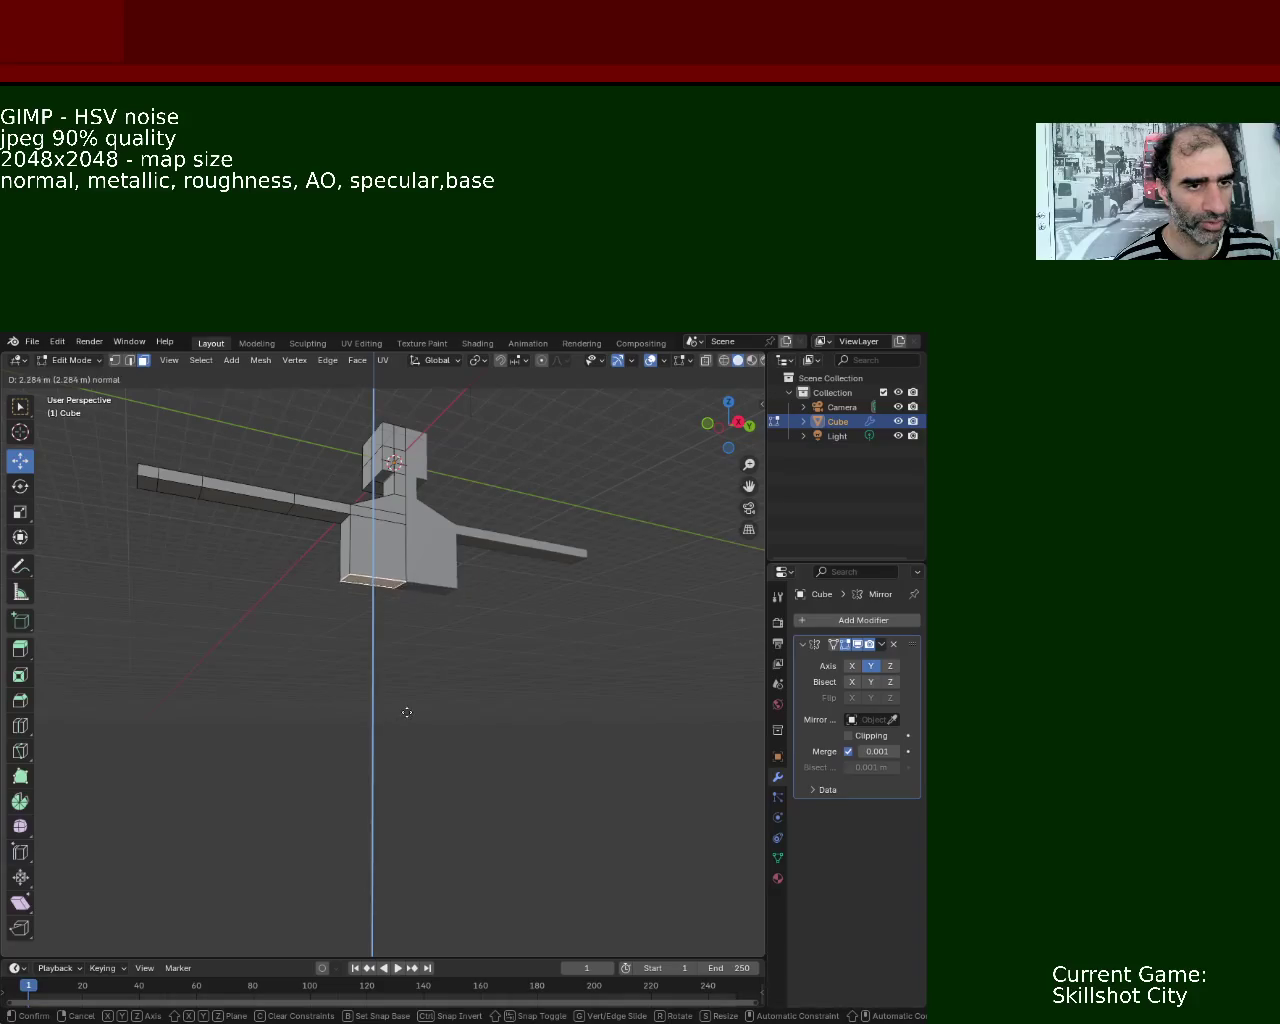
pyautogui.click(416, 824)
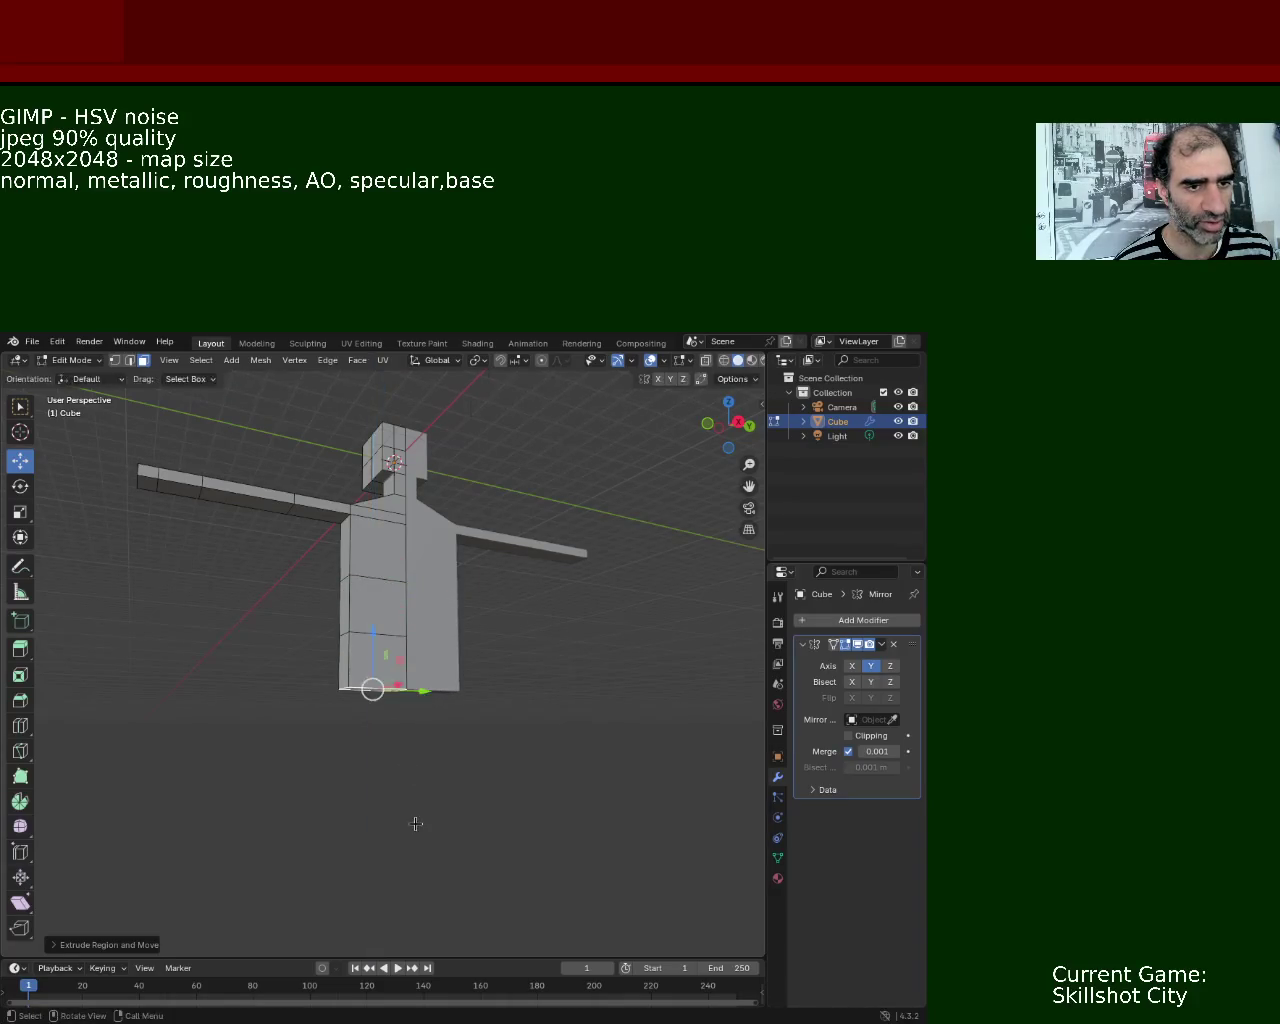
pyautogui.press('e')
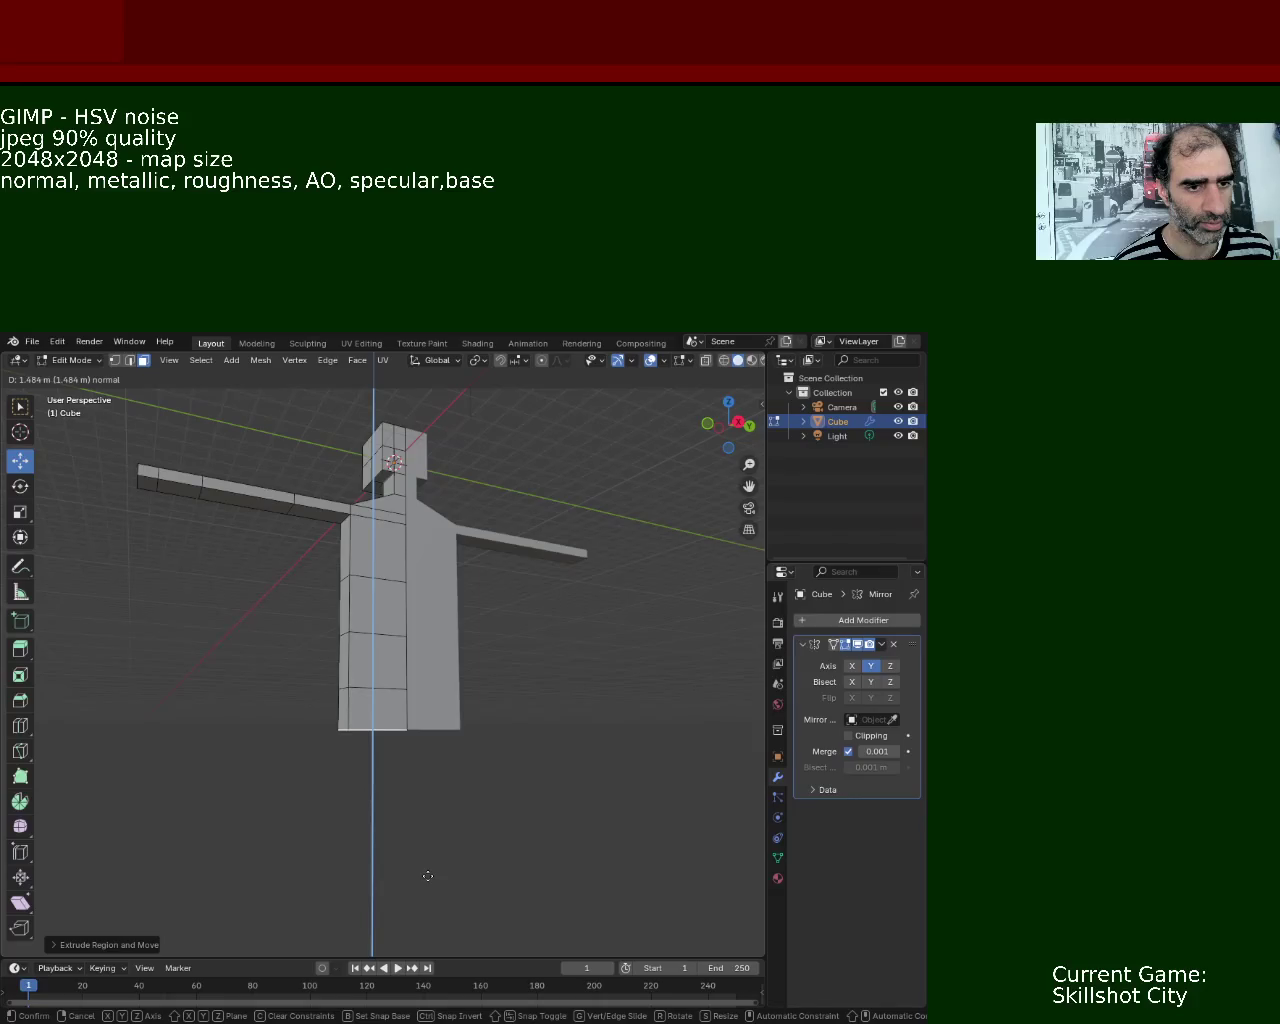
pyautogui.click(427, 876)
pyautogui.moveTo(426, 872); pyautogui.dragTo(331, 734)
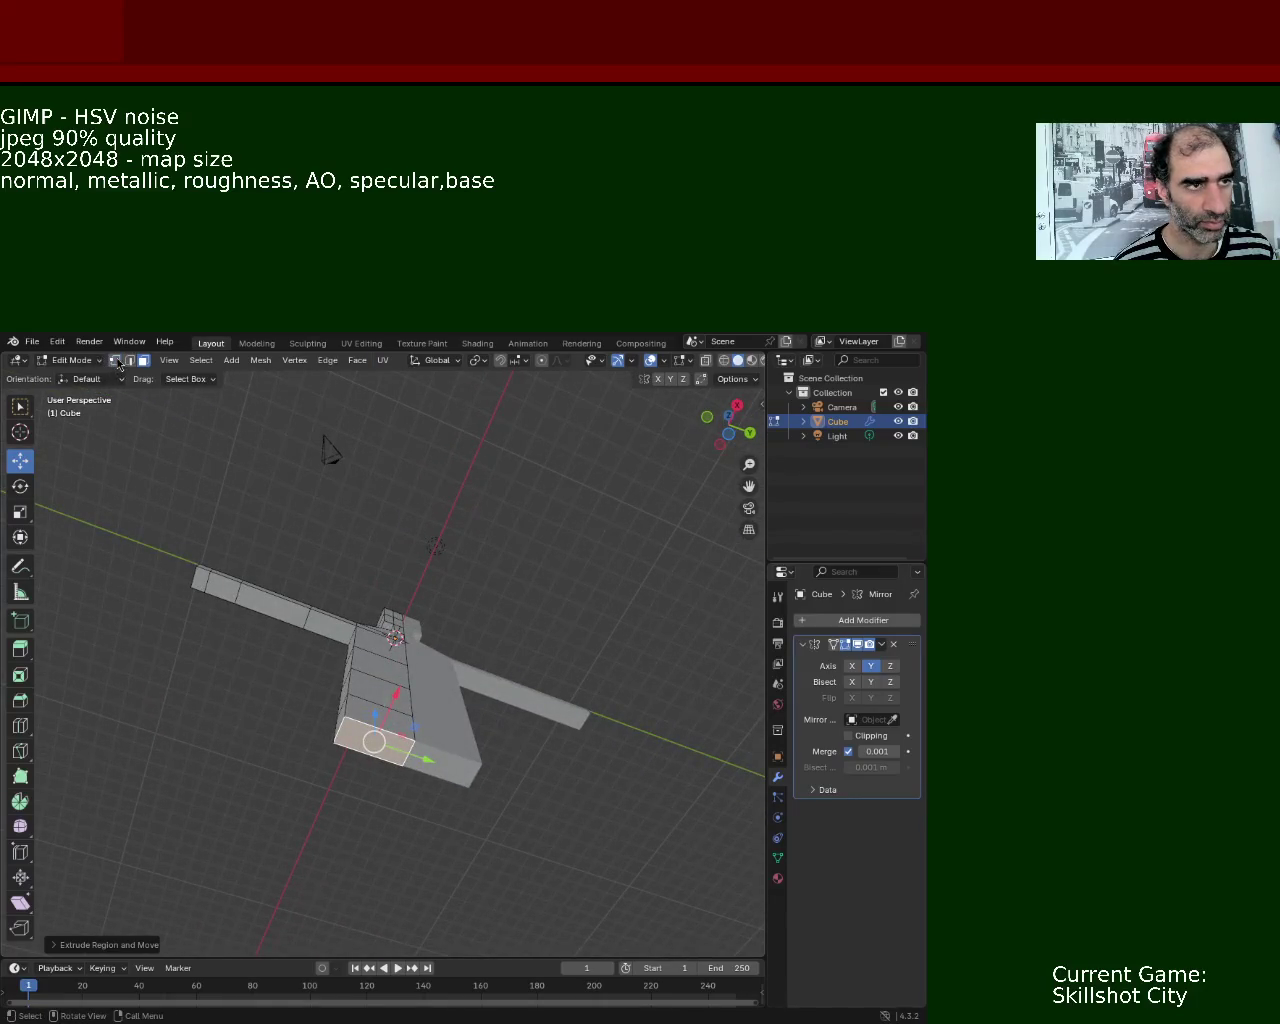
# - Extrude the leg's bottom face down three more times to lengthen the leg
pyautogui.press('1')
pyautogui.click(344, 716)
pyautogui.keyDown('shift'); pyautogui.click(399, 763); pyautogui.keyUp('shift')
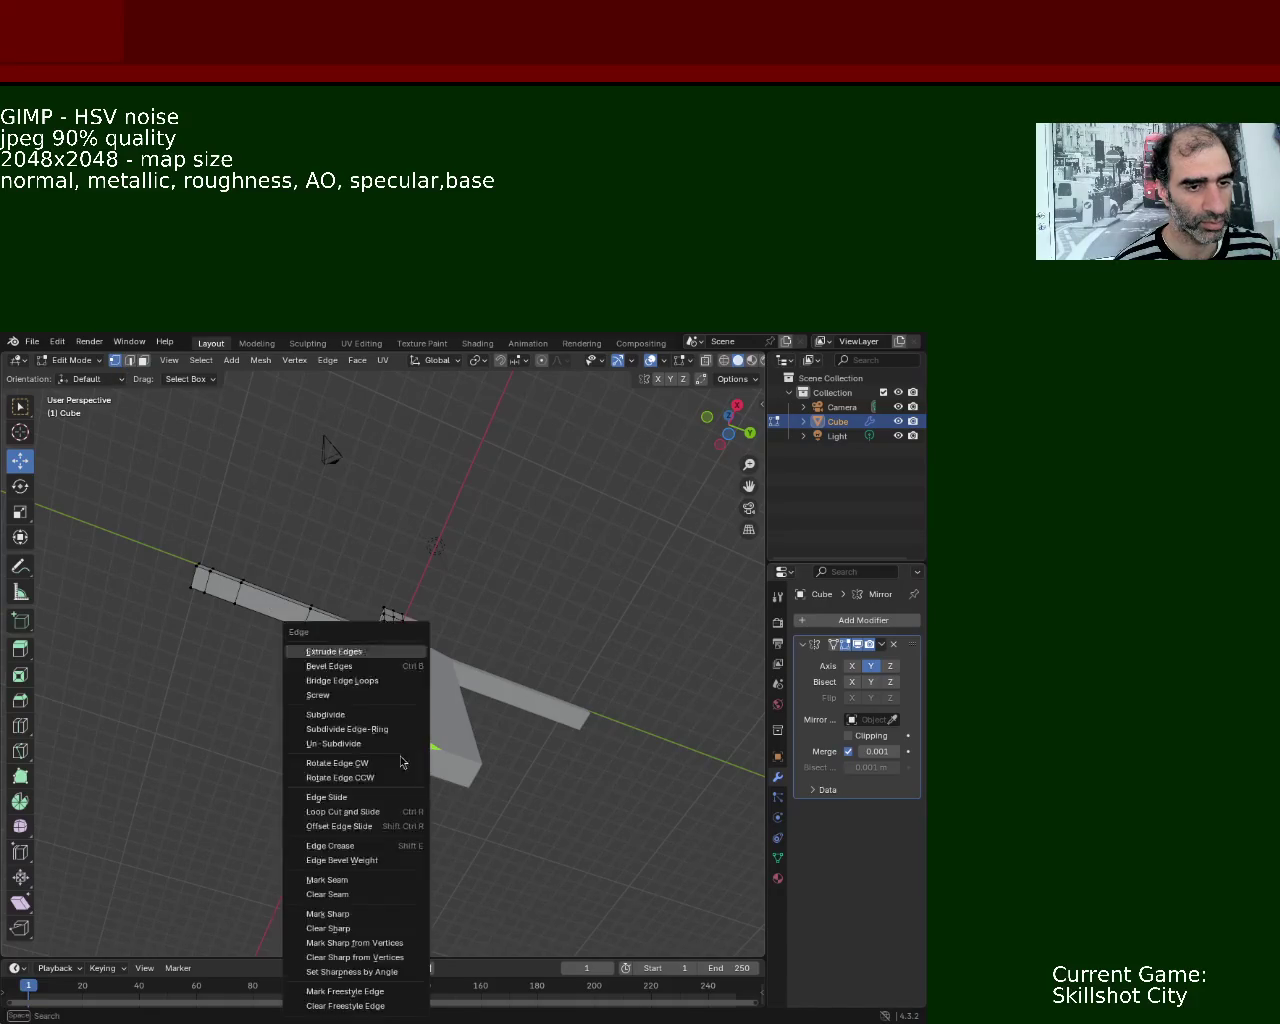
pyautogui.click(372, 745)
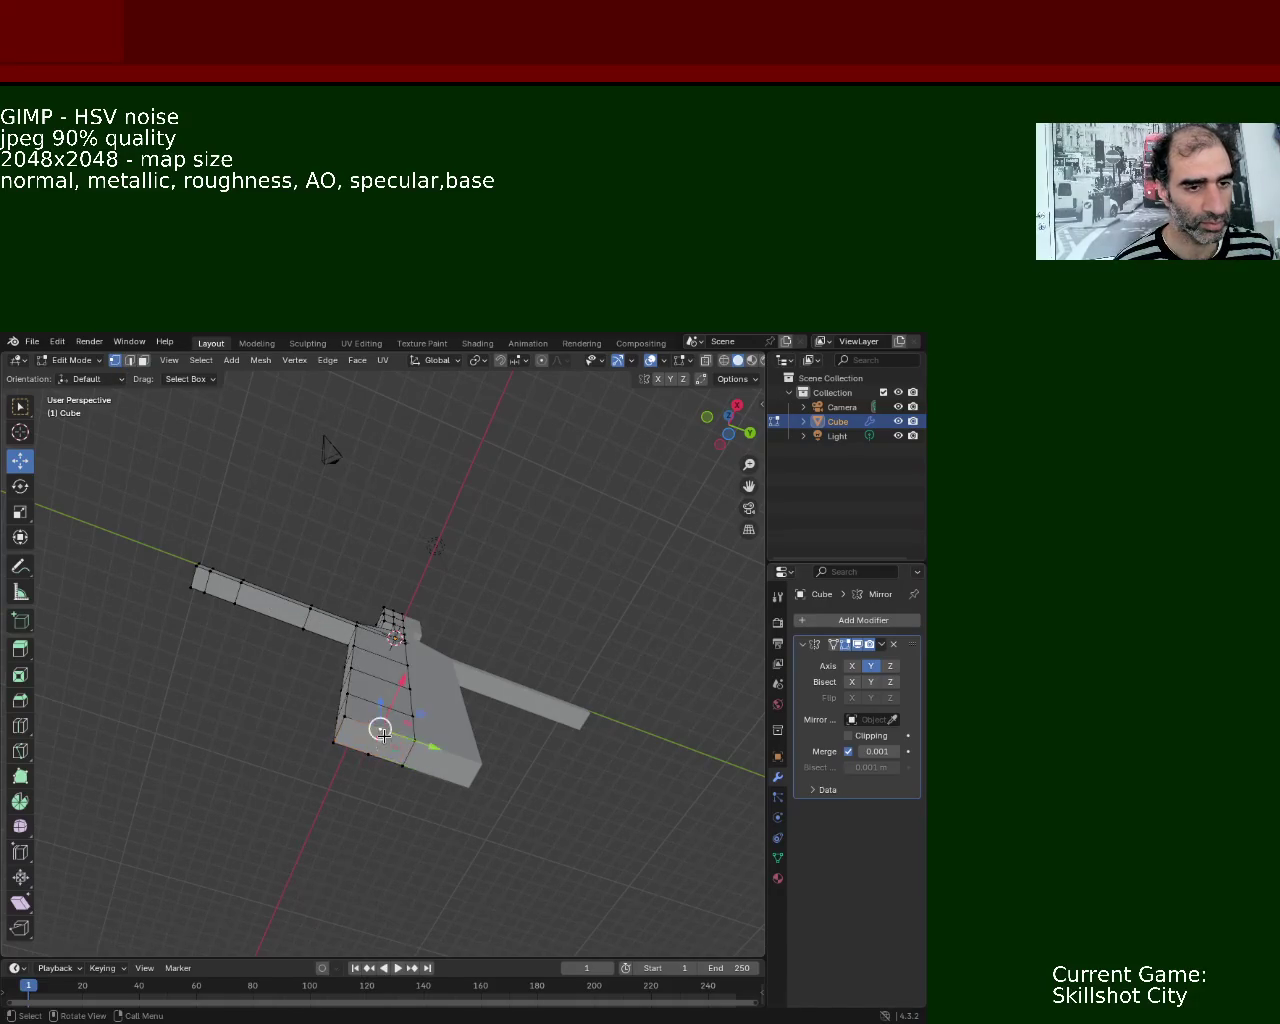
pyautogui.click(129, 361)
pyautogui.press('3')
pyautogui.press('e')
pyautogui.click(343, 900)
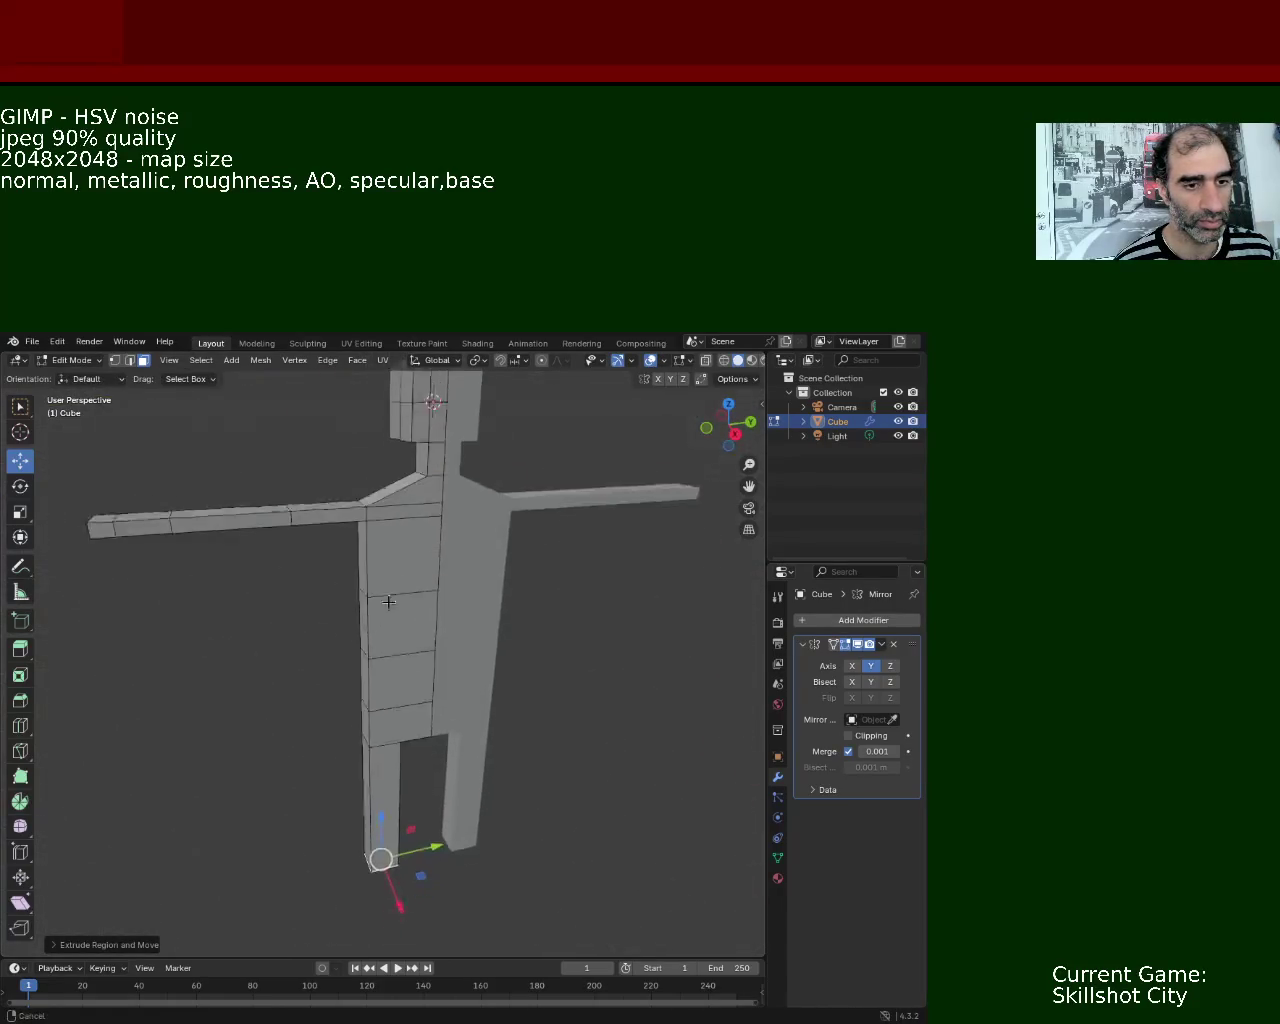
pyautogui.press('e')
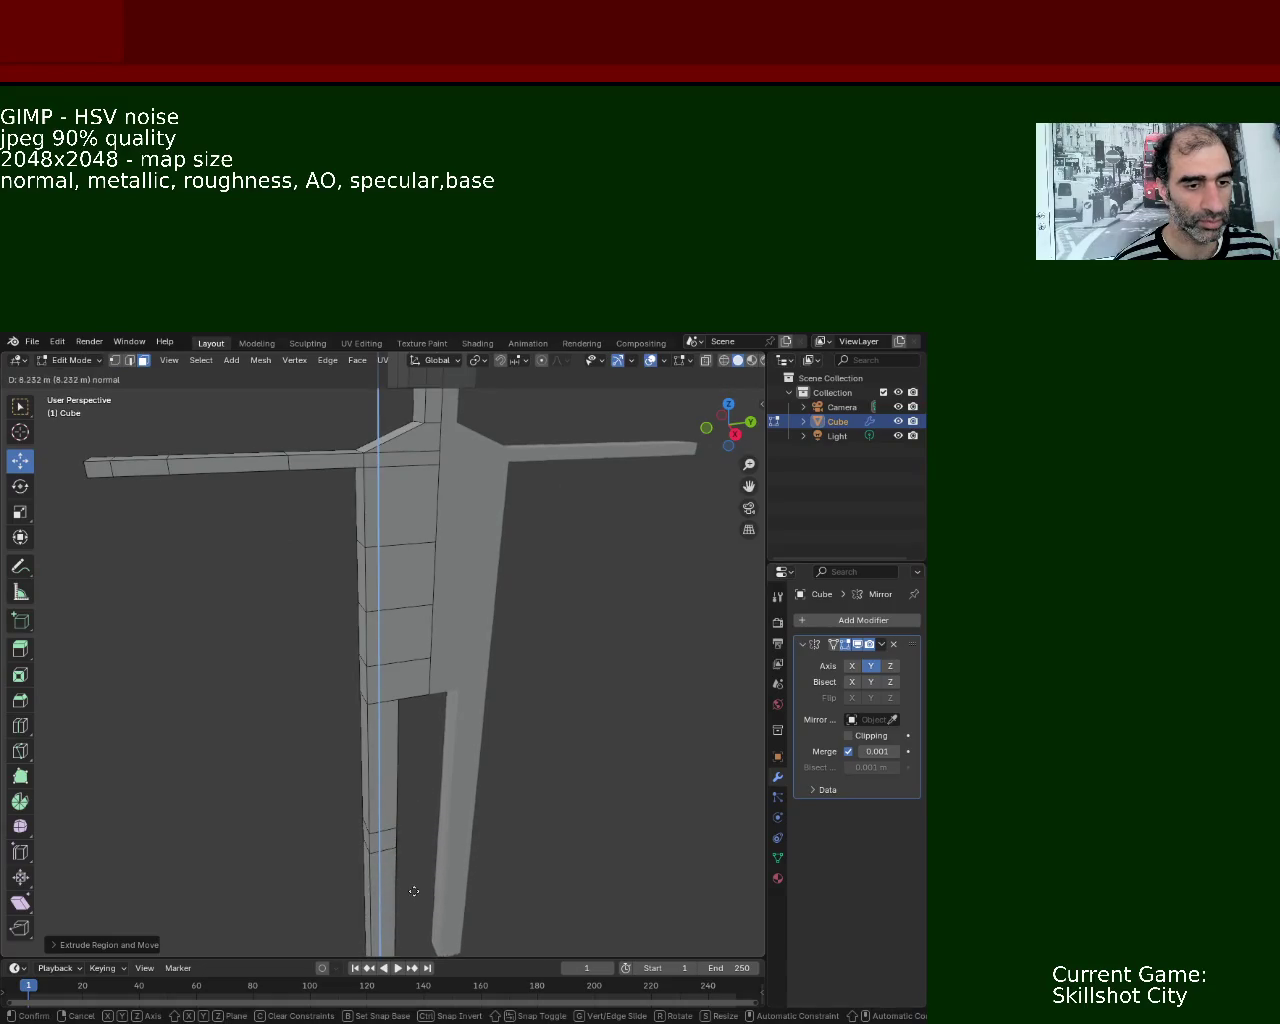
pyautogui.click(415, 862)
pyautogui.press('e')
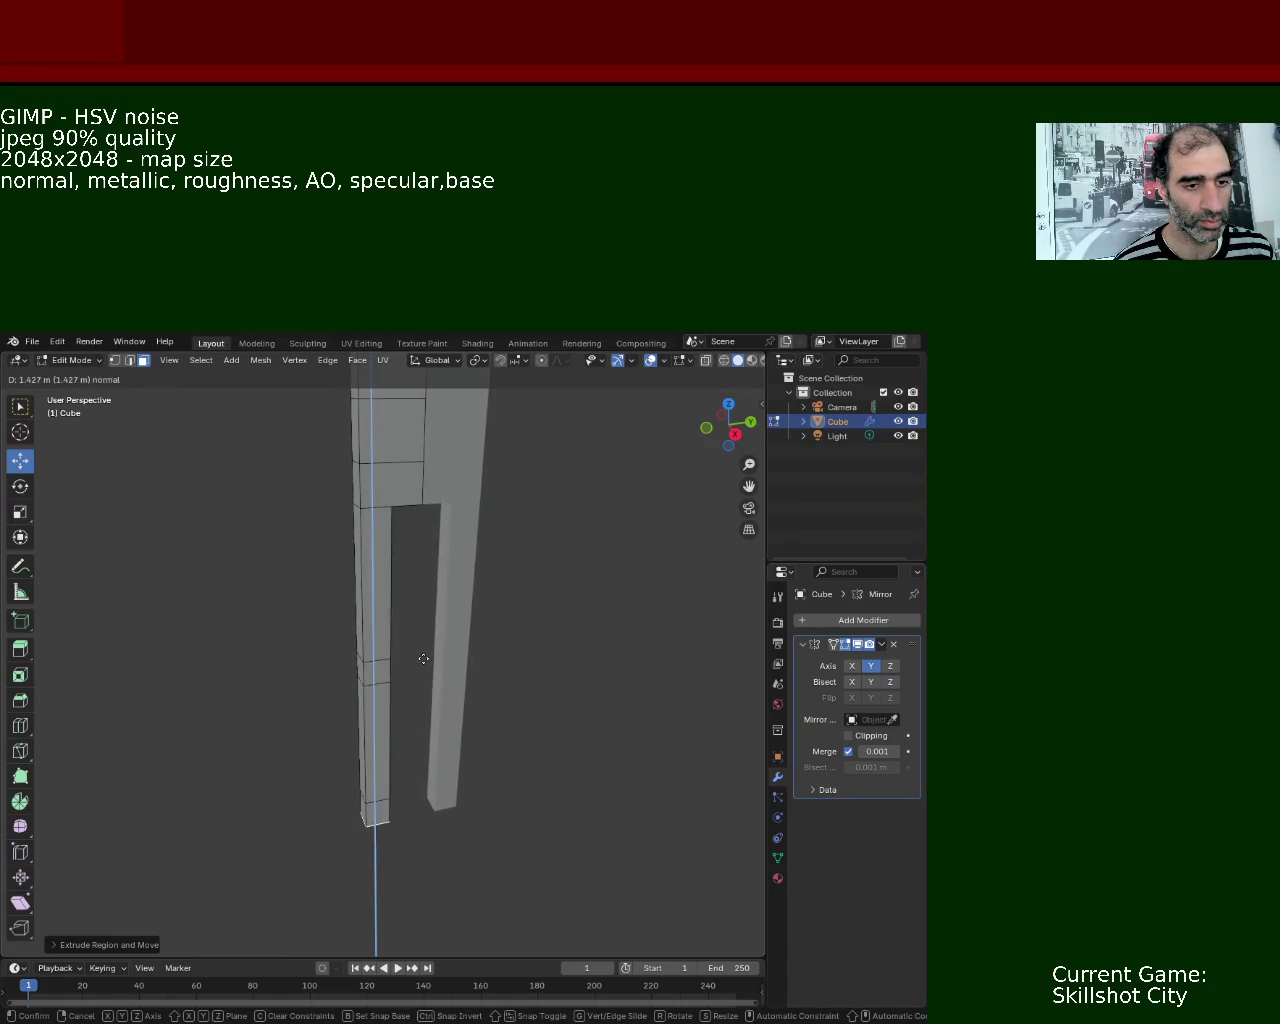
pyautogui.click(424, 659)
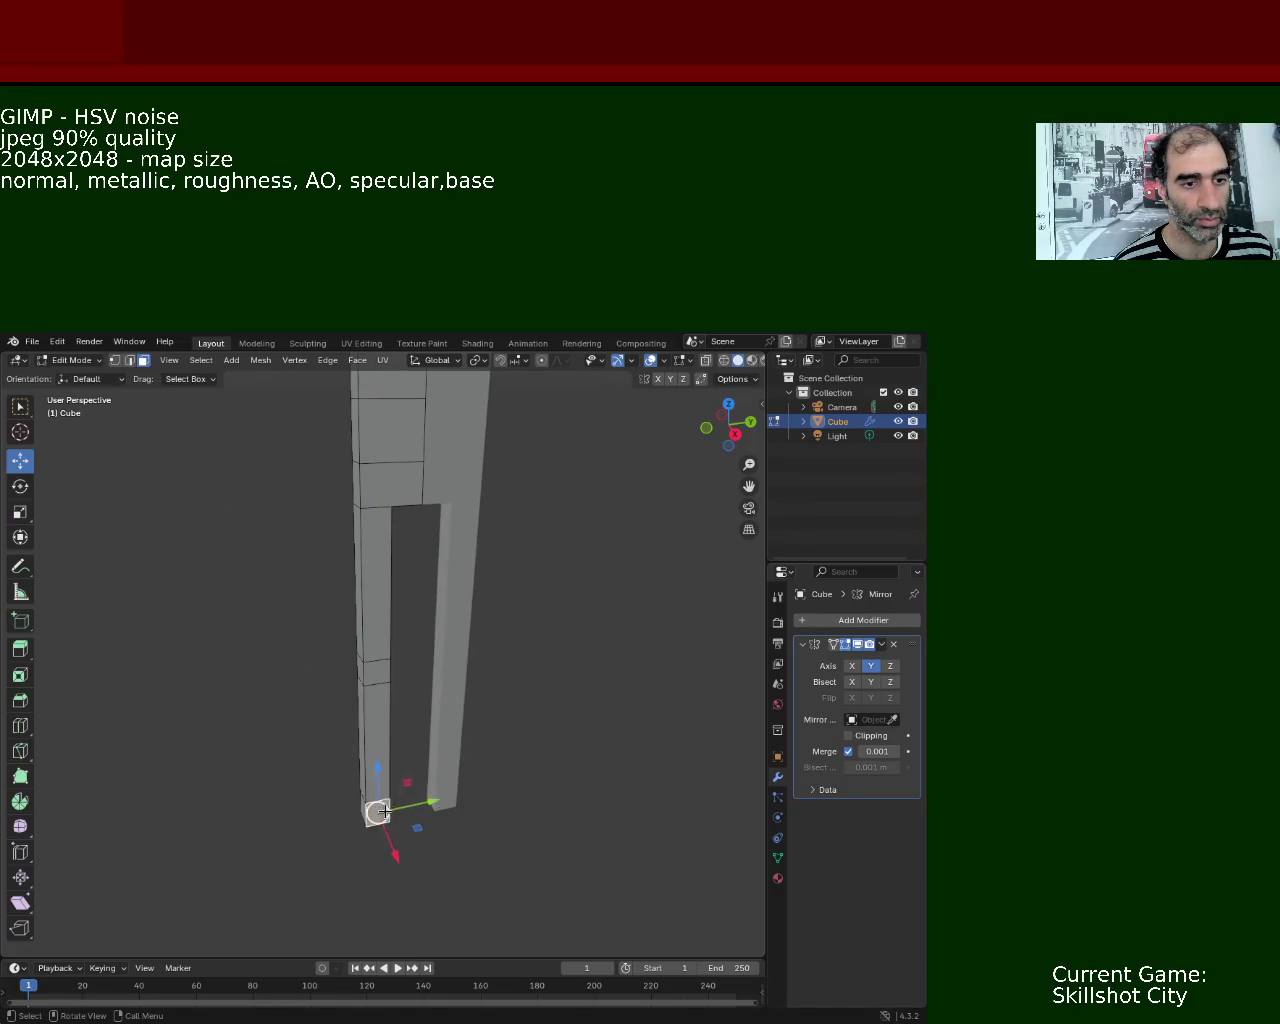
# - Extrude a small foot forward from the ankle
pyautogui.press('e')
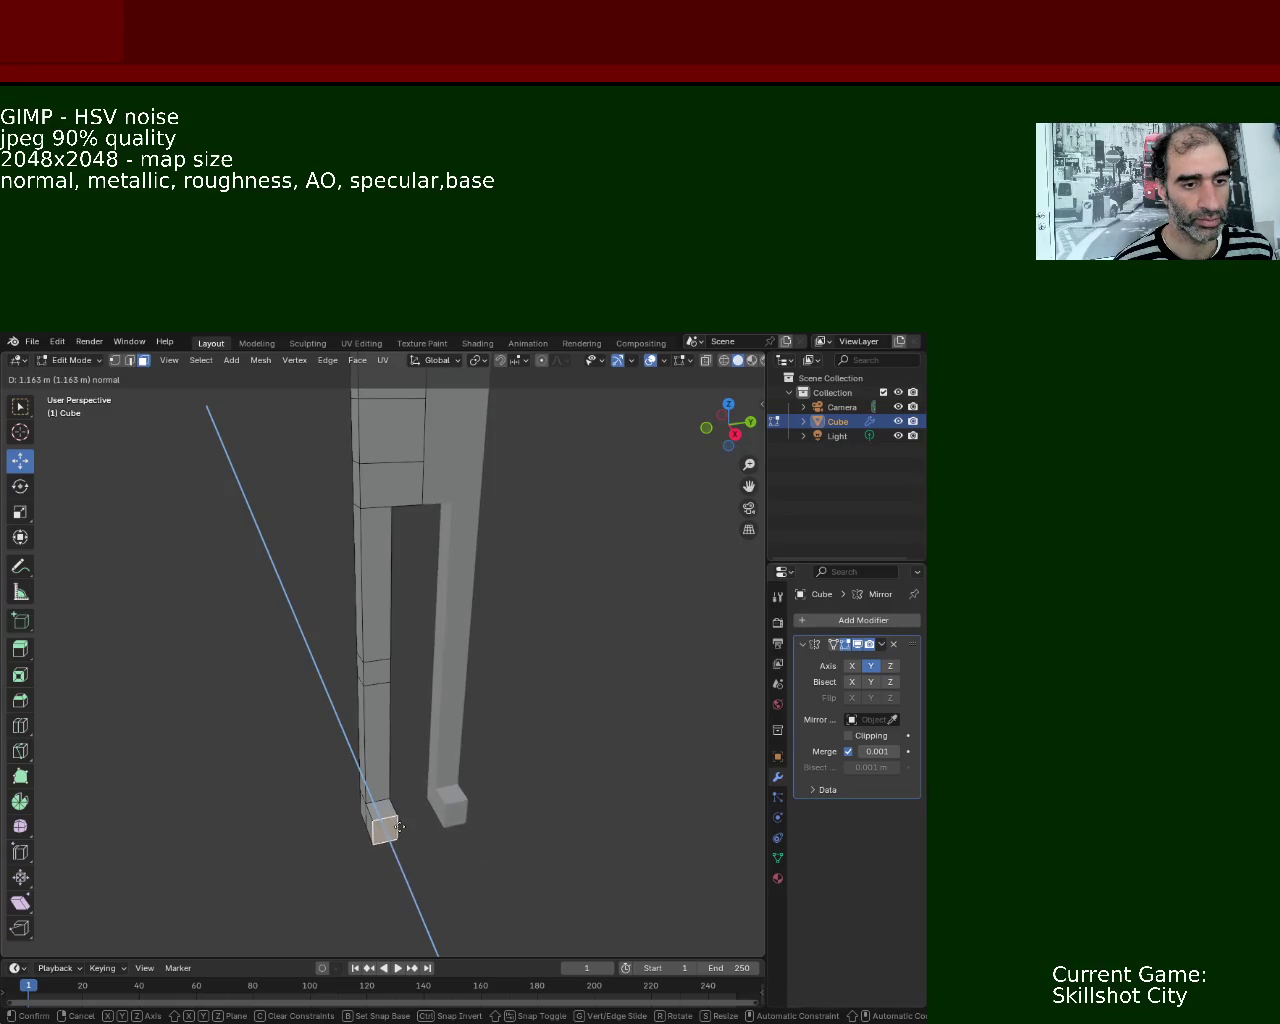
pyautogui.click(356, 756)
pyautogui.moveTo(356, 756)
pyautogui.mouseDown()
pyautogui.moveTo(514, 691)
pyautogui.moveTo(497, 686)
pyautogui.mouseUp()
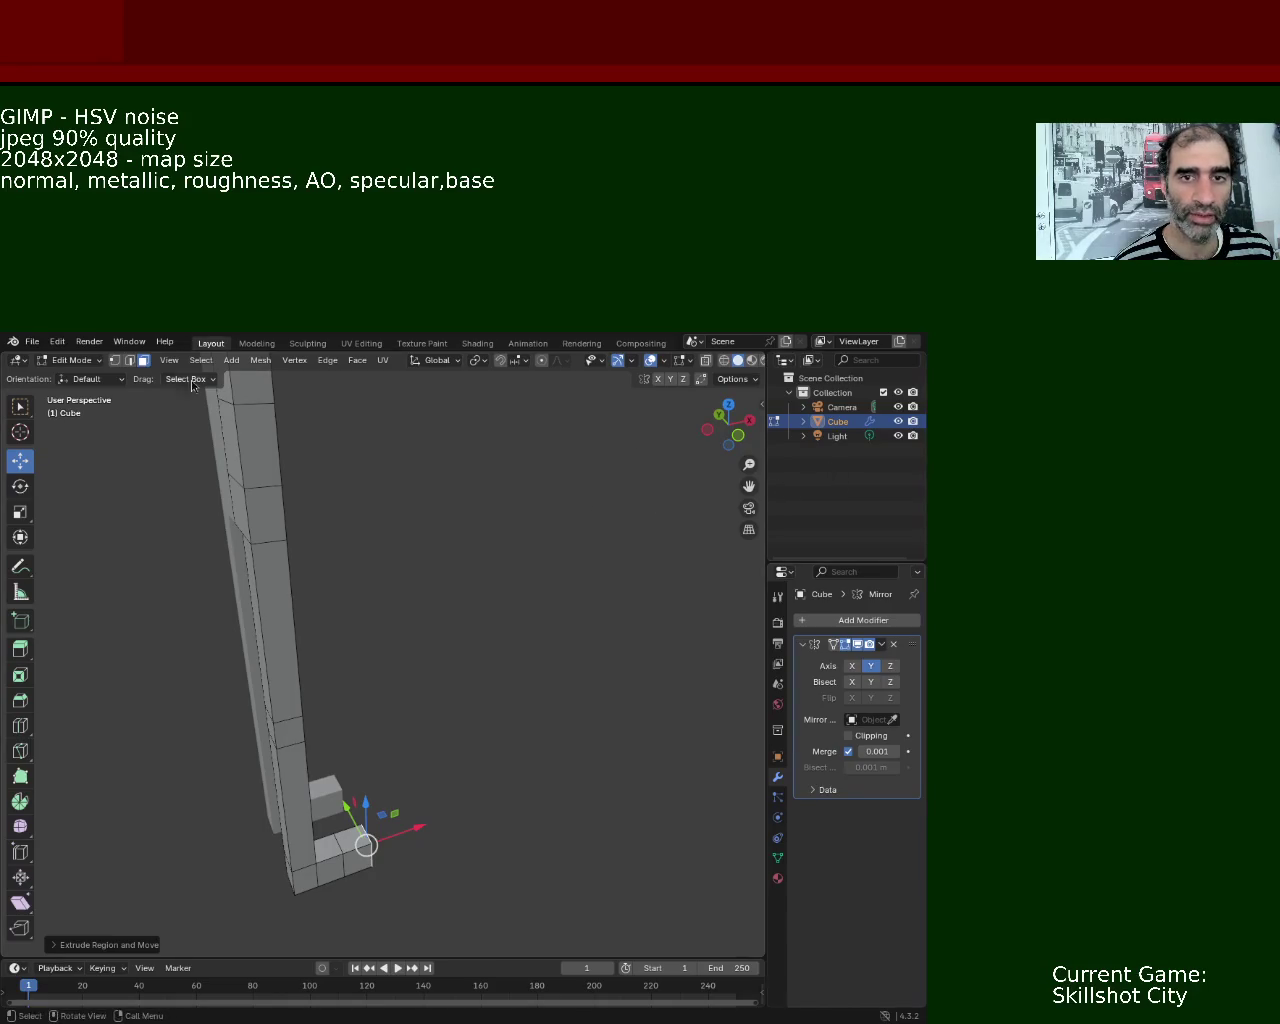
pyautogui.click(32, 341)
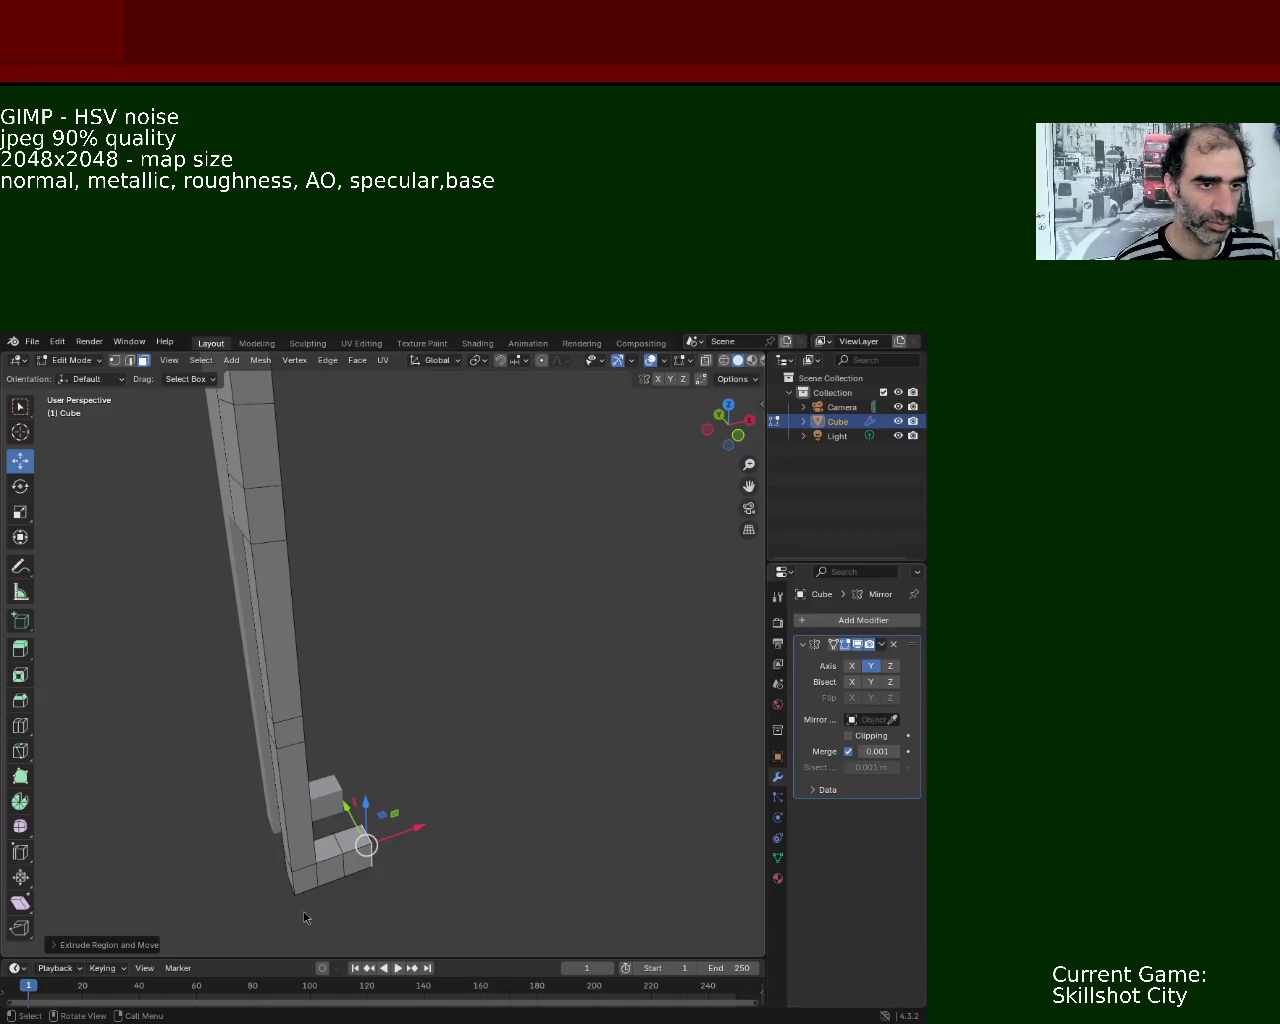
# - Save the model as character_1.blend and widen the outliner and properties panels
pyautogui.hotkey('ctrl', 's')
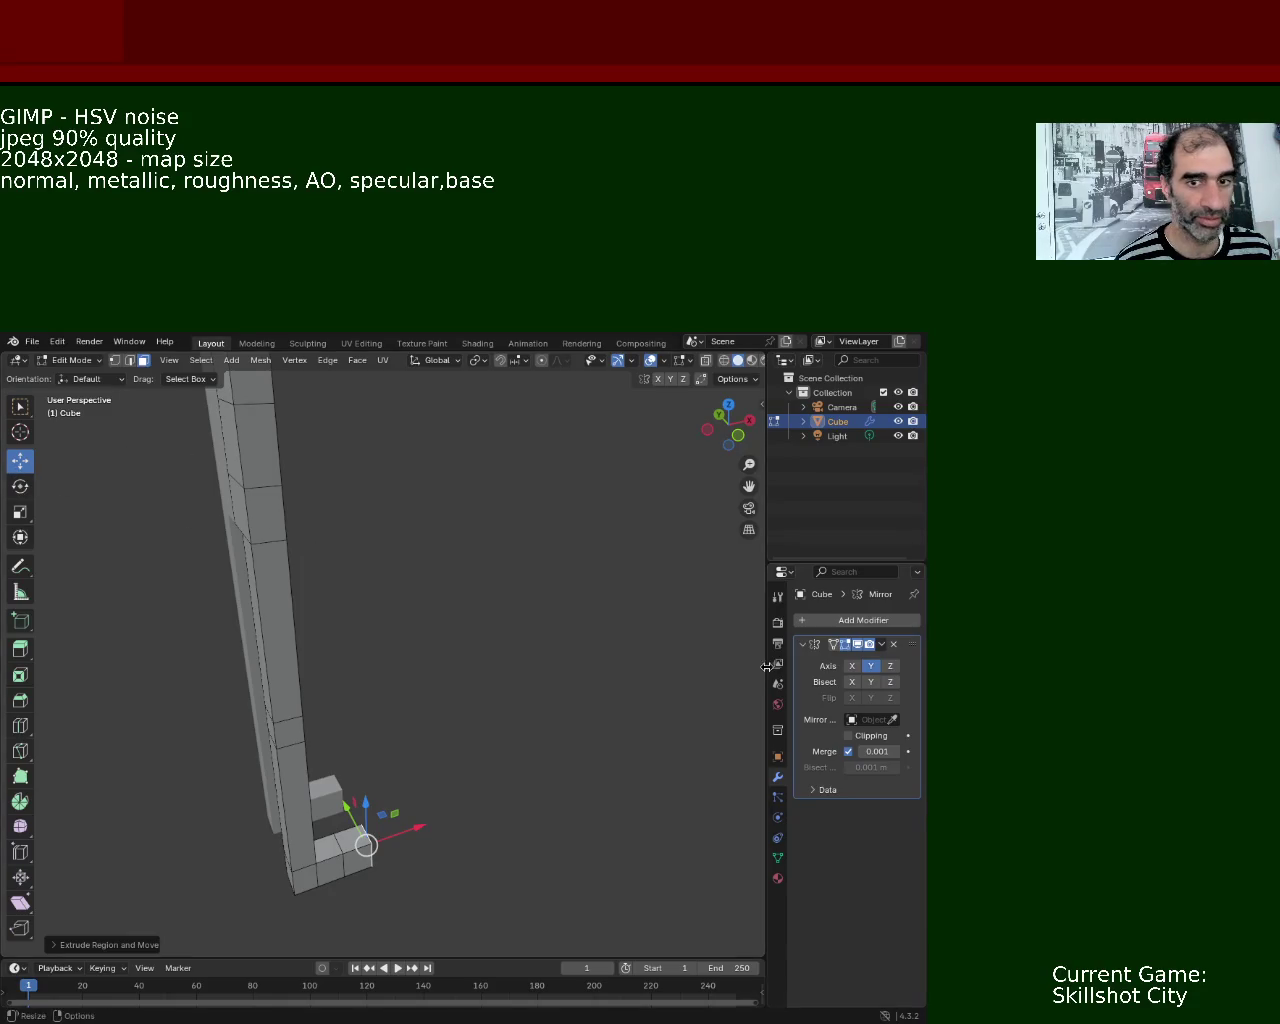
pyautogui.moveTo(766, 664); pyautogui.dragTo(632, 664)
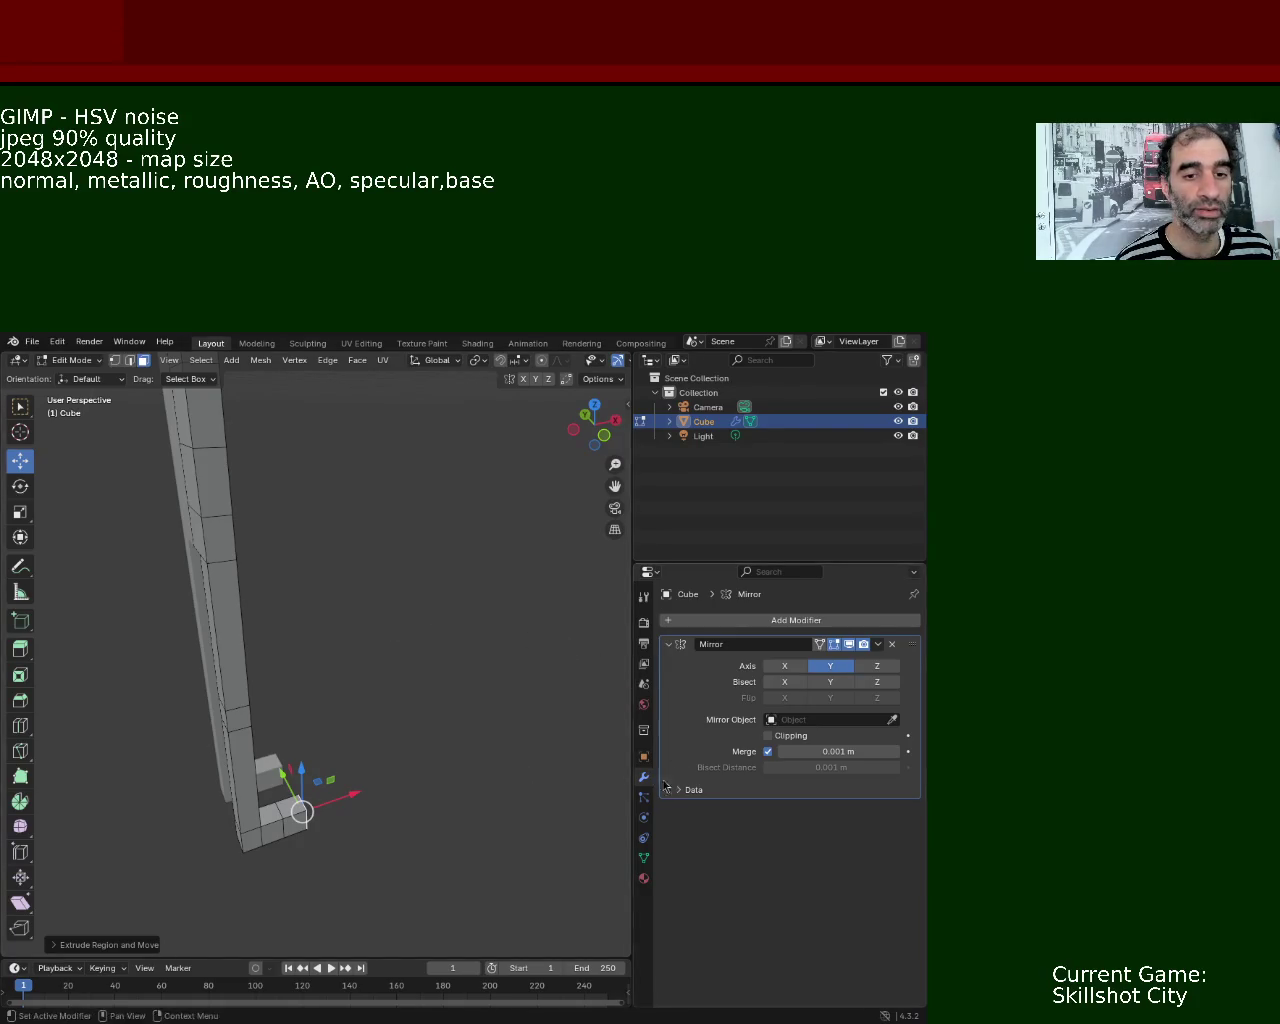
# - Show the cube's Material properties and enlarge the timeline area upward
pyautogui.click(644, 879)
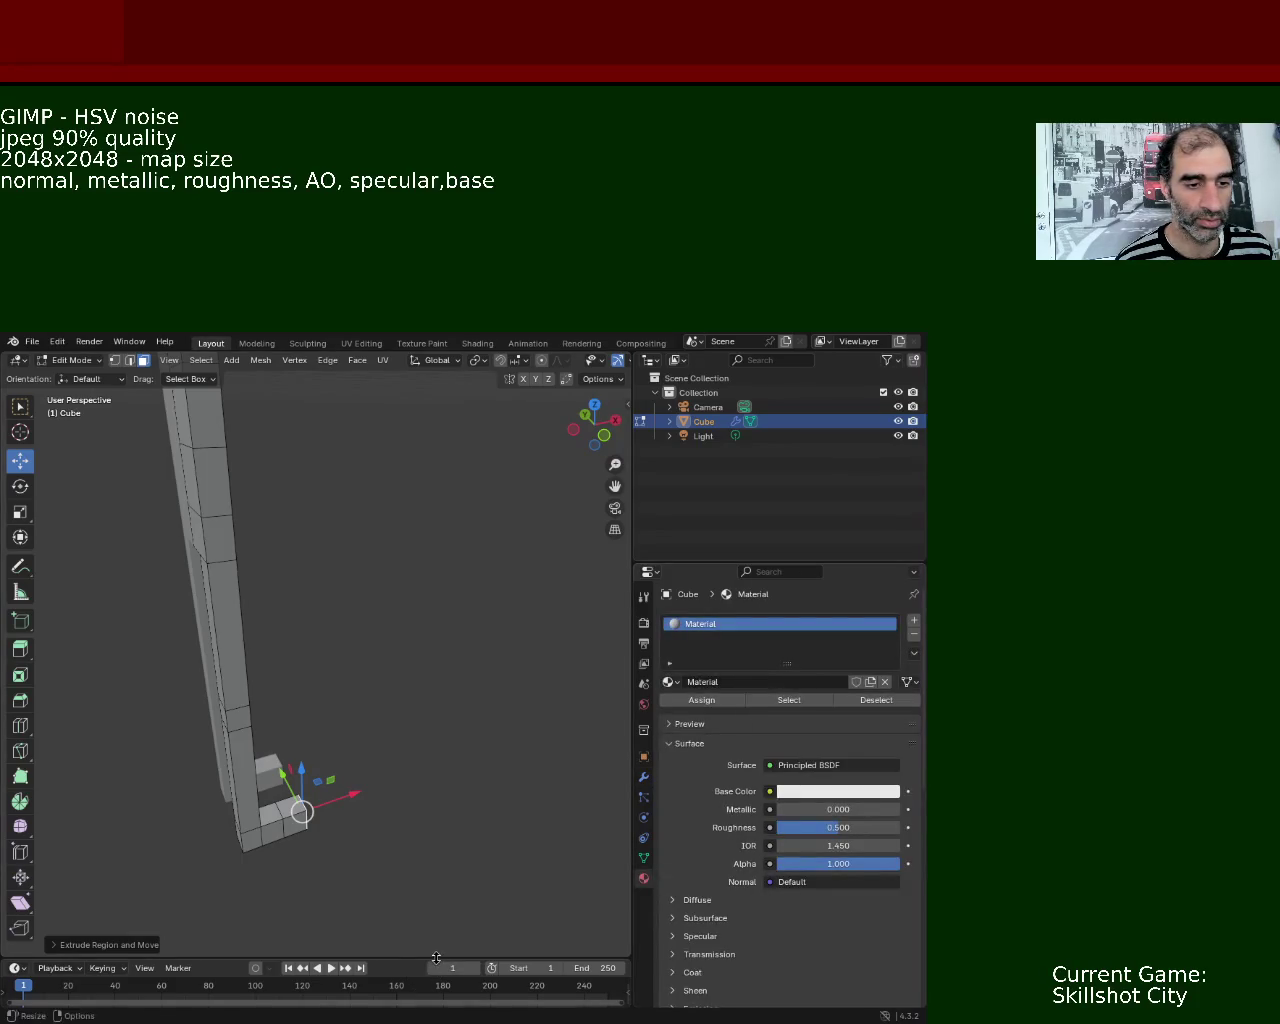
pyautogui.moveTo(420, 960)
pyautogui.mouseDown()
pyautogui.moveTo(397, 849)
pyautogui.moveTo(390, 950)
pyautogui.mouseUp()
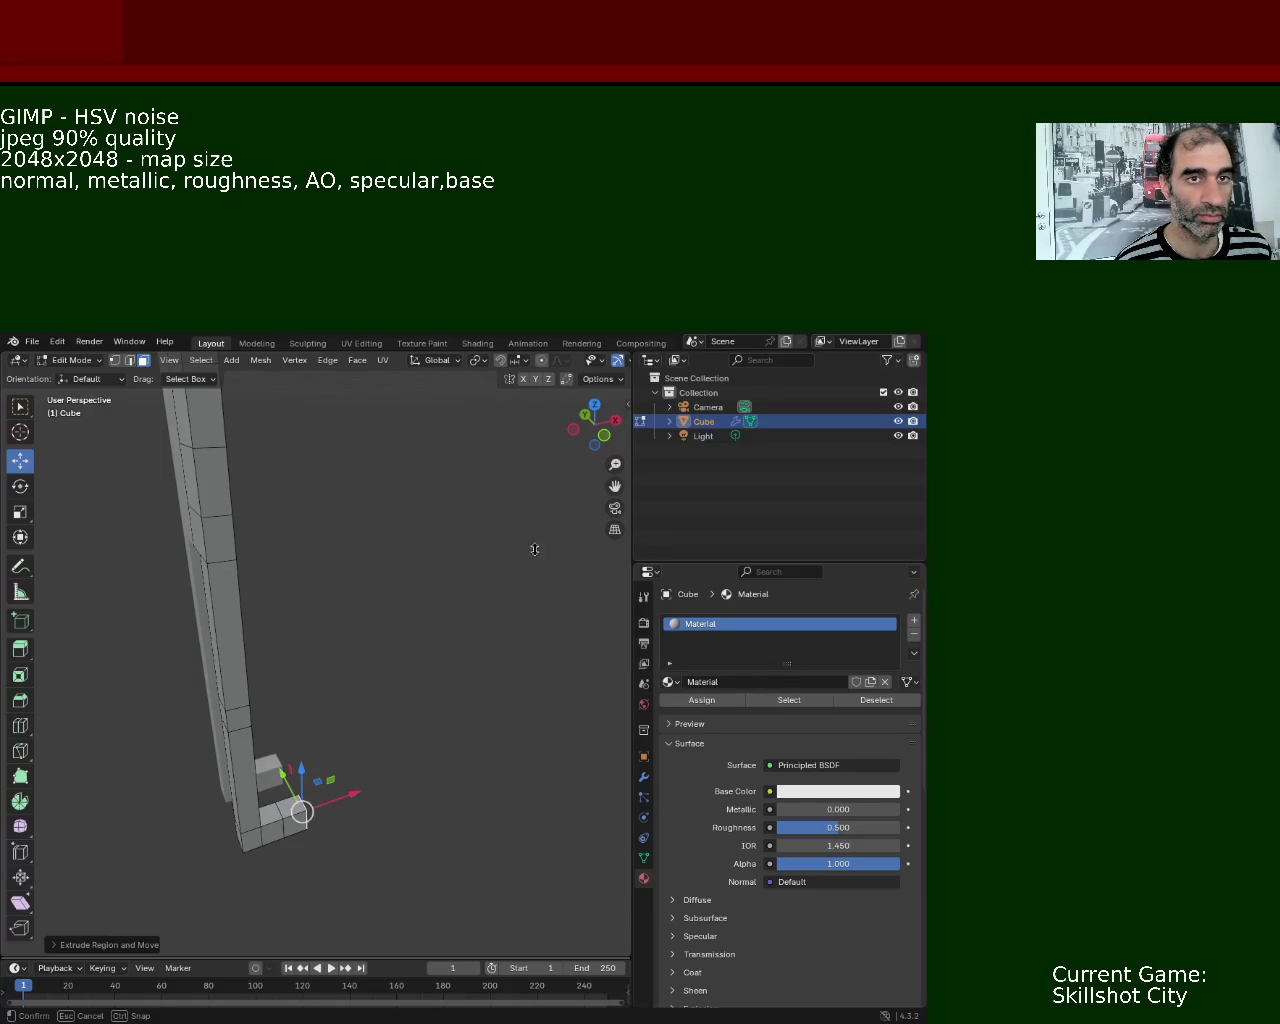
pyautogui.moveTo(508, 625); pyautogui.dragTo(478, 912)
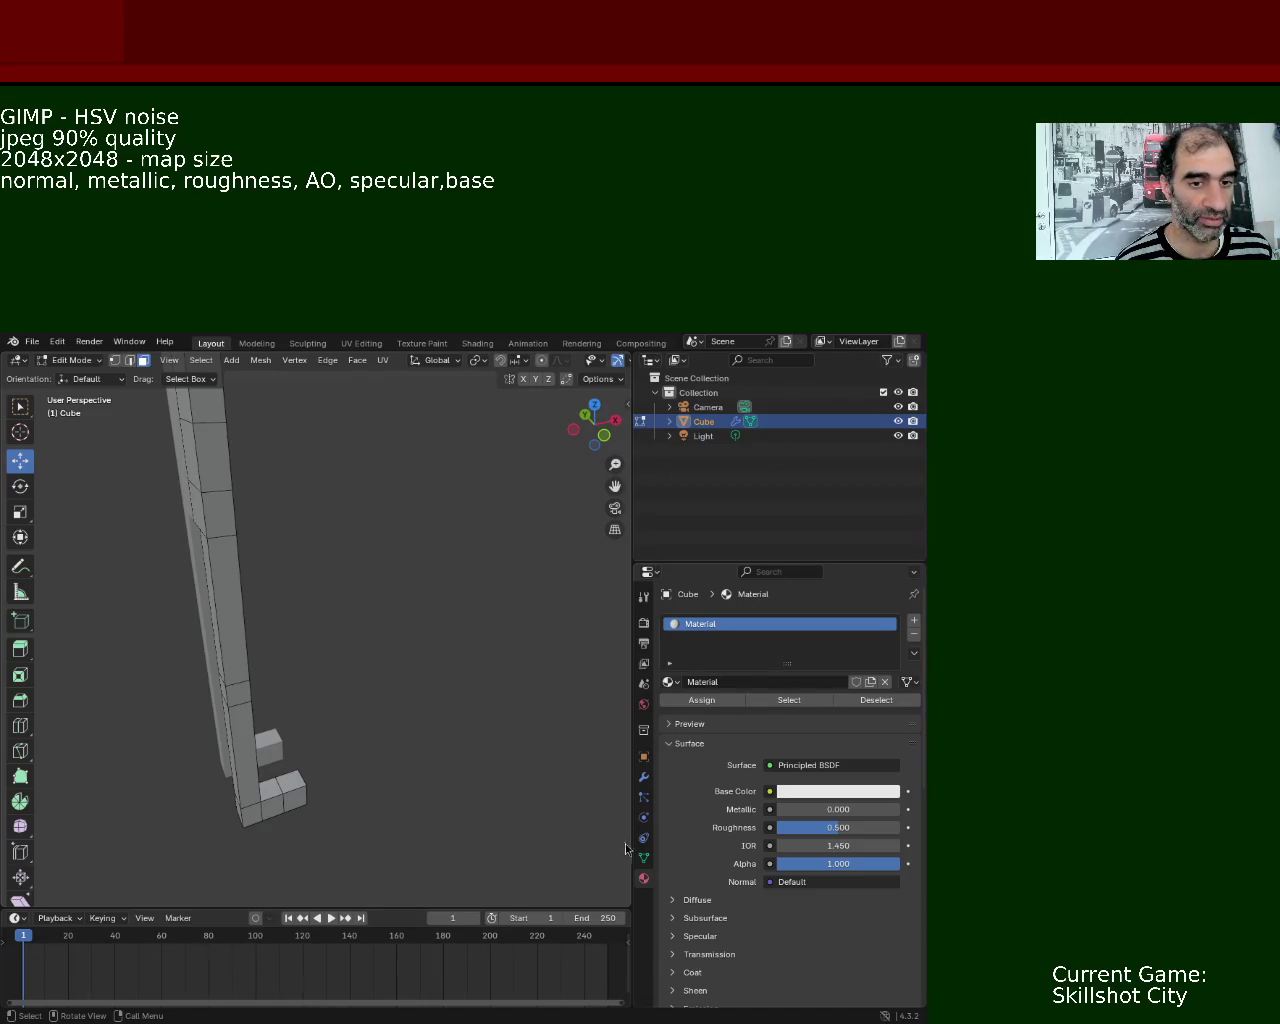
pyautogui.moveTo(474, 910); pyautogui.dragTo(414, 757)
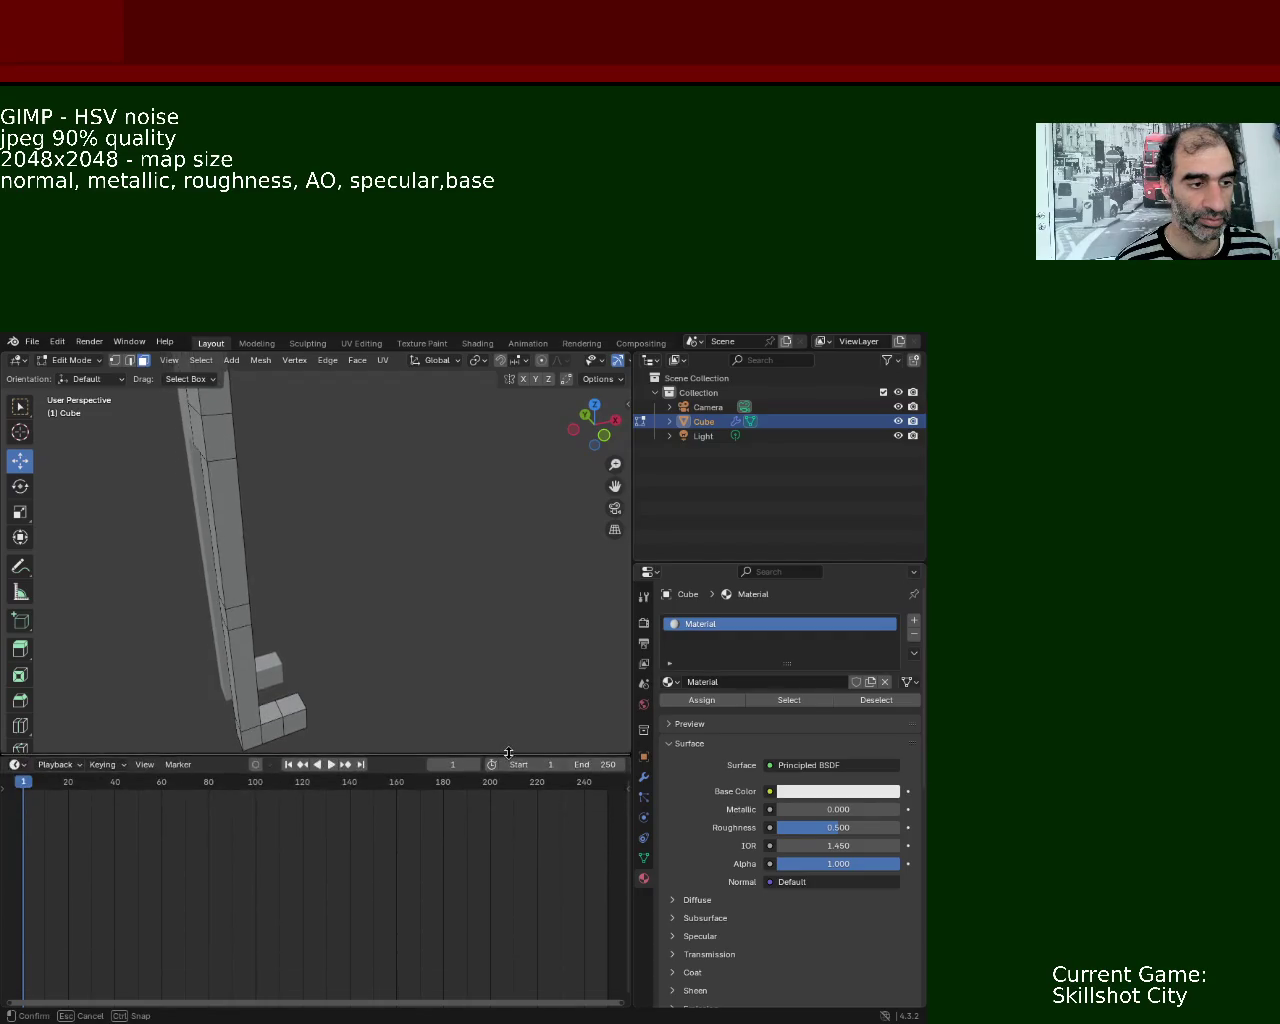
pyautogui.click(17, 765)
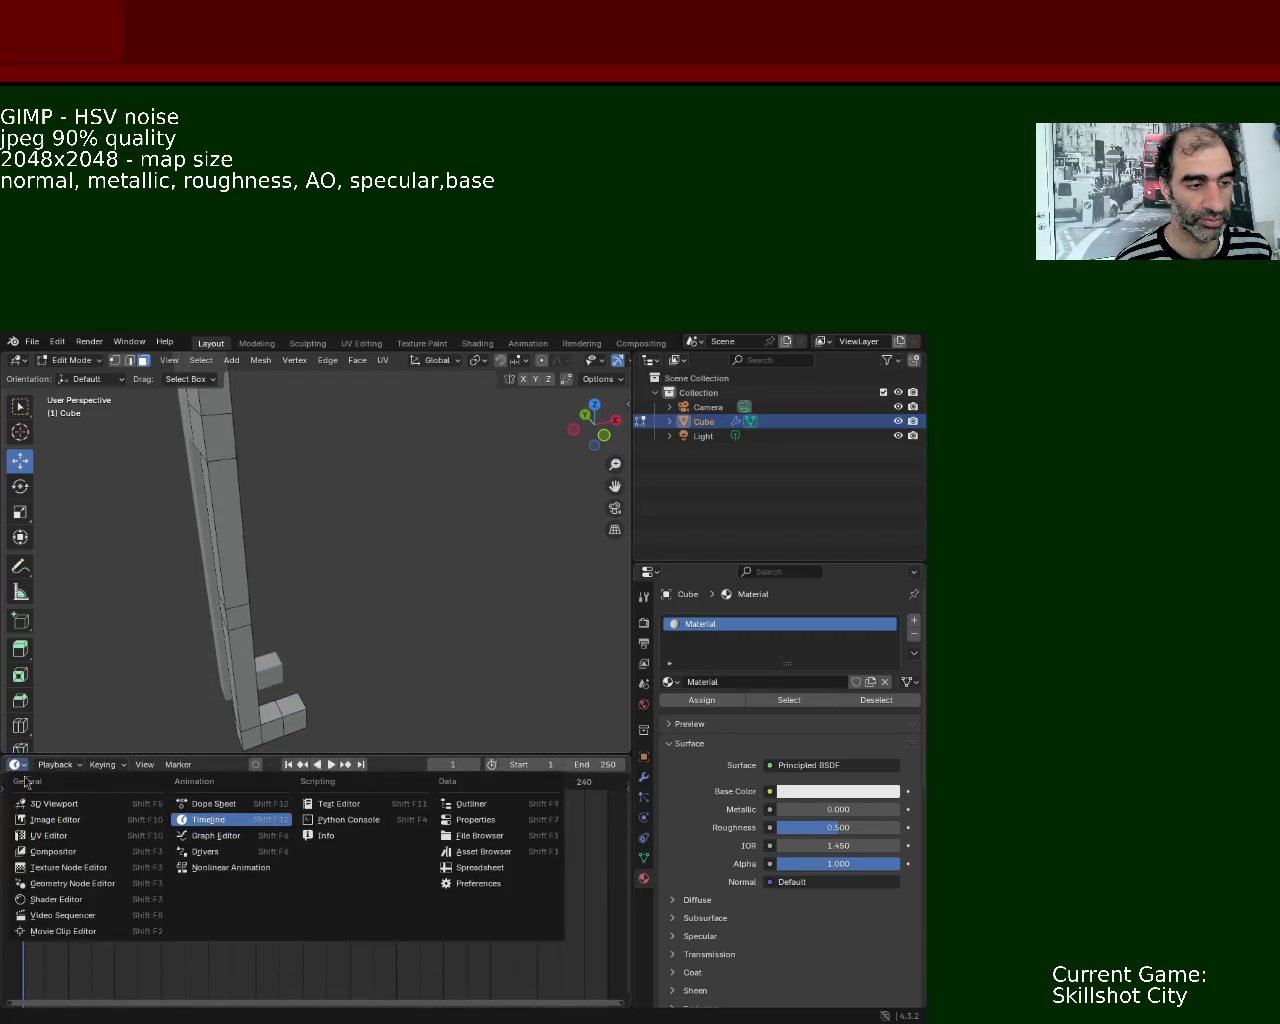
# - Turn the timeline area into the Shader Editor and pan the material nodes into view
pyautogui.click(100, 900)
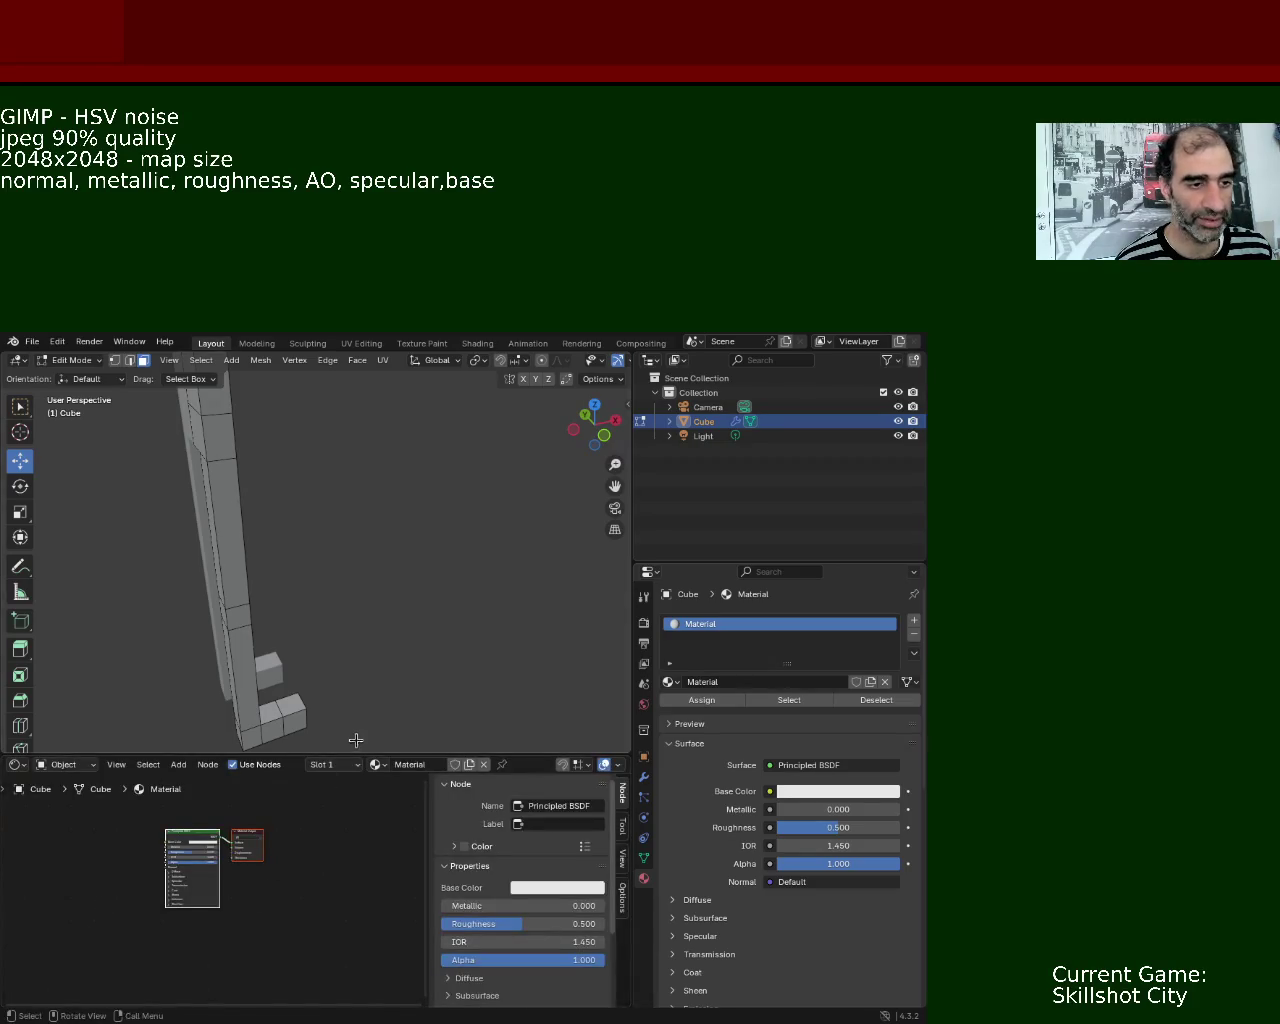
pyautogui.moveTo(358, 755); pyautogui.dragTo(358, 625)
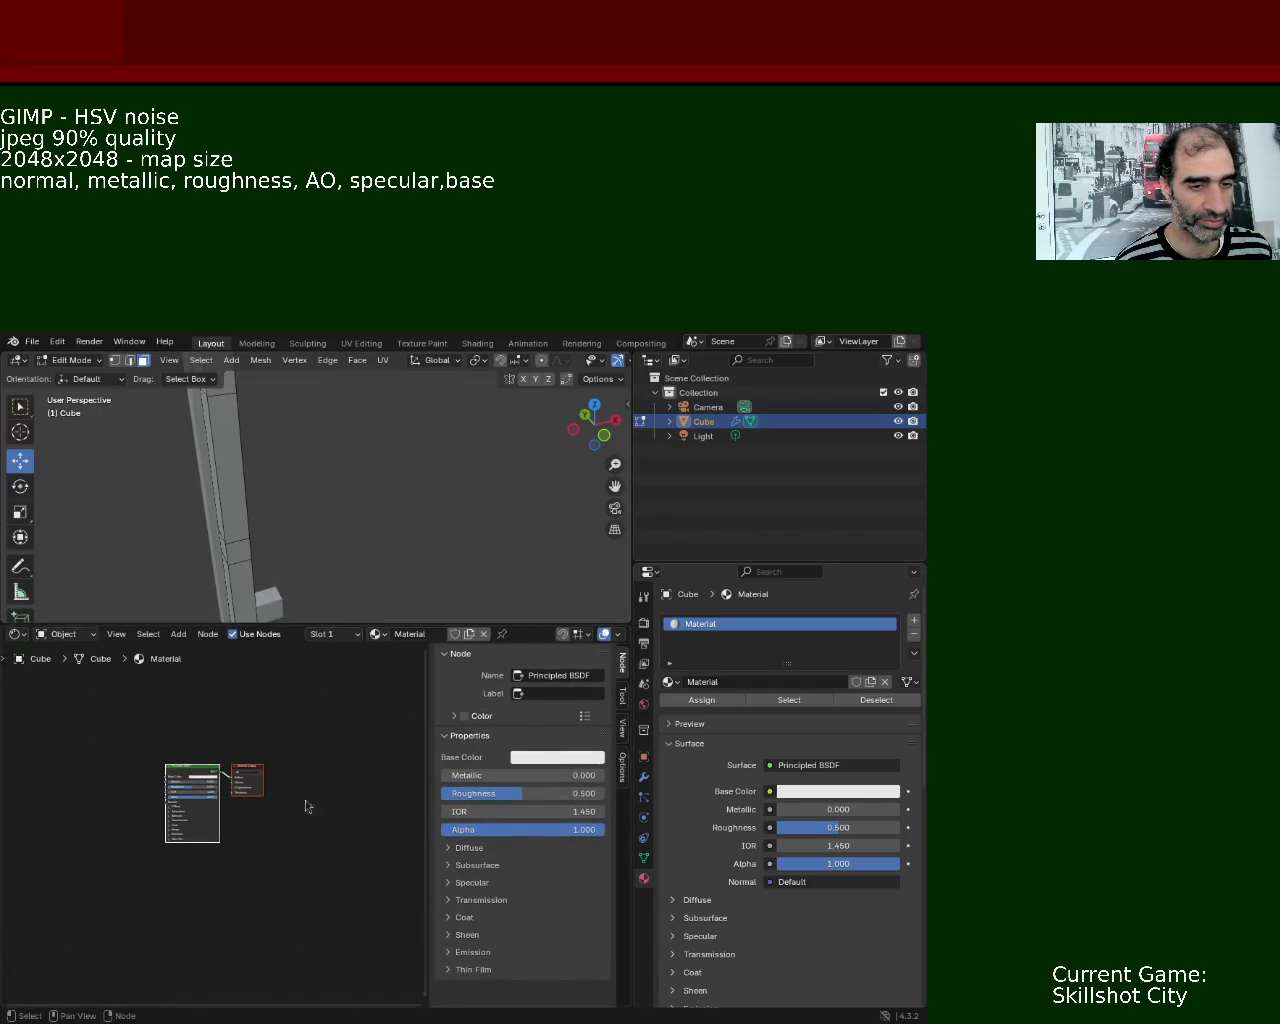
pyautogui.moveTo(338, 720); pyautogui.dragTo(228, 730)
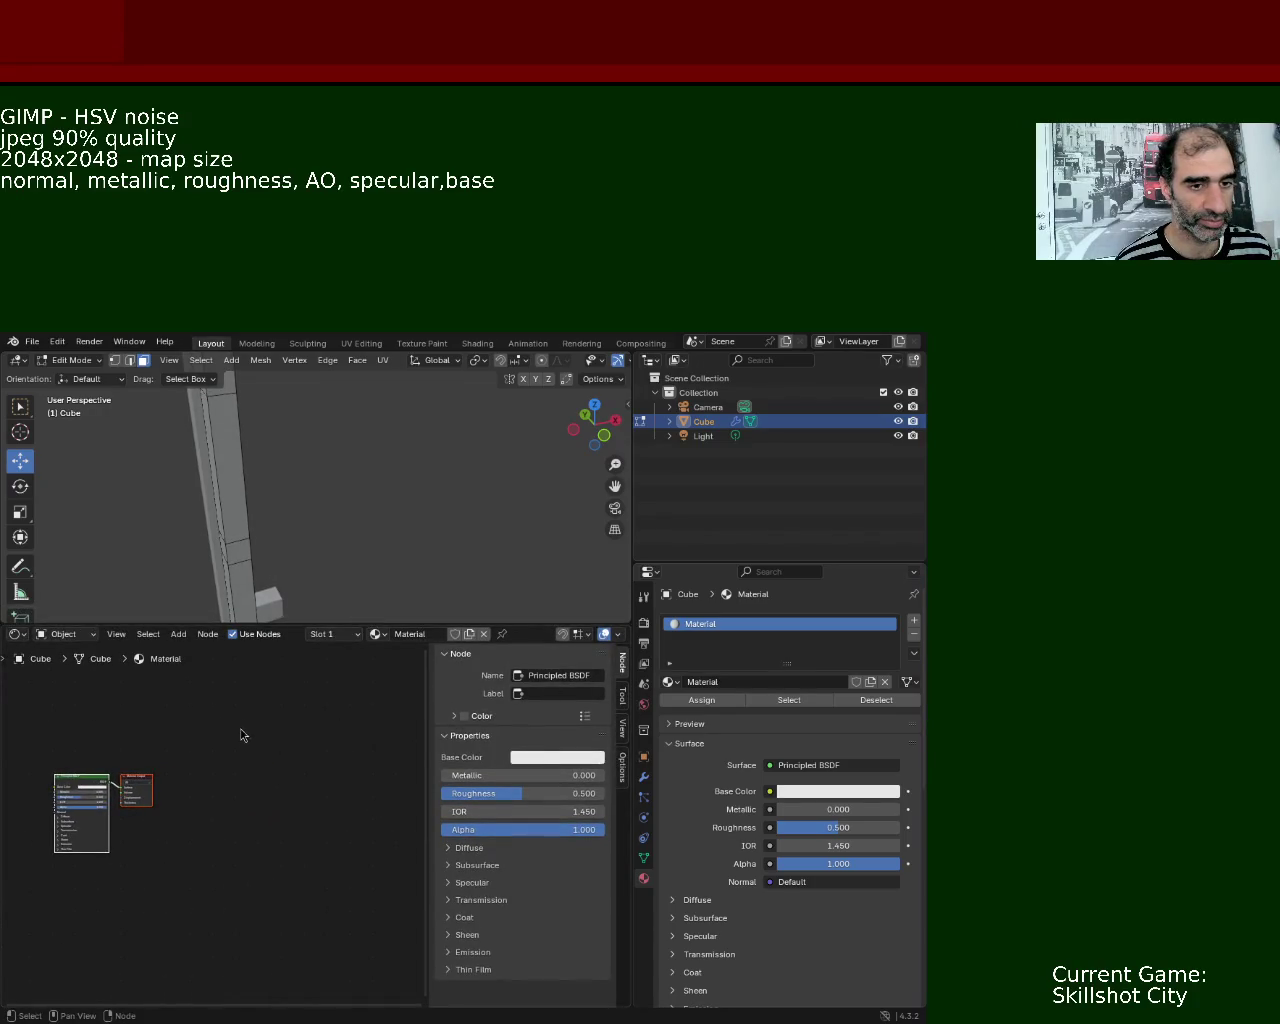
pyautogui.moveTo(120, 748); pyautogui.dragTo(244, 720)
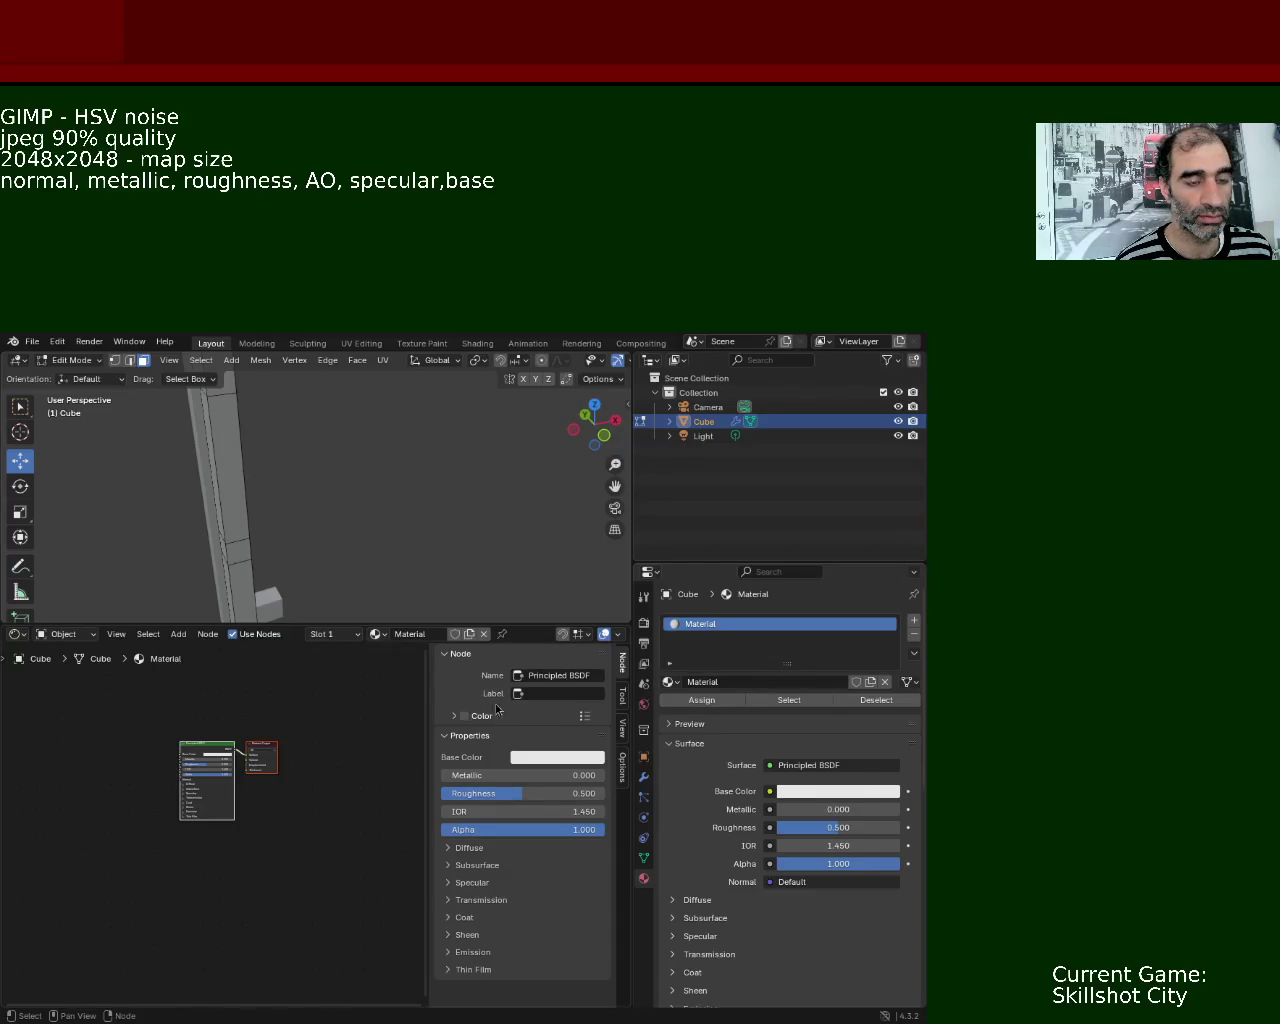
pyautogui.moveTo(137, 714); pyautogui.dragTo(203, 760)
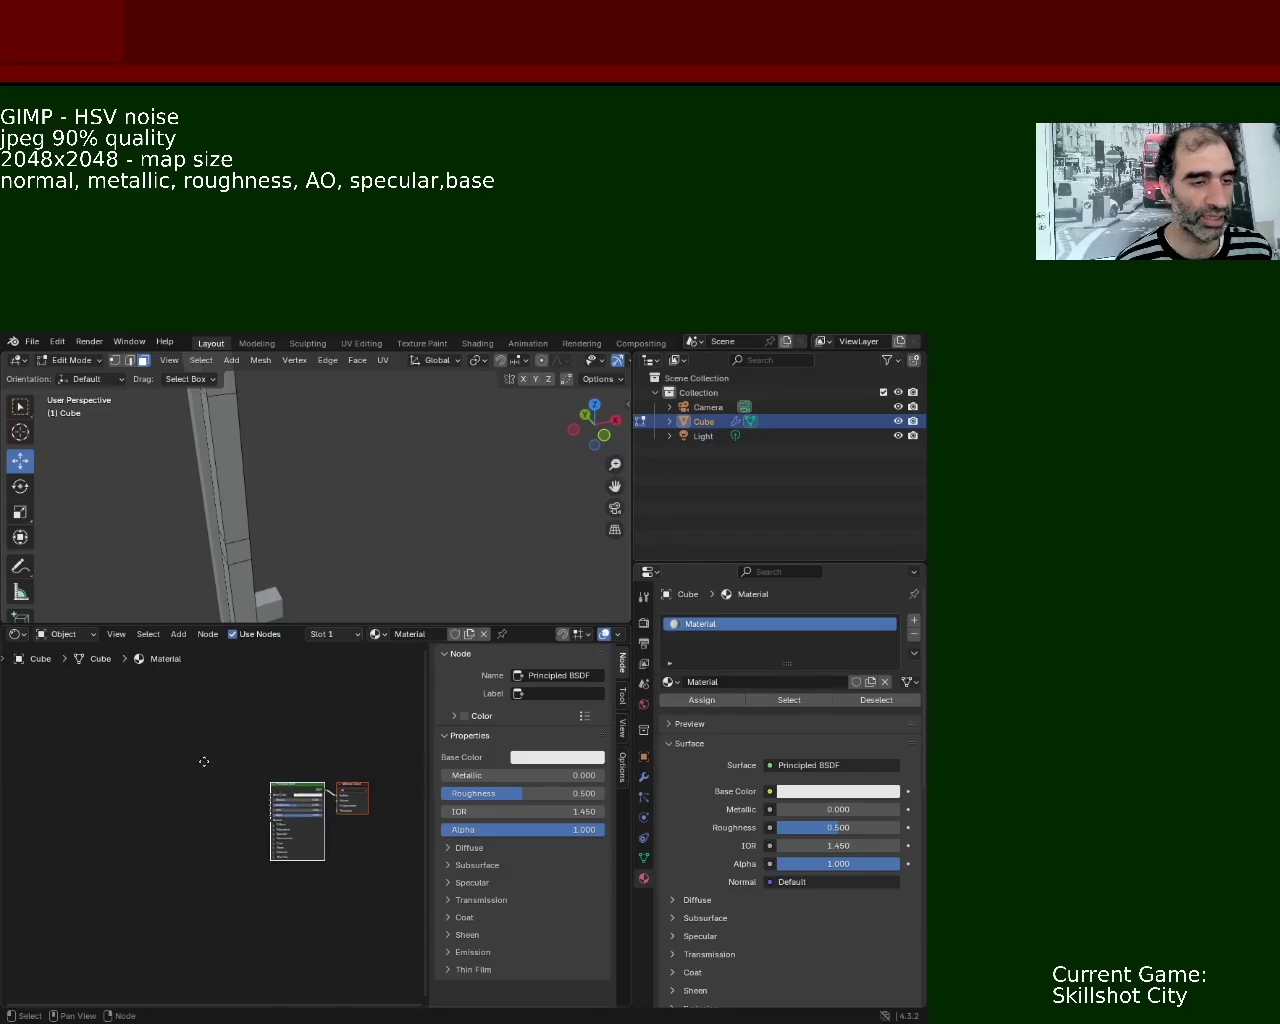
# - Make the node editor taller and bring up the Shift+A node search
pyautogui.moveTo(445, 619); pyautogui.dragTo(445, 570)
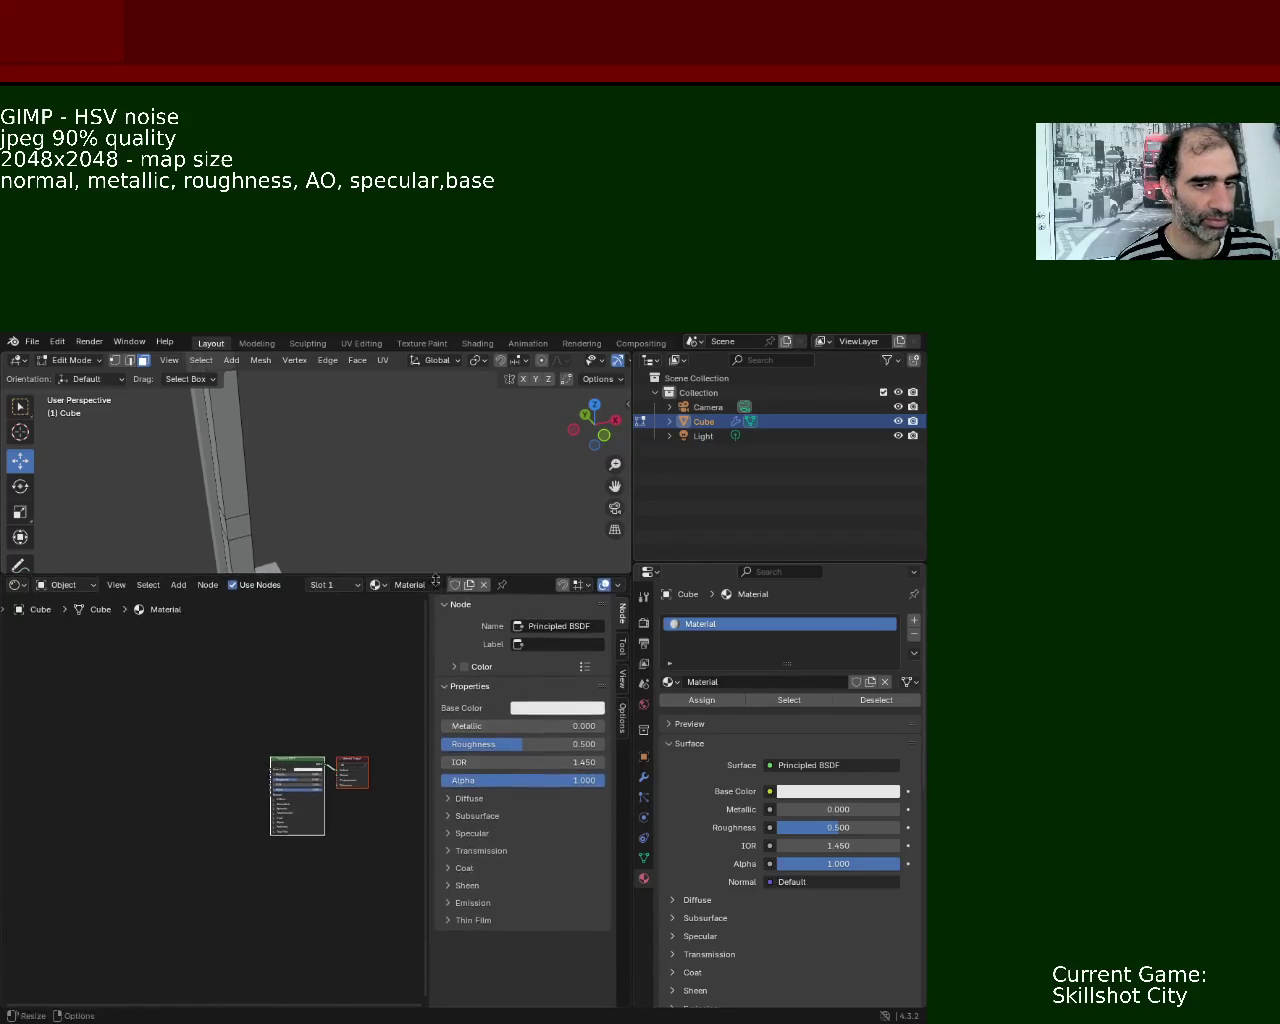
pyautogui.moveTo(215, 732); pyautogui.dragTo(130, 684)
pyautogui.hotkey('shift', 'a')
pyautogui.click(105, 666)
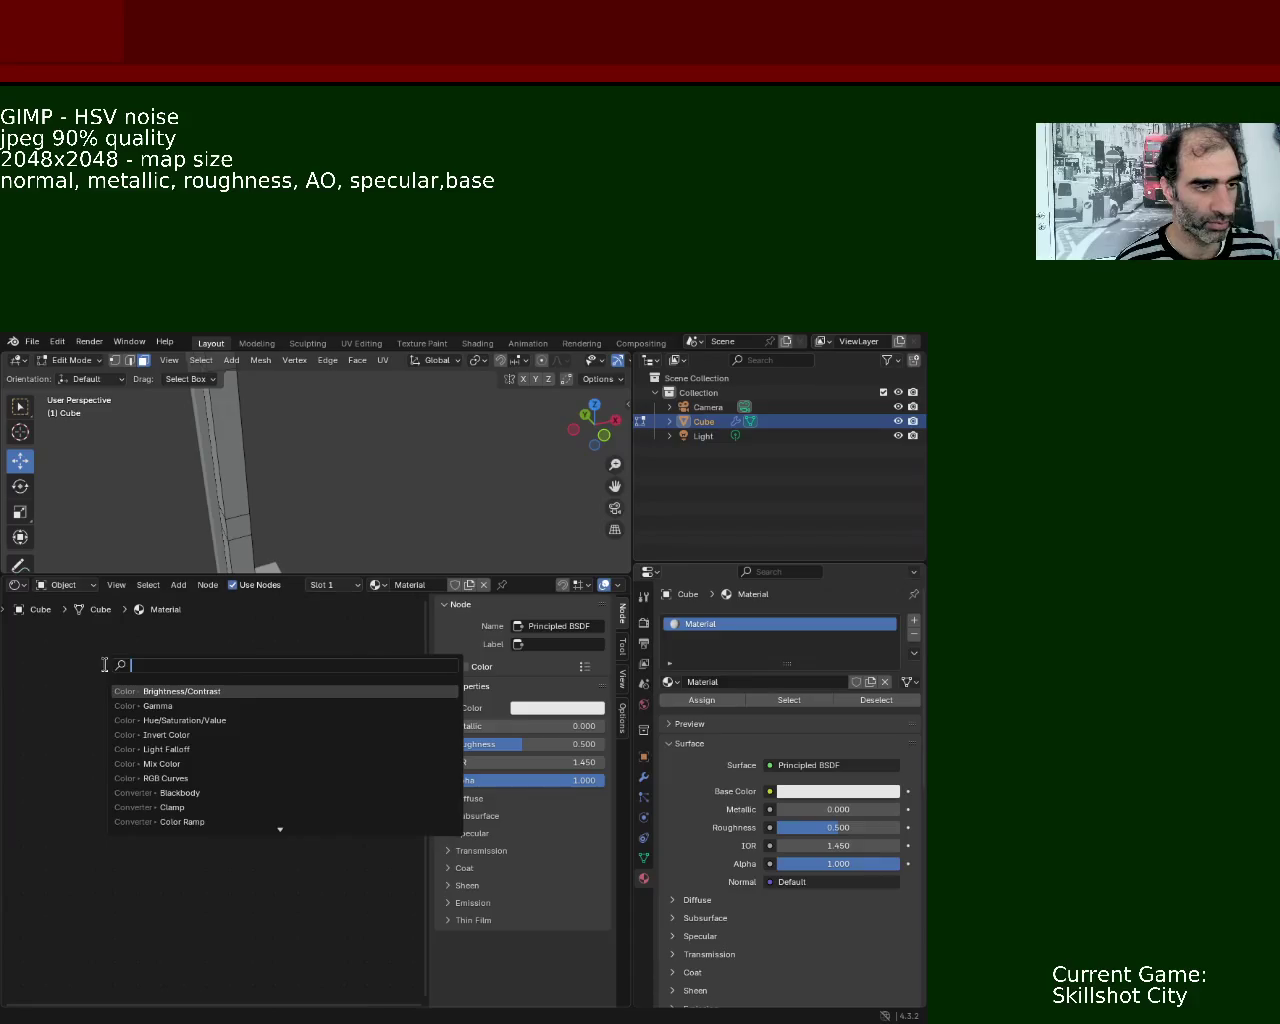
# - Add an Image Texture node, searched as 'image', above-left of the Principled BSDF and hide the sidebar
pyautogui.write('image')
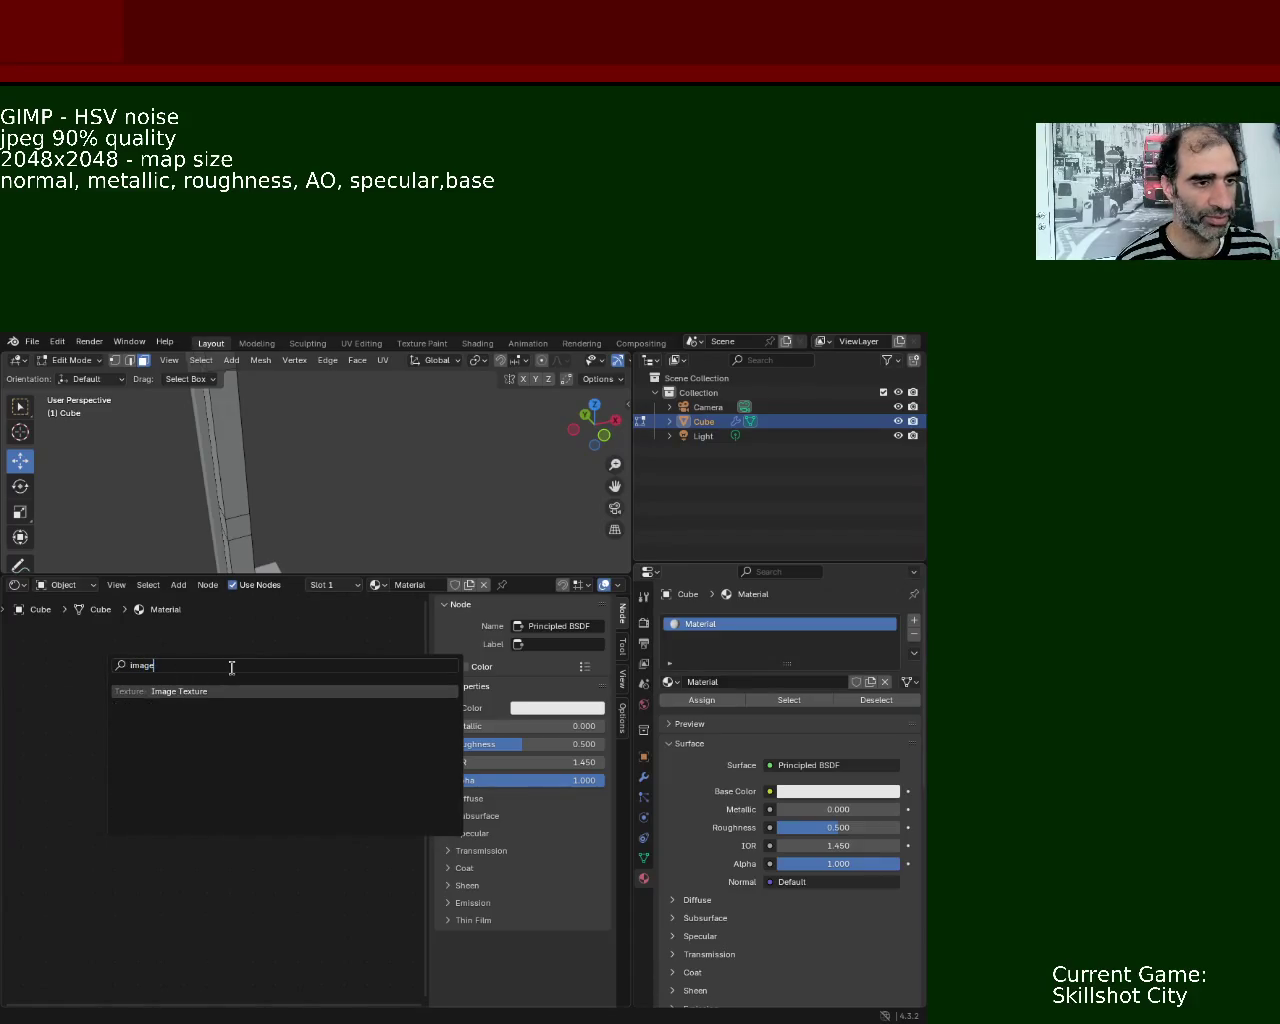
pyautogui.press('Return')
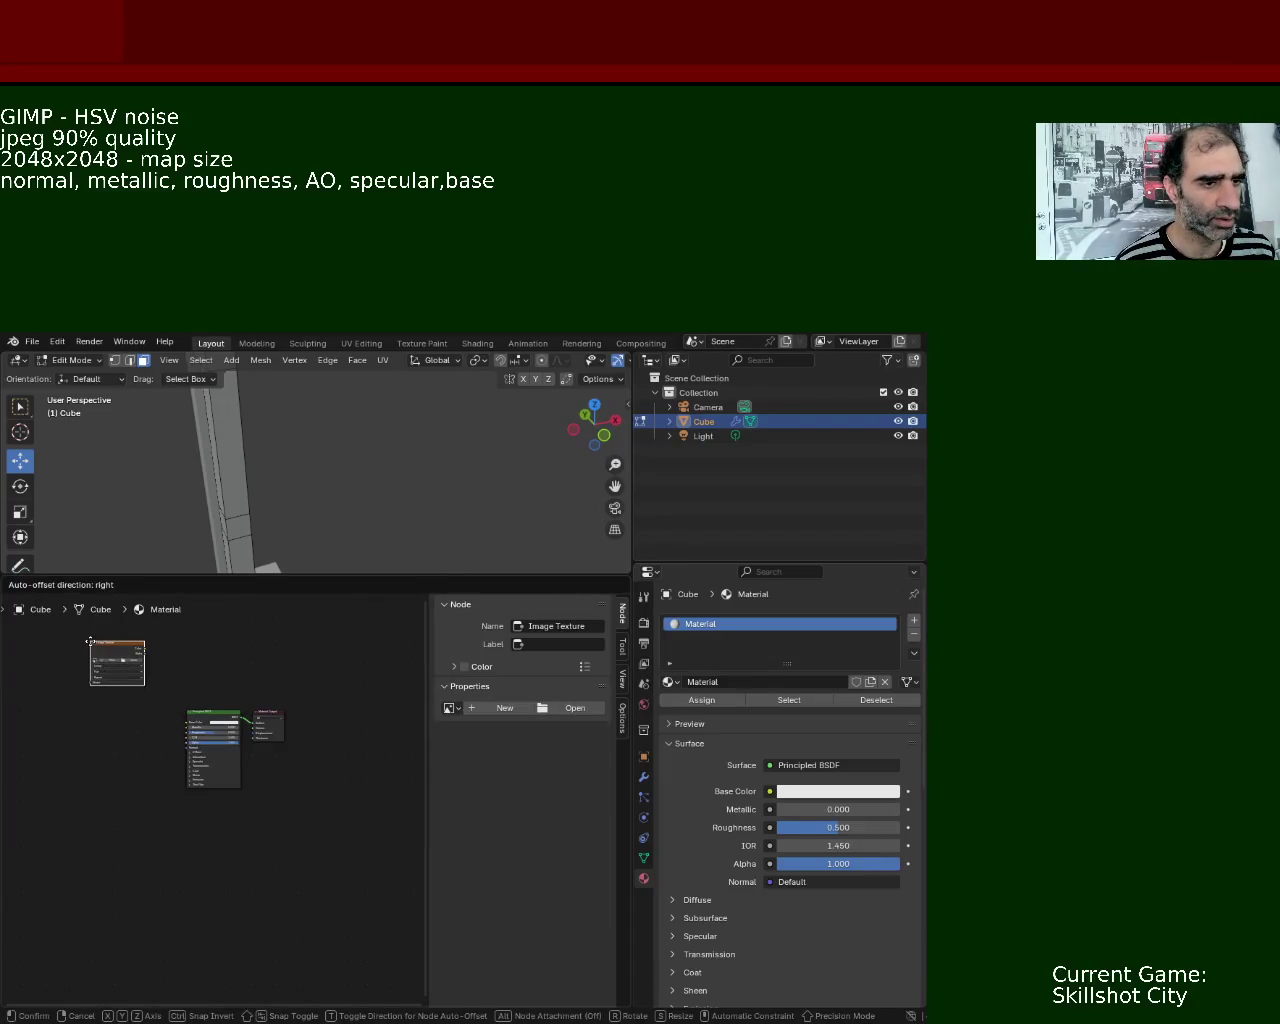
pyautogui.click(93, 644)
pyautogui.moveTo(323, 703); pyautogui.dragTo(376, 746)
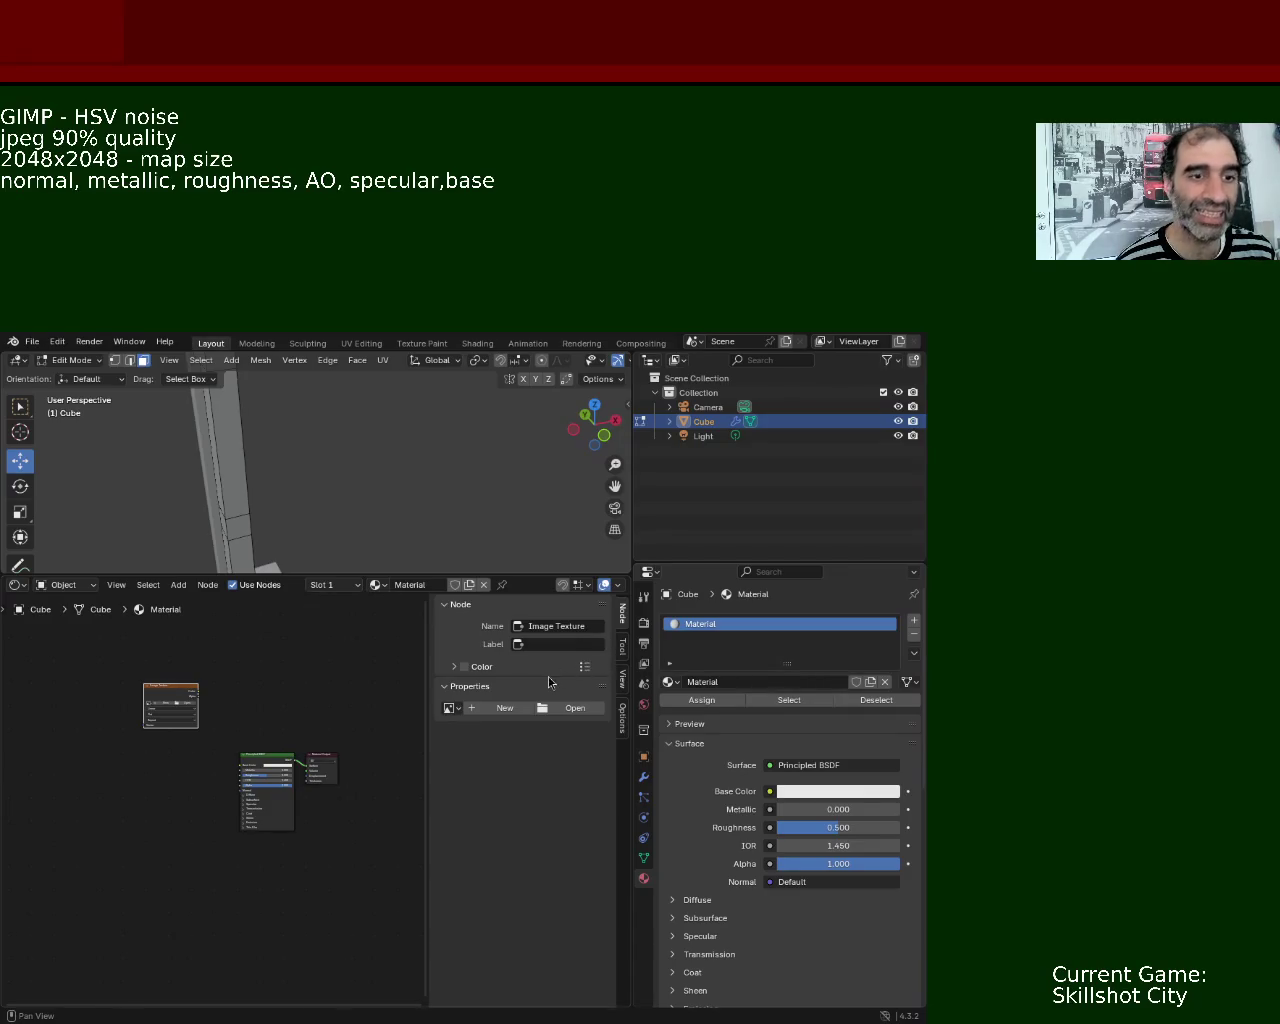
pyautogui.press('n')
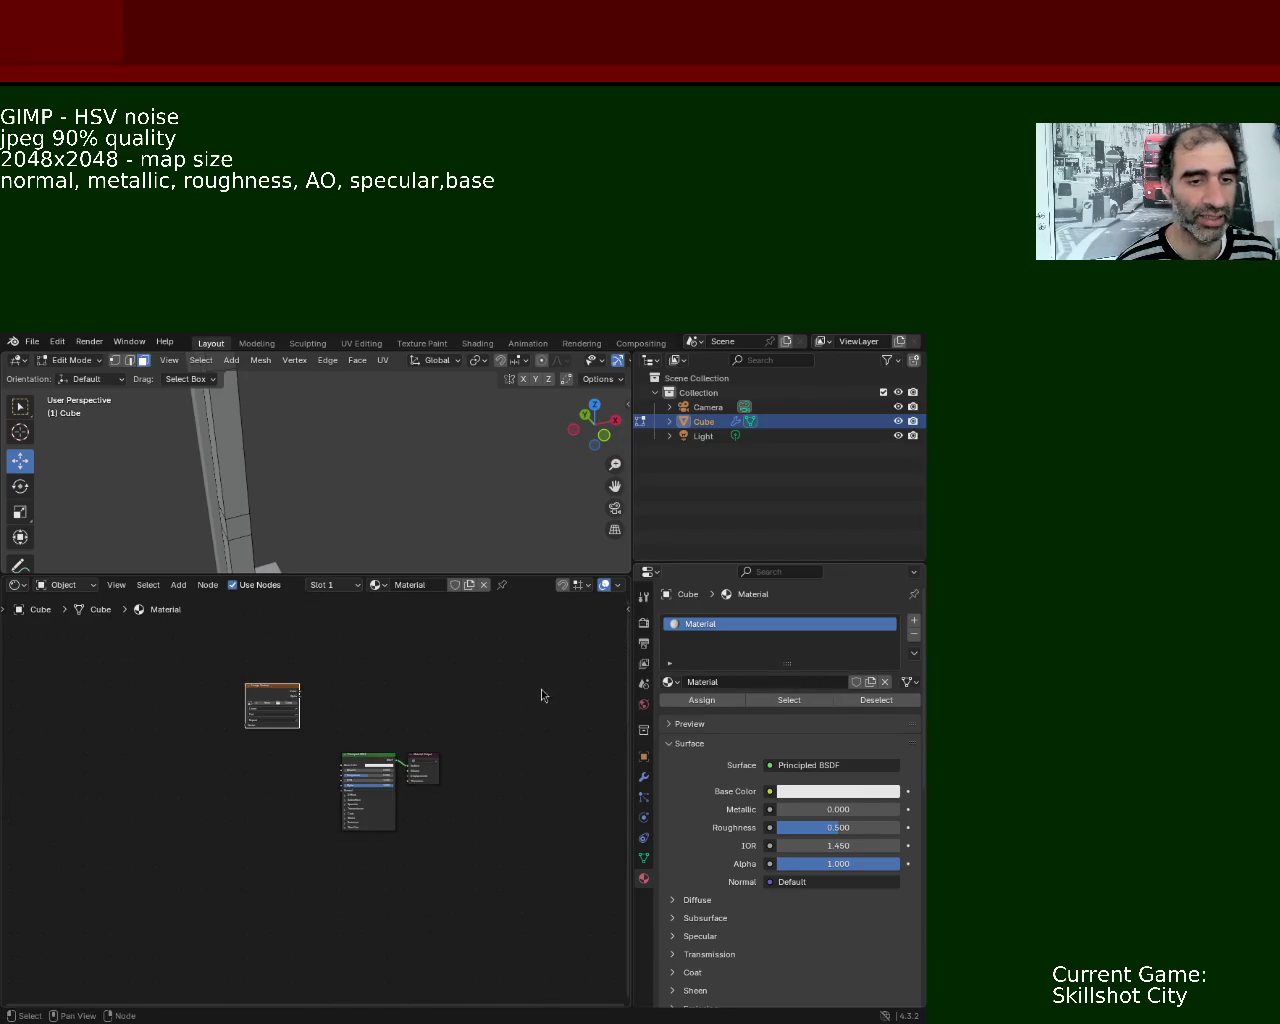
pyautogui.moveTo(330, 765)
pyautogui.mouseDown()
pyautogui.moveTo(342, 695)
pyautogui.moveTo(350, 716)
pyautogui.mouseUp()
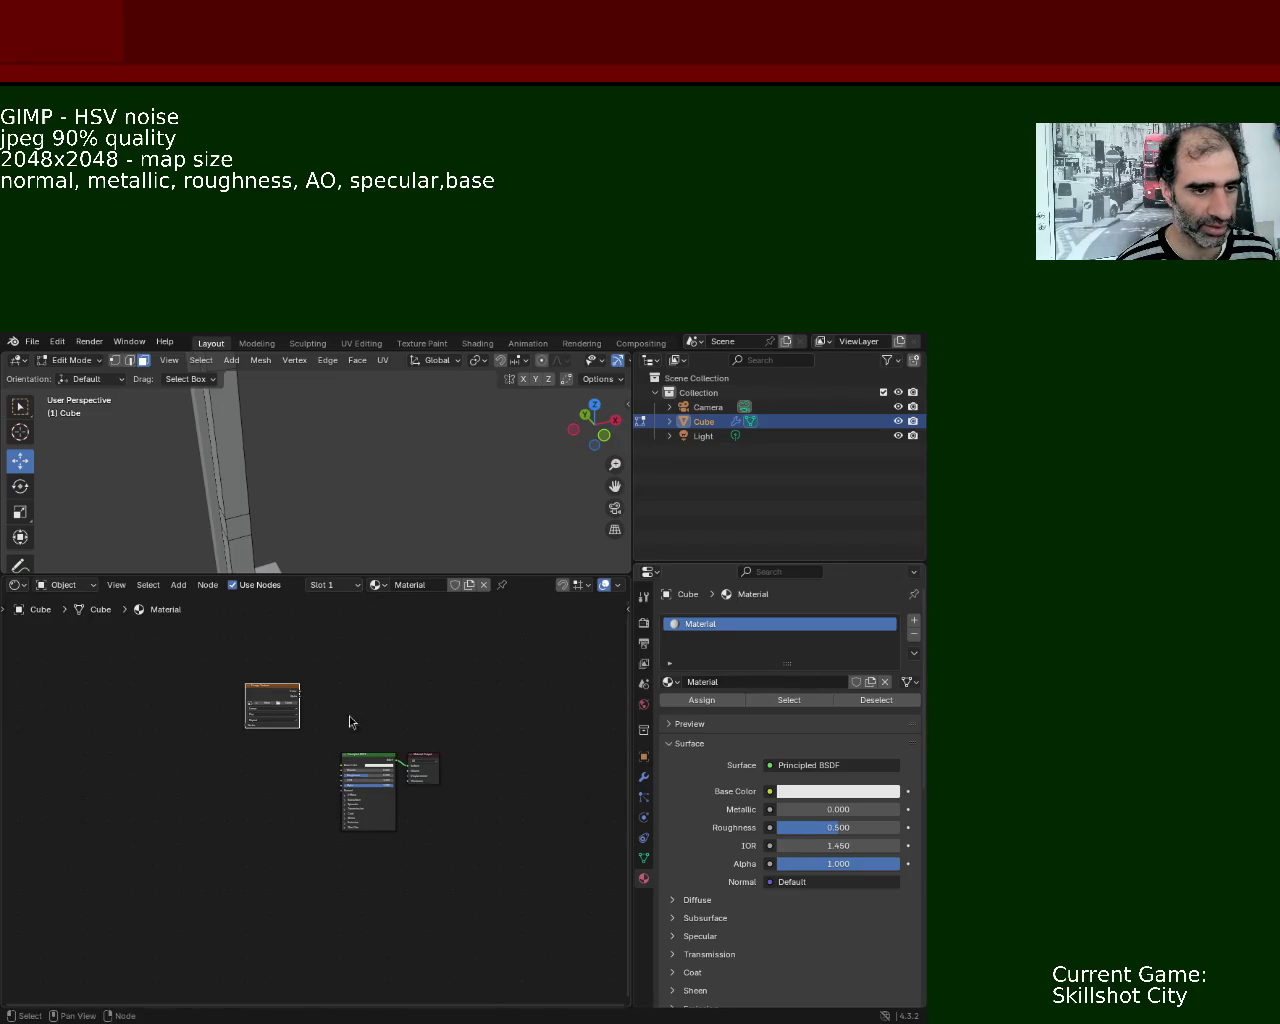
pyautogui.moveTo(250, 760); pyautogui.dragTo(298, 830)
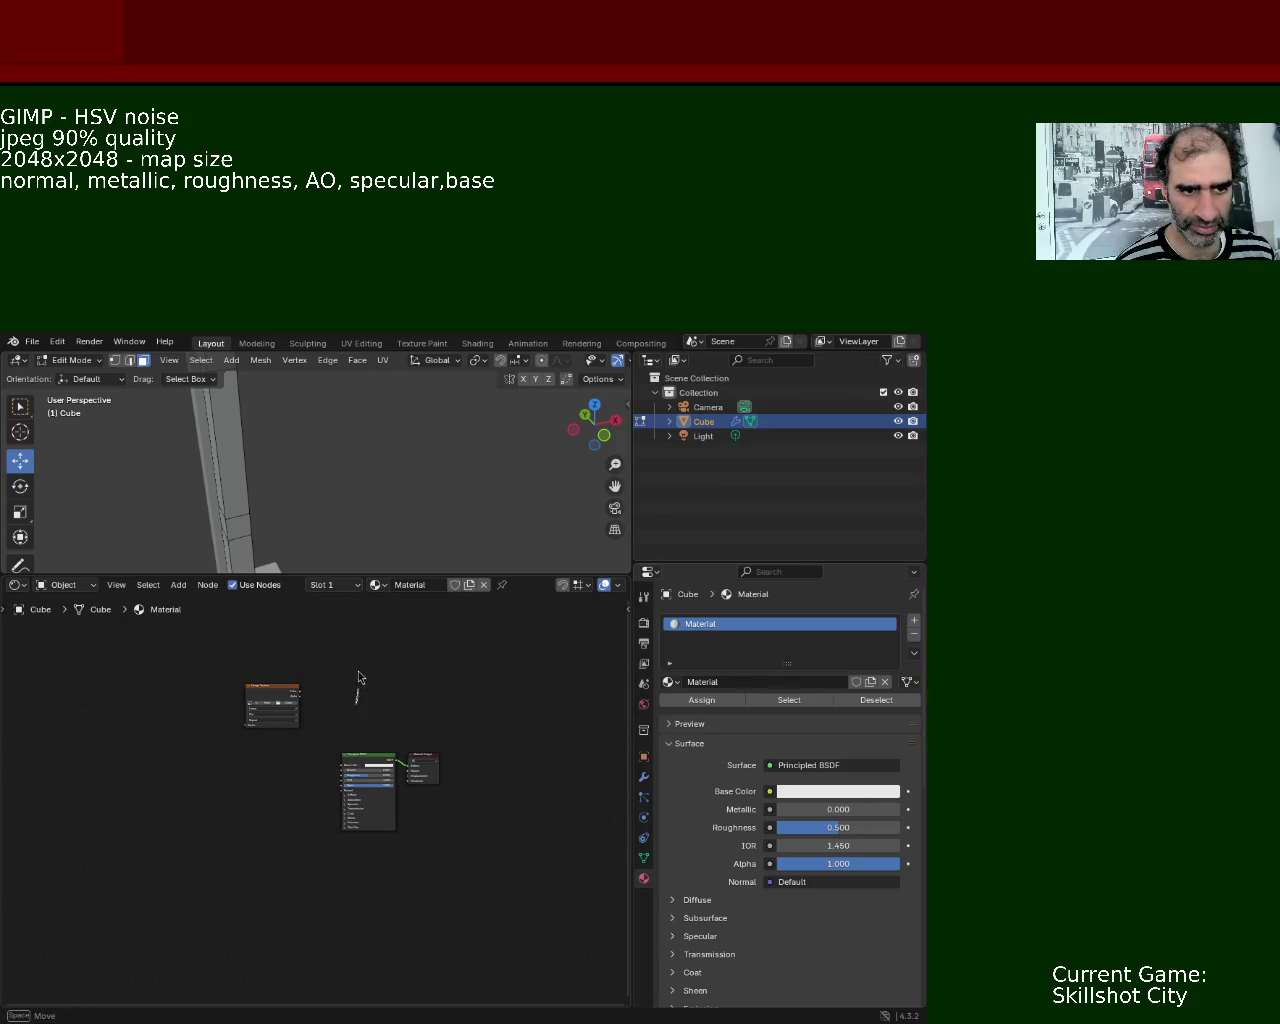
pyautogui.moveTo(568, 658)
pyautogui.mouseDown()
pyautogui.moveTo(484, 710)
pyautogui.moveTo(383, 712)
pyautogui.moveTo(414, 646)
pyautogui.moveTo(523, 731)
pyautogui.mouseUp()
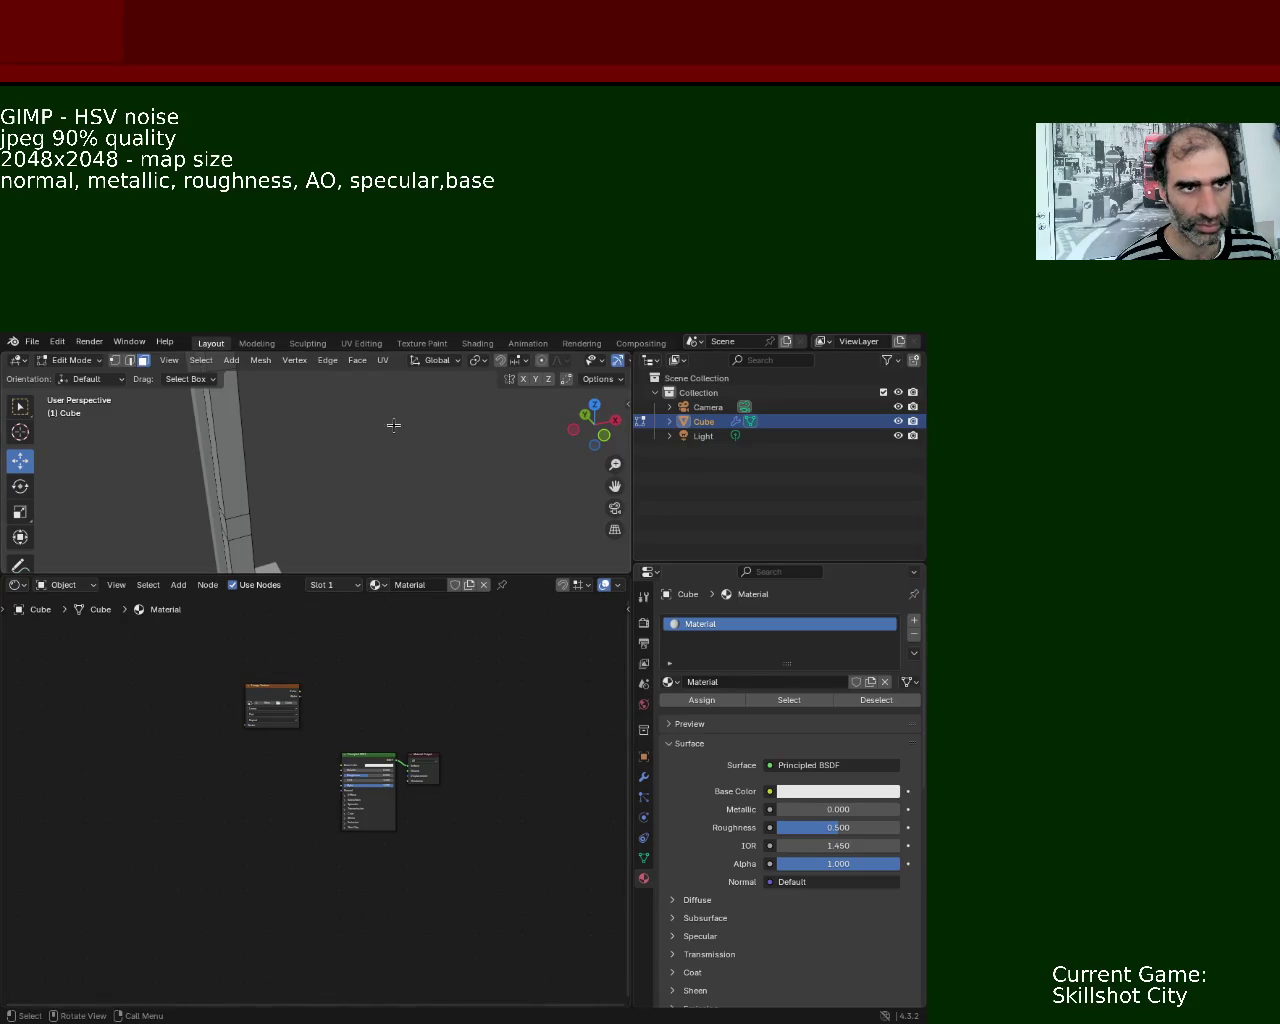
pyautogui.moveTo(633, 403); pyautogui.dragTo(791, 412)
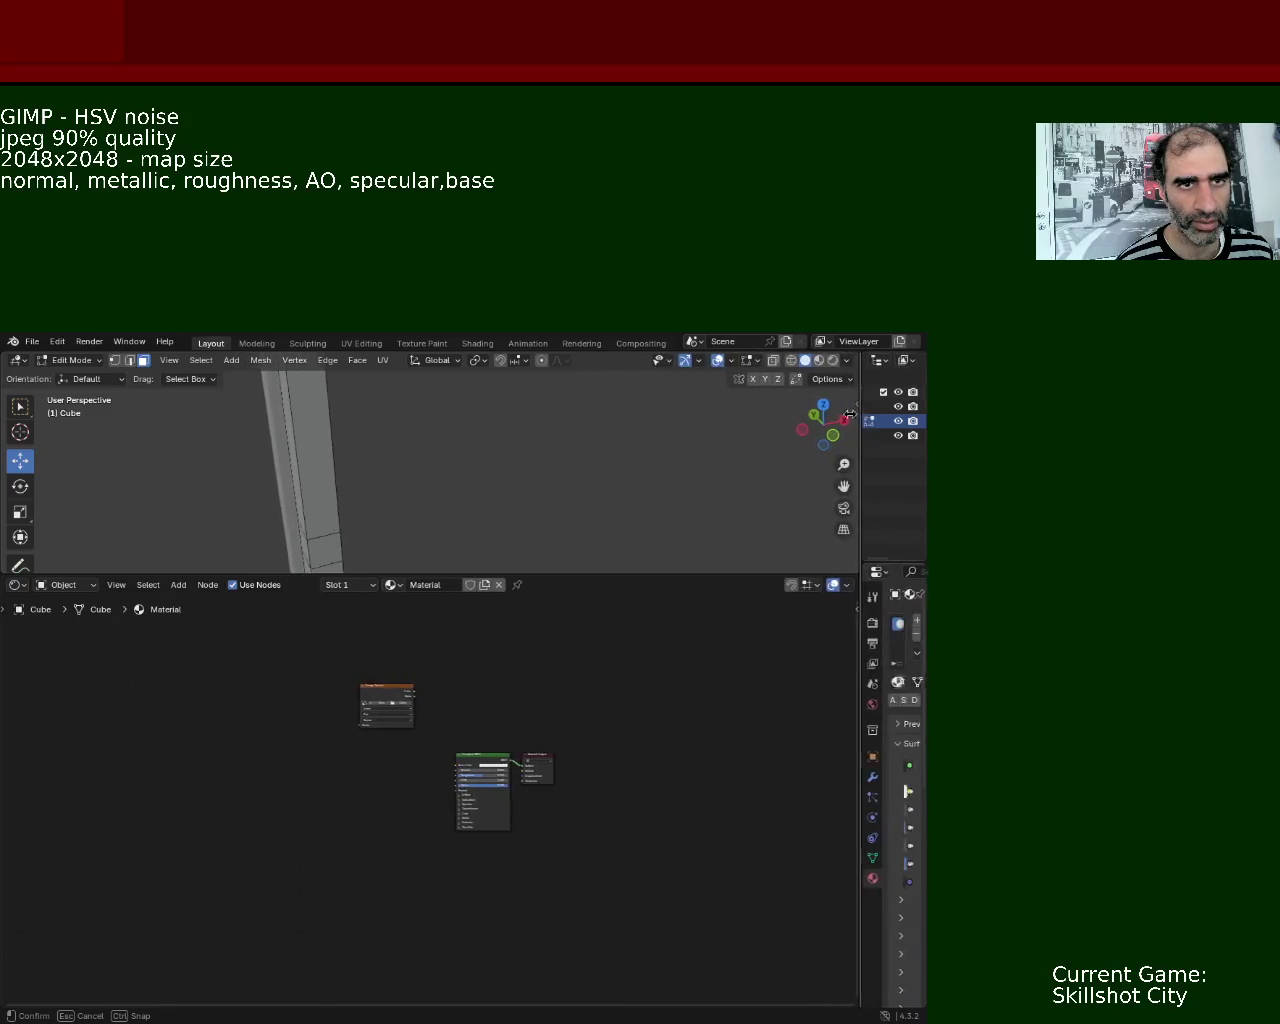
# - Switch the viewport to the Select Box tool and widen the outliner and properties column
pyautogui.moveTo(791, 412); pyautogui.dragTo(797, 412)
pyautogui.click(20, 406)
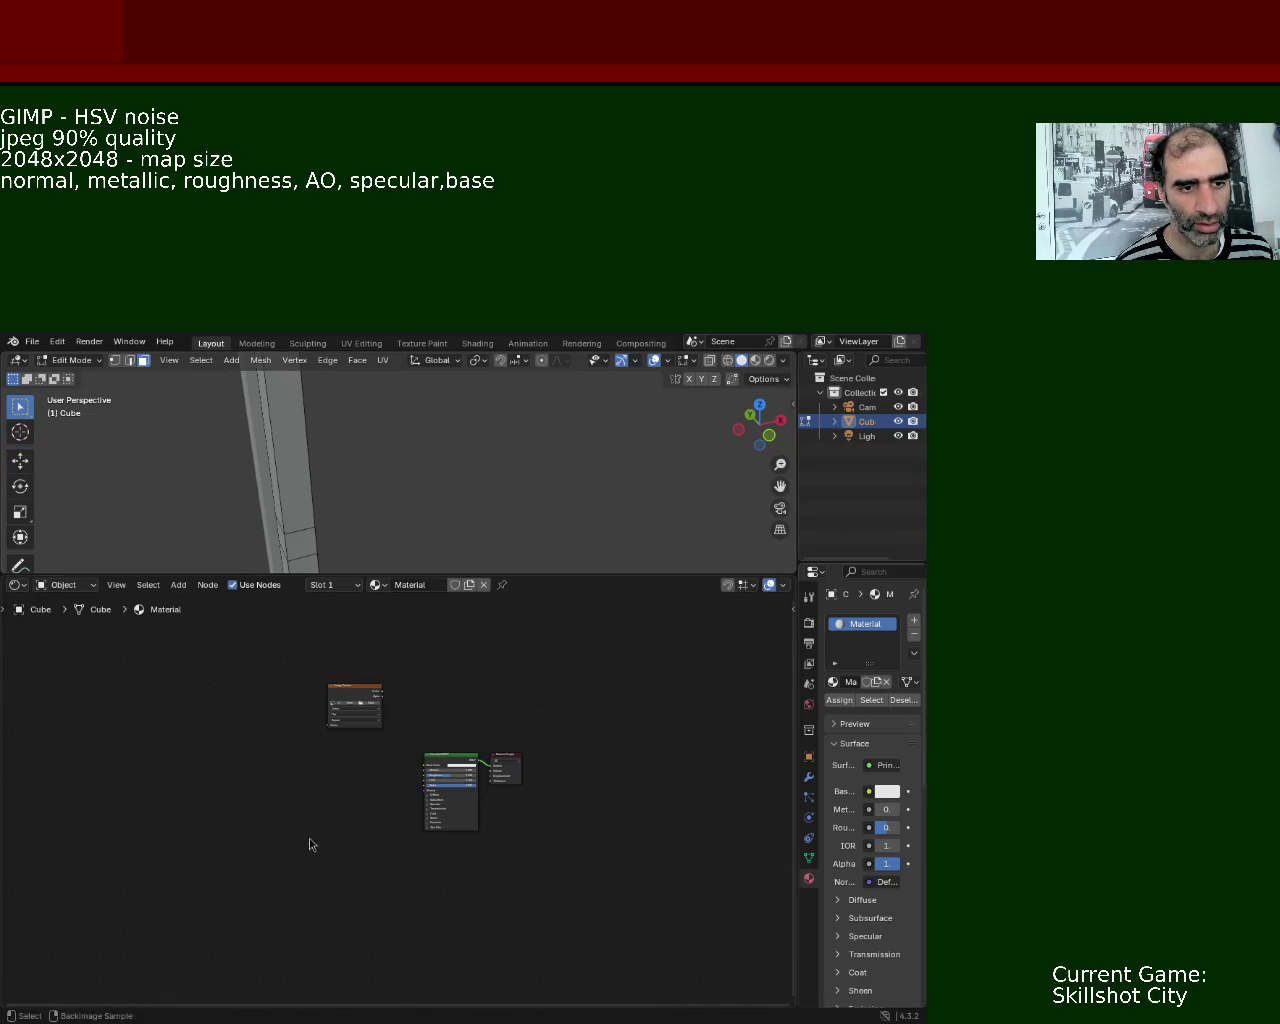
pyautogui.press('super+Down')
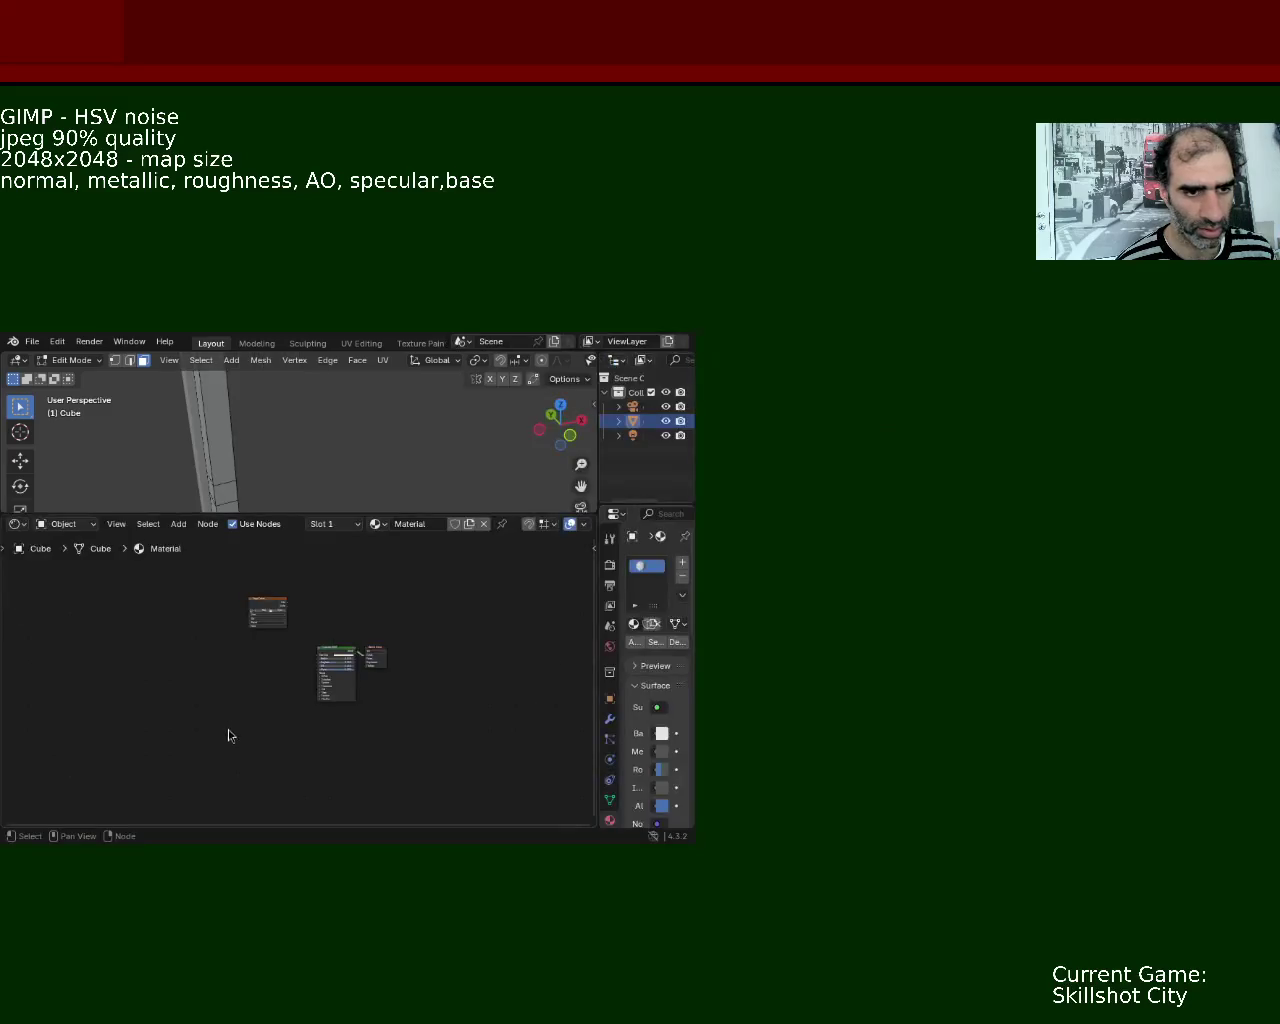
pyautogui.press('super+Up')
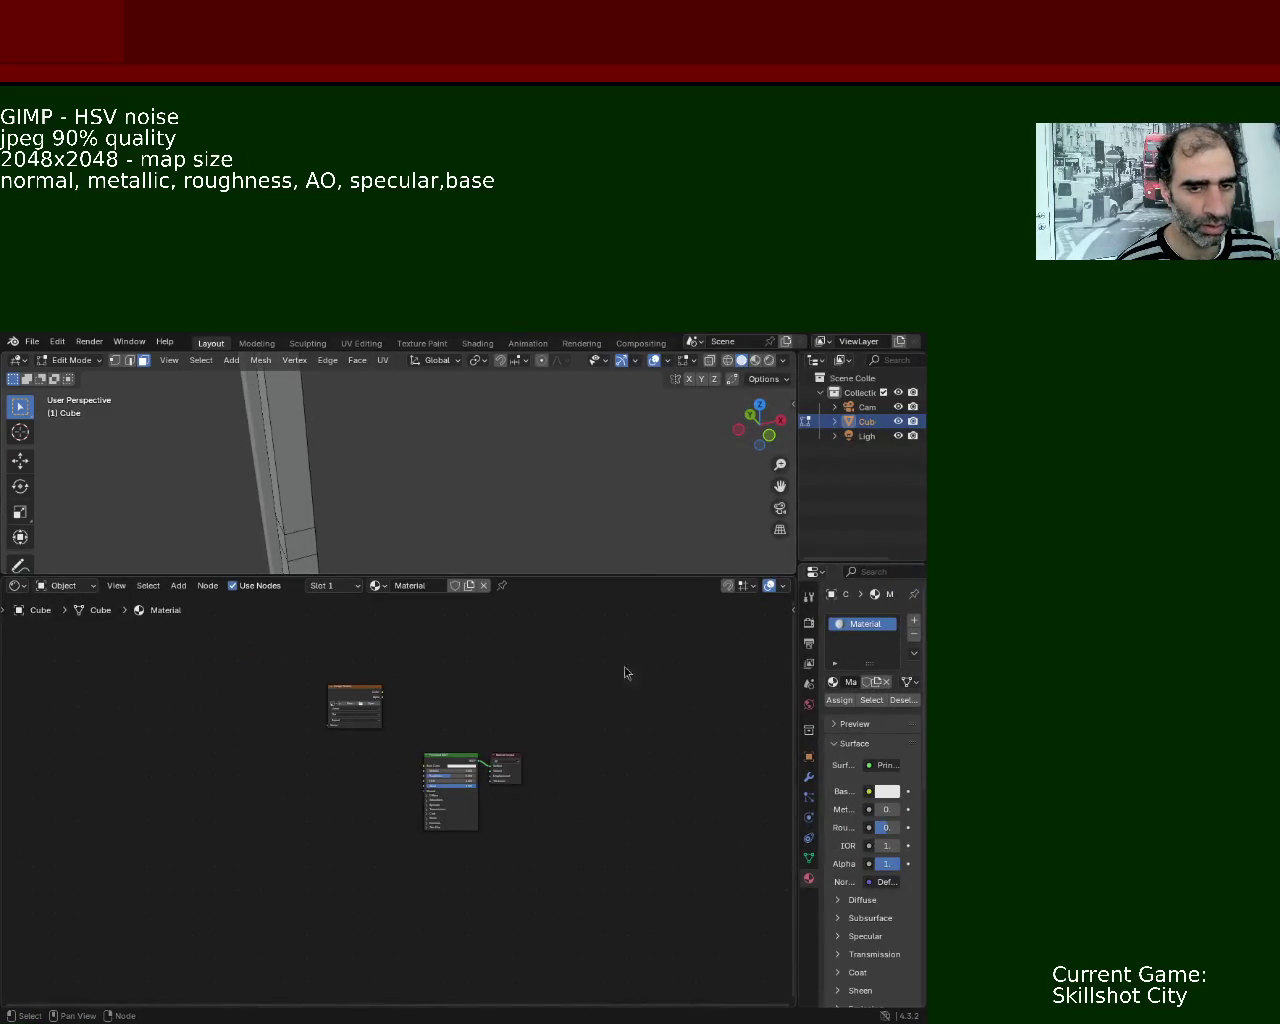
pyautogui.moveTo(797, 520); pyautogui.dragTo(501, 520)
# - Box-select around the shader nodes in the node editor
pyautogui.moveTo(258, 773)
pyautogui.mouseDown()
pyautogui.moveTo(386, 710)
pyautogui.moveTo(423, 849)
pyautogui.moveTo(289, 929)
pyautogui.moveTo(186, 847)
pyautogui.moveTo(197, 815)
pyautogui.mouseUp()
pyautogui.press('b')
pyautogui.moveTo(192, 906); pyautogui.dragTo(173, 837)
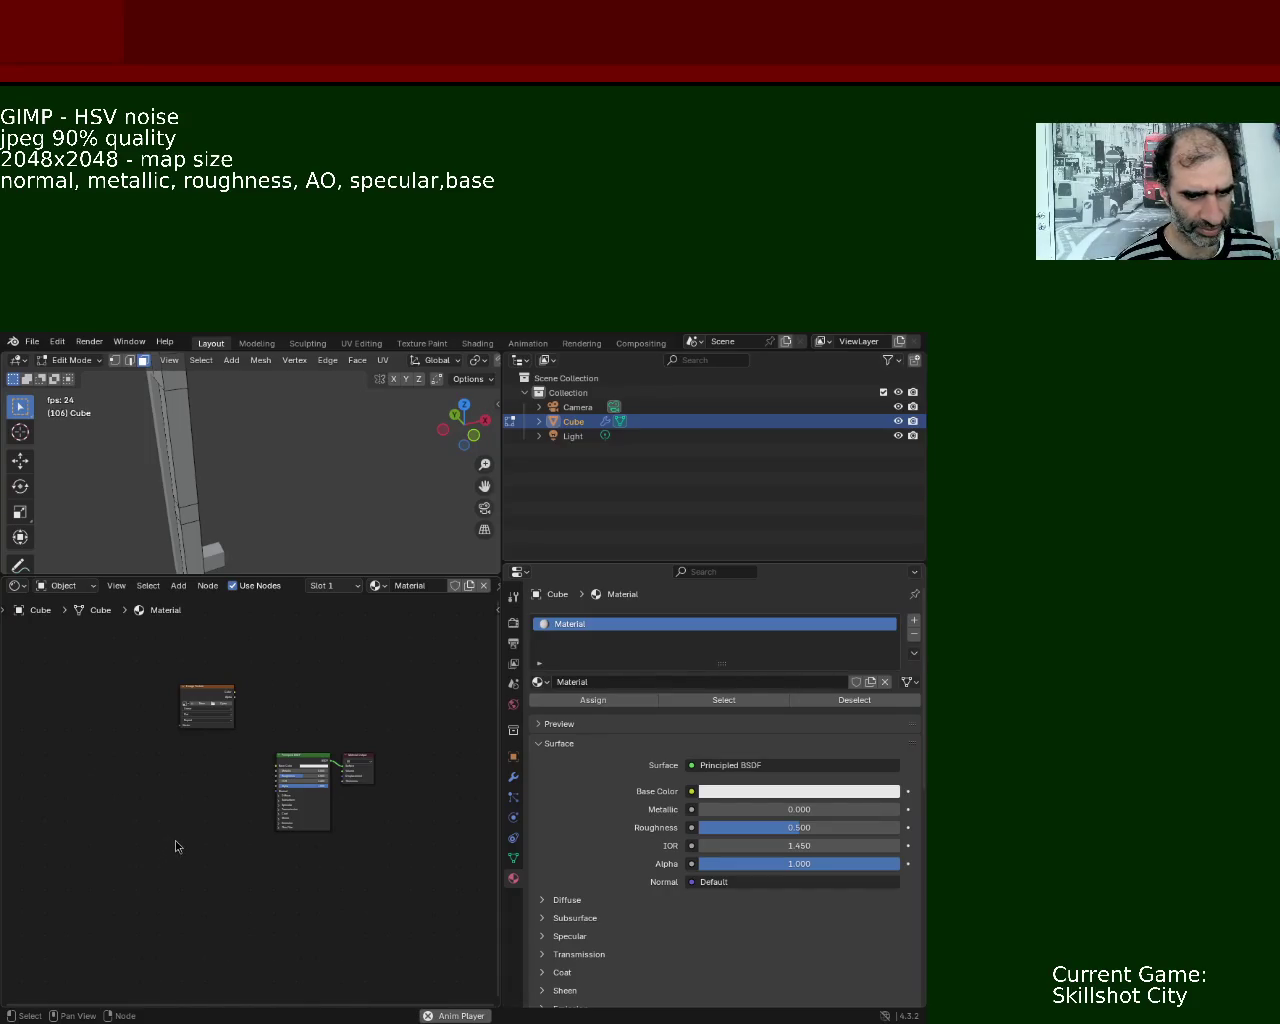
pyautogui.moveTo(177, 840)
pyautogui.mouseDown()
pyautogui.moveTo(214, 757)
pyautogui.moveTo(186, 830)
pyautogui.mouseUp()
pyautogui.press('b')
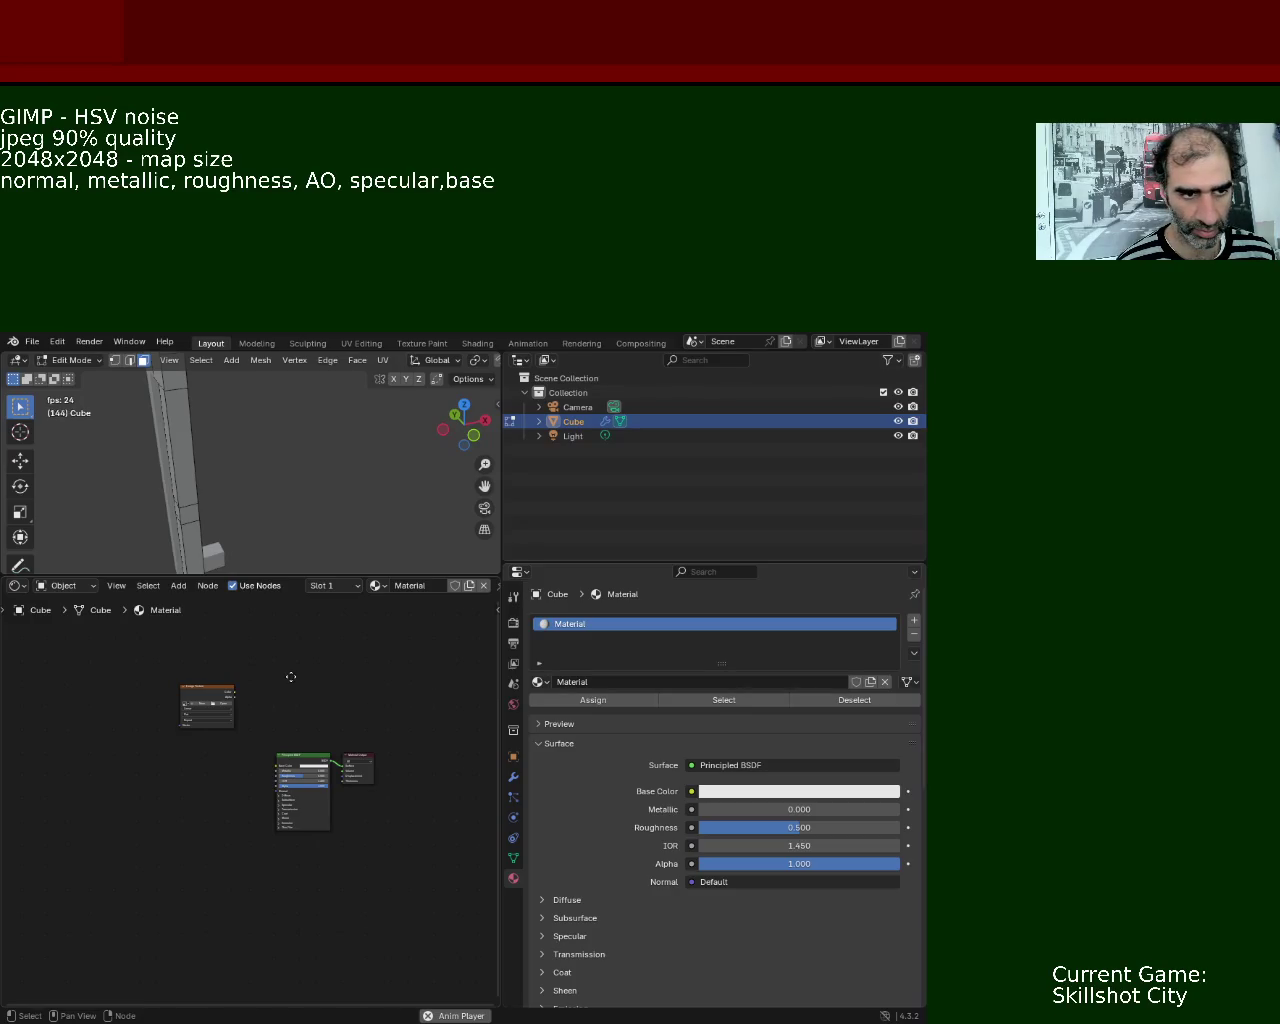
pyautogui.moveTo(291, 677); pyautogui.dragTo(294, 703)
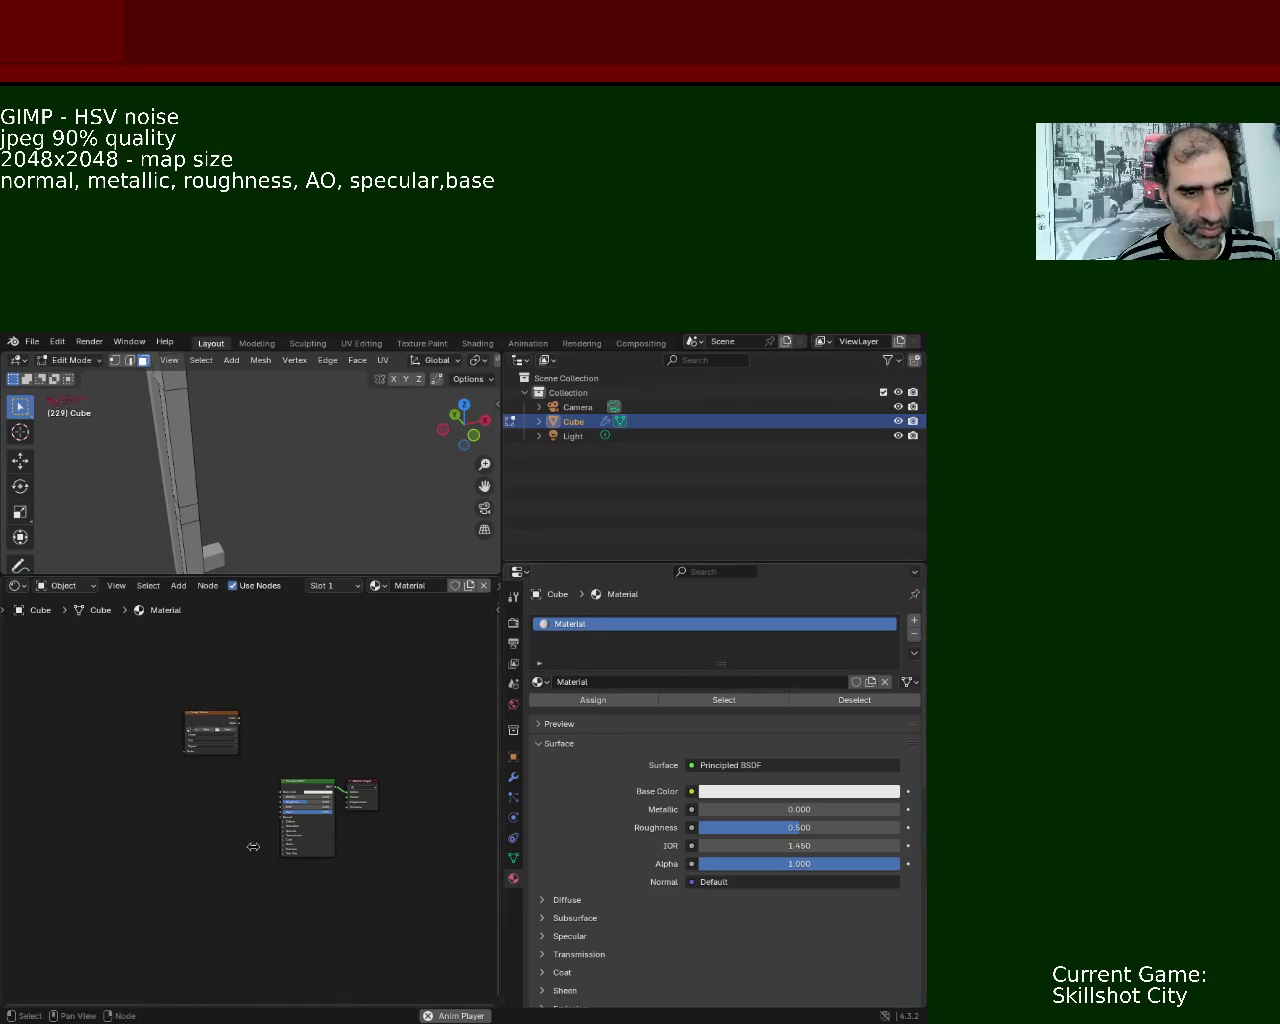
pyautogui.moveTo(228, 848)
pyautogui.mouseDown()
pyautogui.moveTo(408, 816)
pyautogui.moveTo(390, 878)
pyautogui.mouseUp()
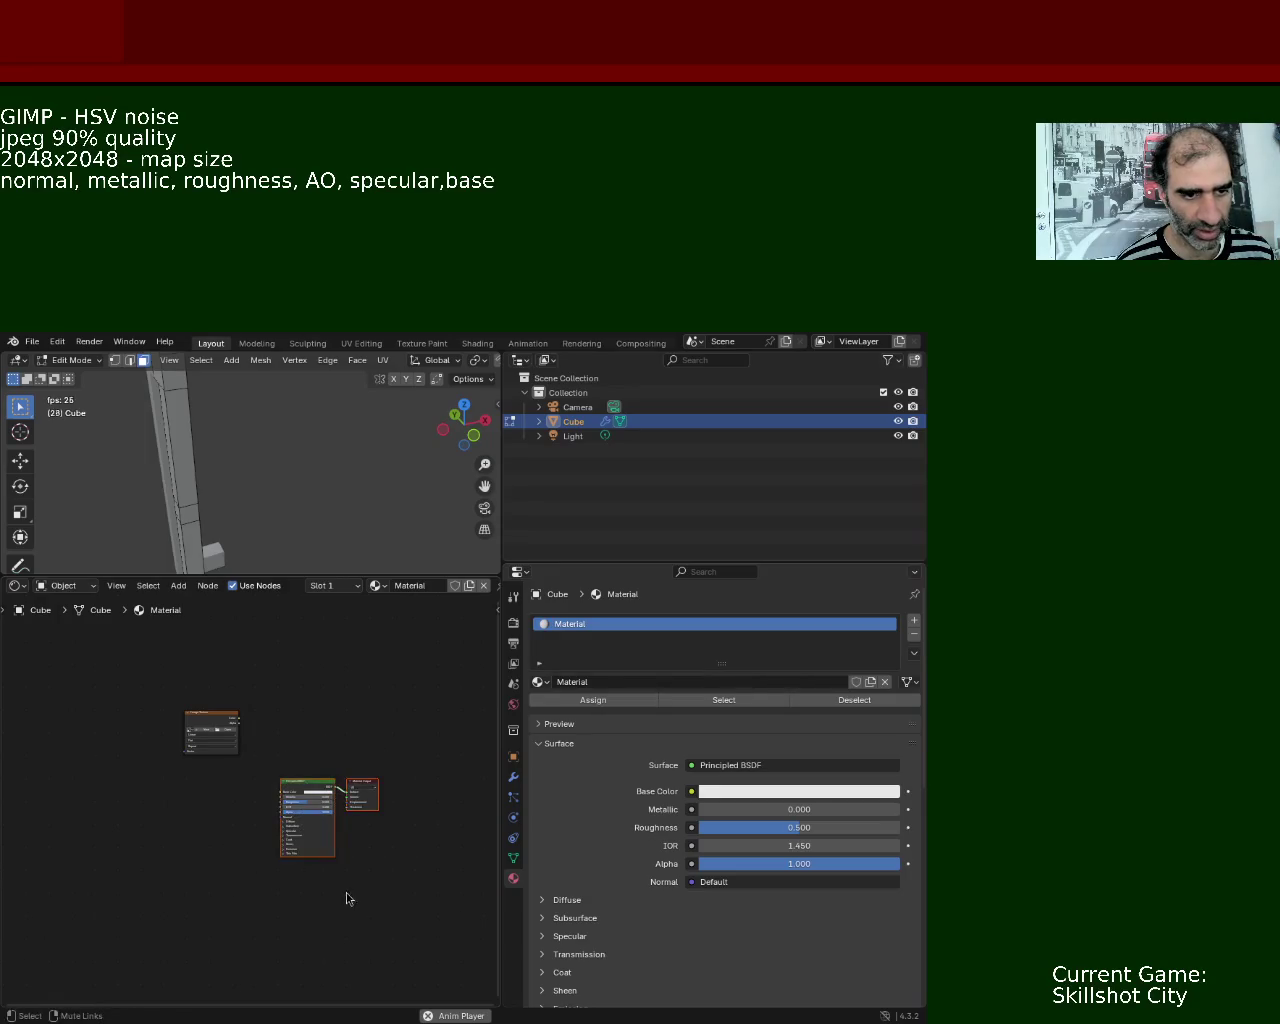
# - Select the Image Texture node, zoom the node view, and widen the viewport and node editor again
pyautogui.moveTo(176, 874); pyautogui.dragTo(390, 878)
pyautogui.moveTo(220, 858); pyautogui.dragTo(334, 728)
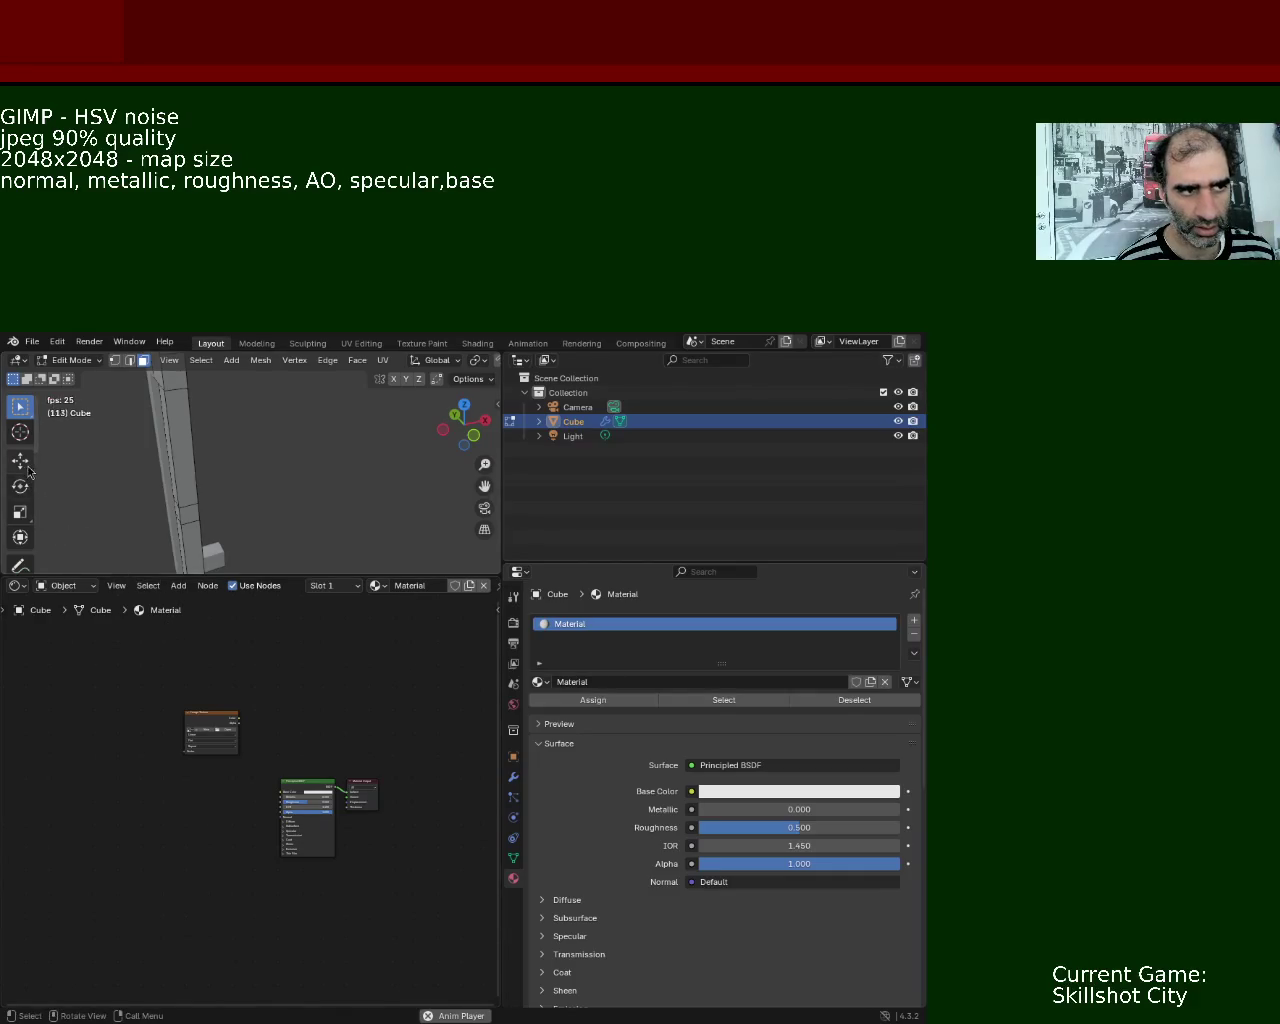
pyautogui.scroll(-6, 20, 450)
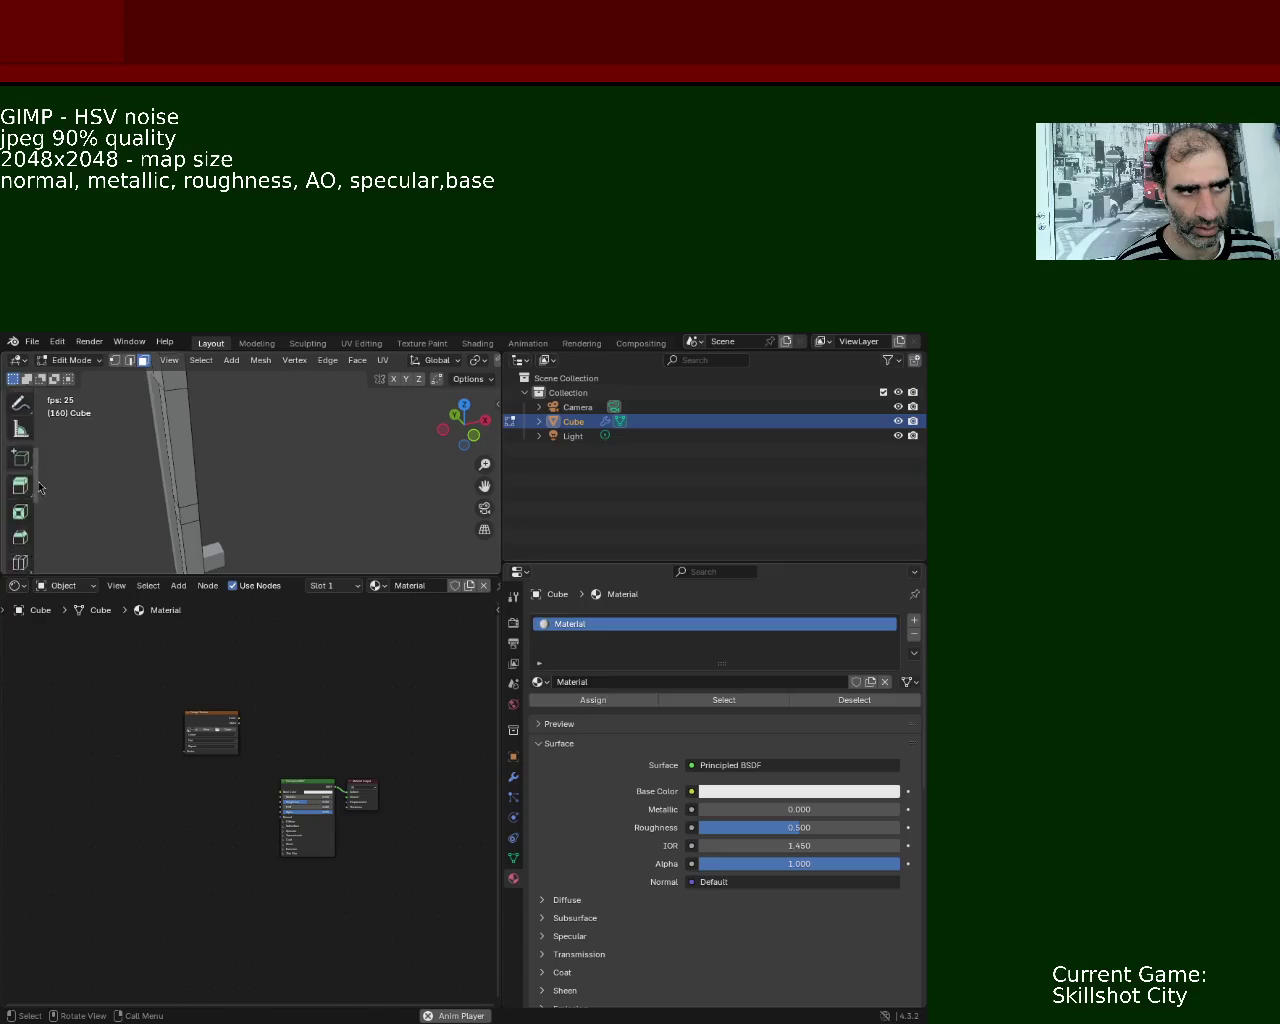
pyautogui.scroll(3, 30, 500)
pyautogui.scroll(3, 40, 440)
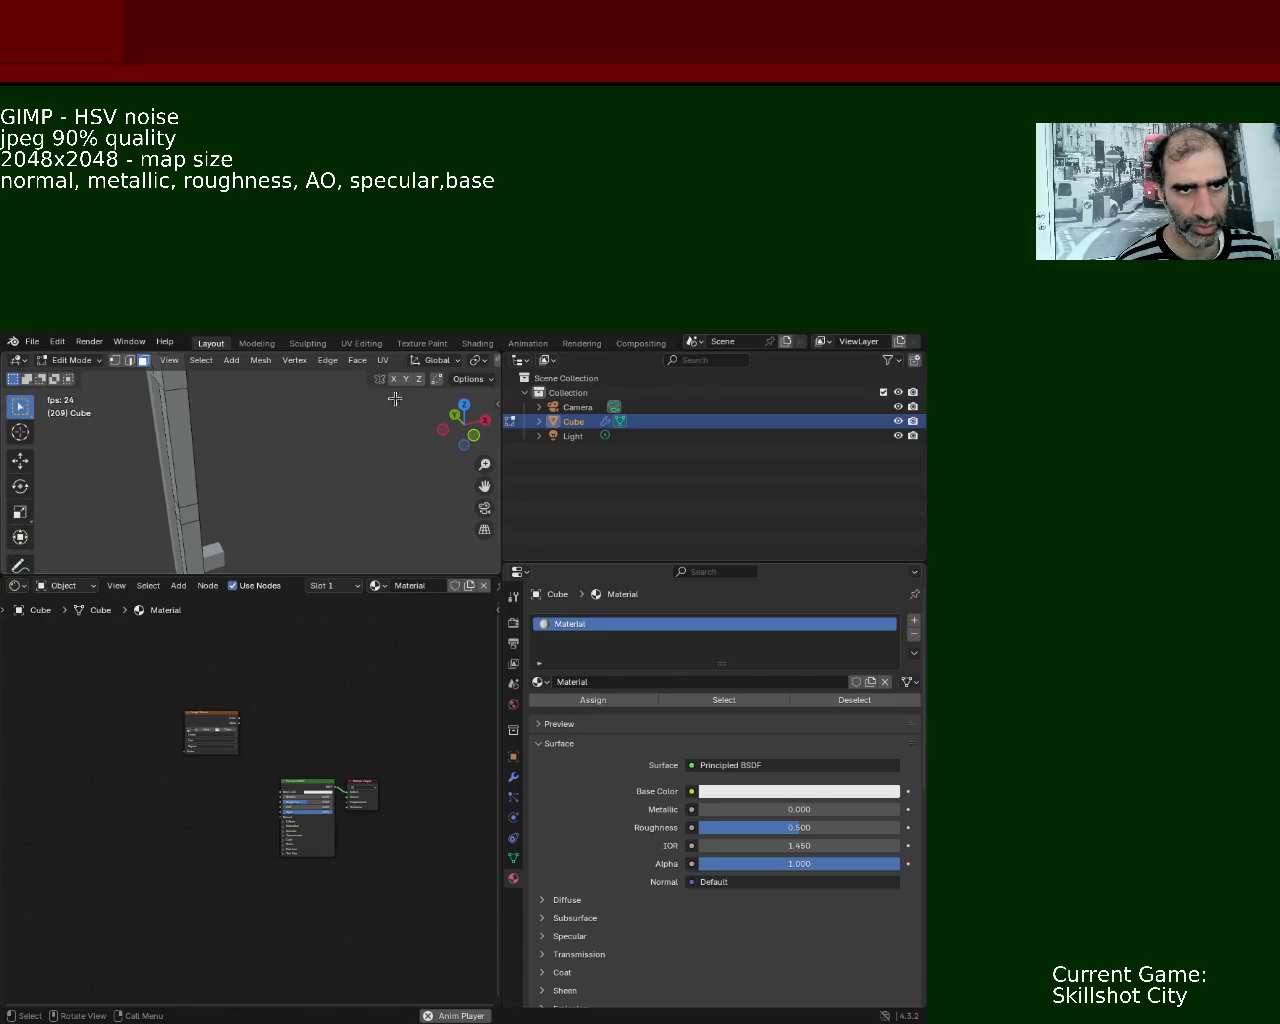
pyautogui.moveTo(501, 445)
pyautogui.mouseDown()
pyautogui.moveTo(677, 445)
pyautogui.moveTo(653, 445)
pyautogui.mouseUp()
pyautogui.click(147, 586)
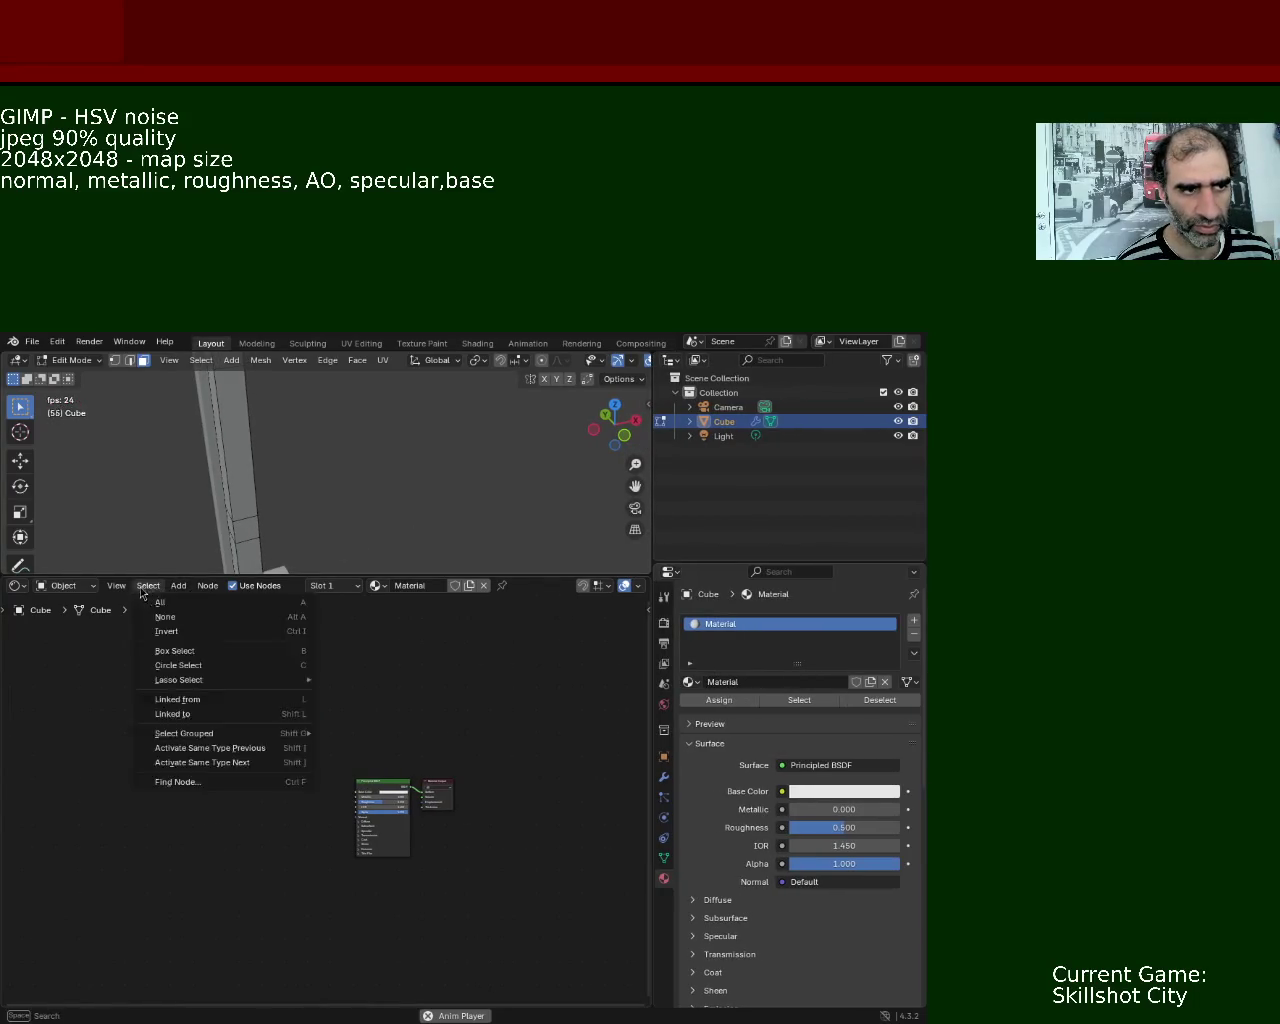